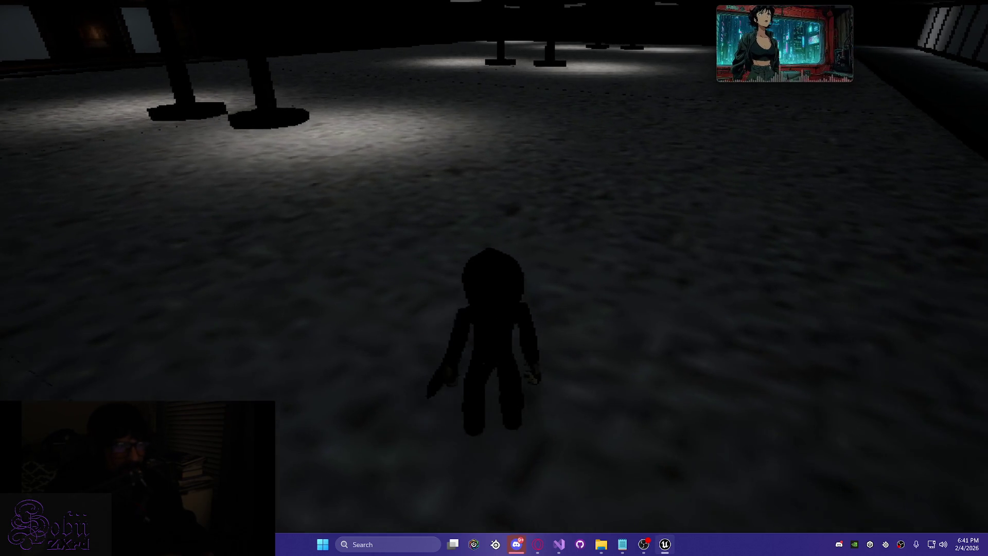
- Run the character around the parking lot toward the storefront and pillars, then stop the play session
key(w)
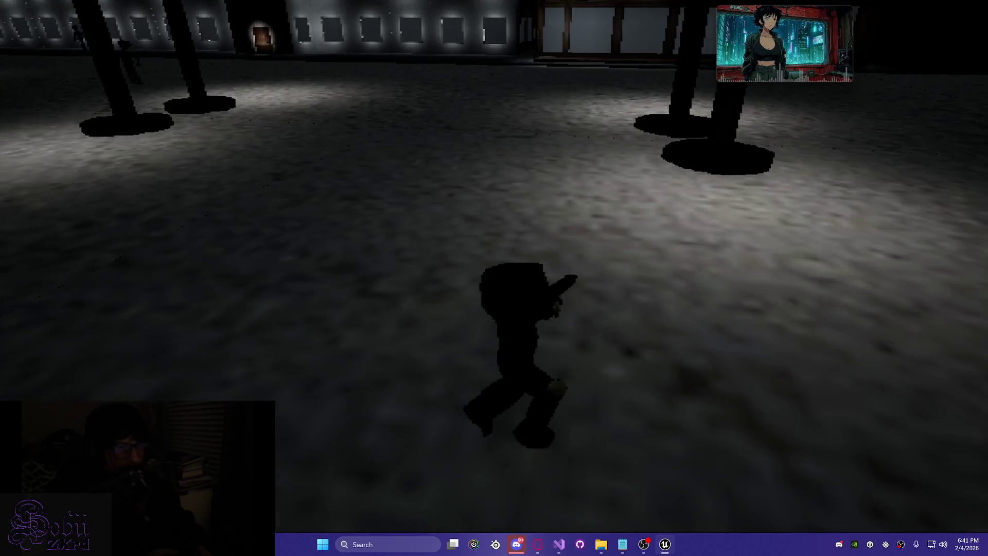
key(w)
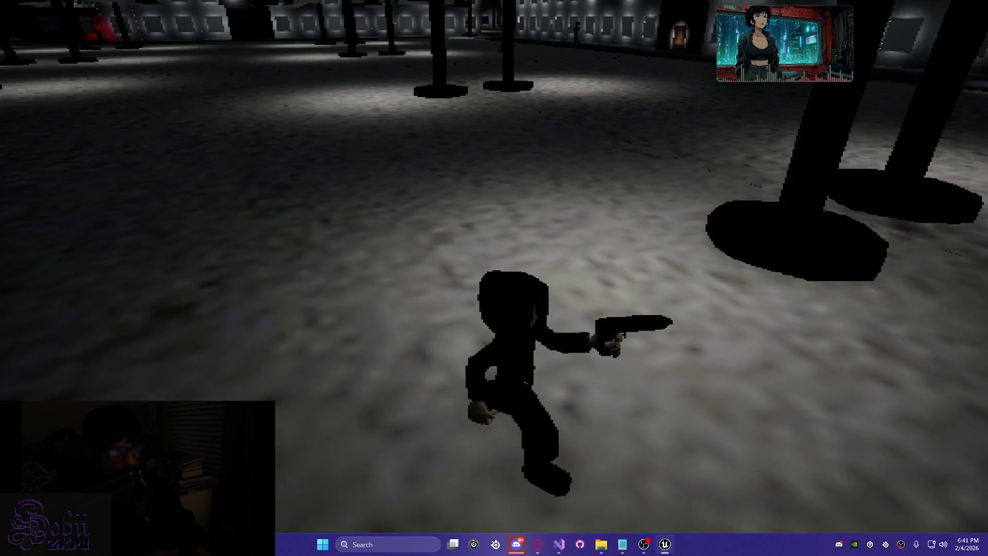
key(w)
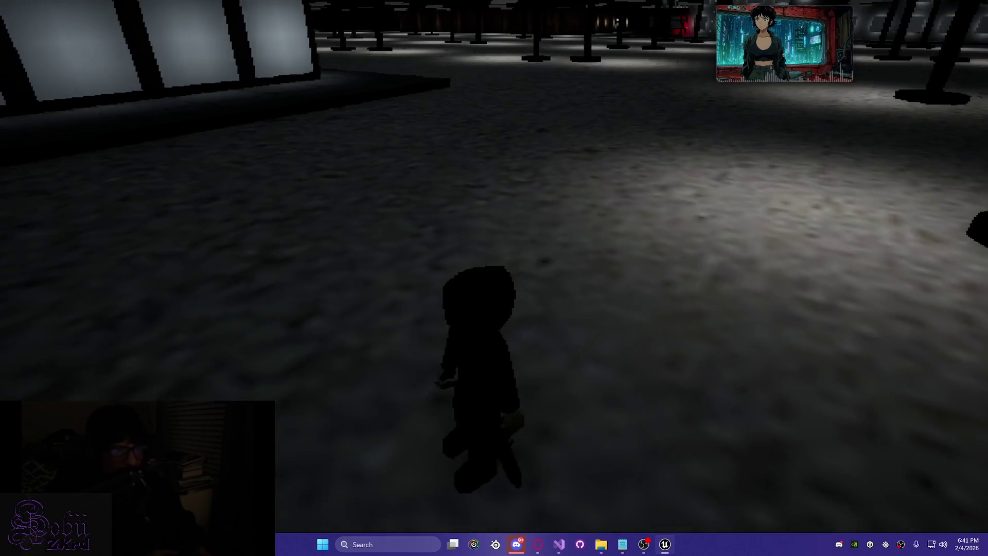
key(w)
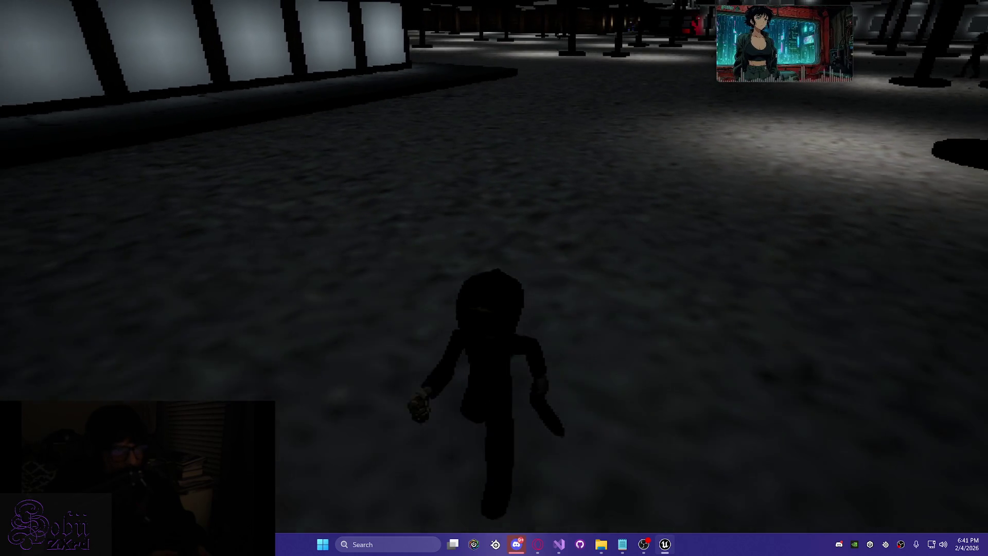
key(w)
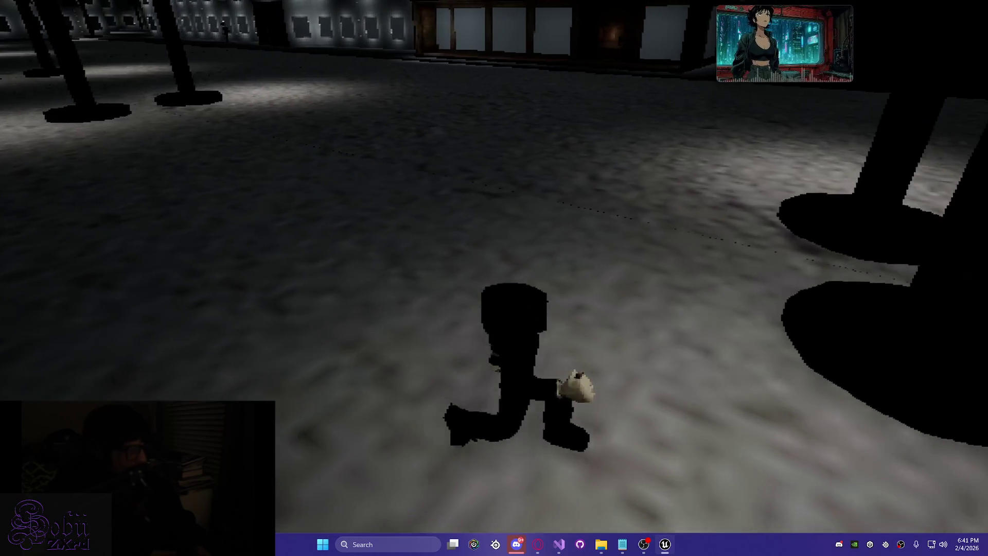
key(w)
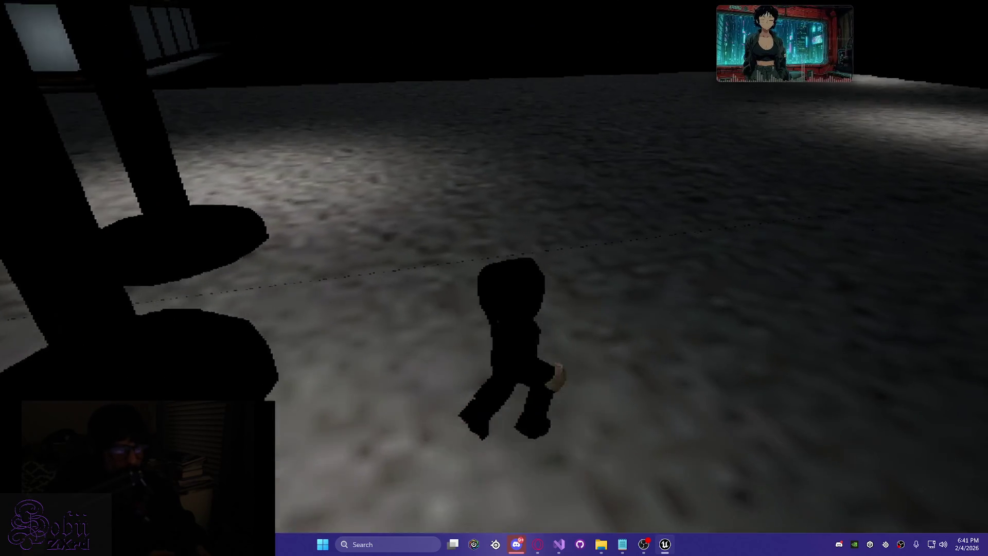
key(w)
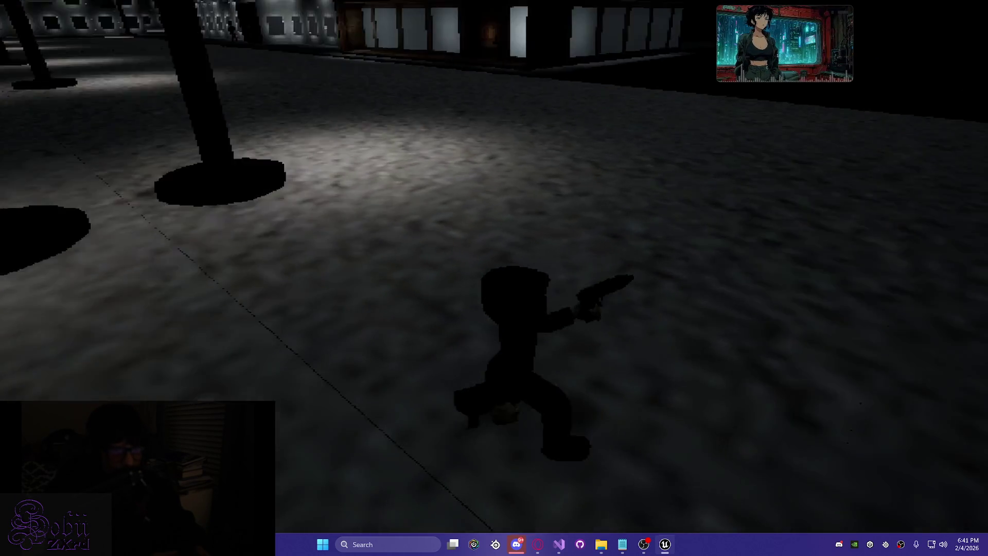
key(w)
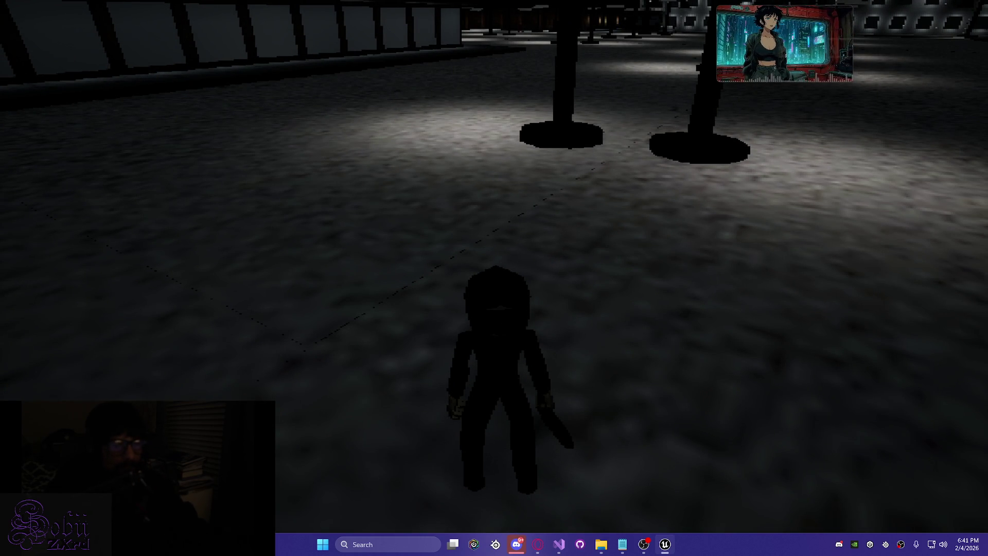
key(Escape)
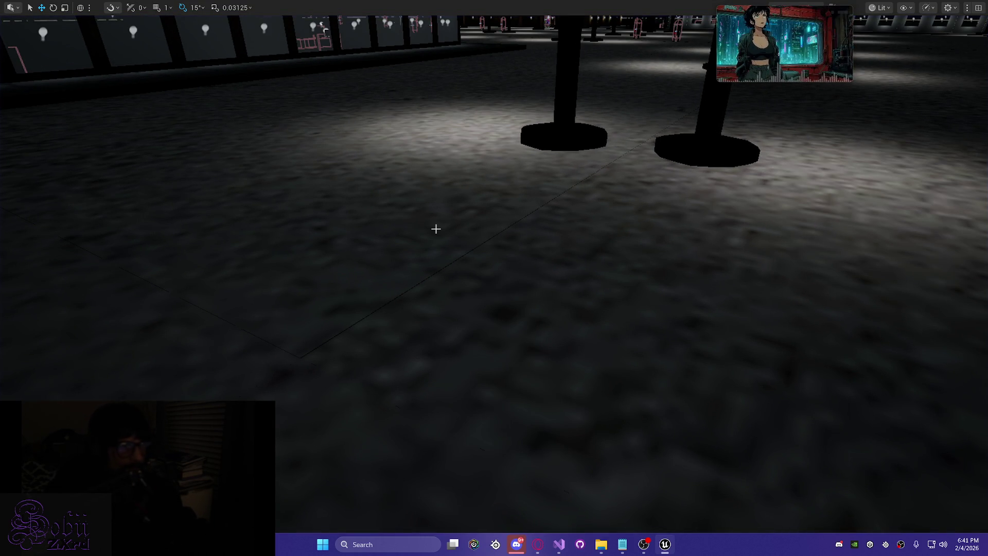
- Restore the full editor layout, bring up the content browser, and open the Platforms packaging menu
key(F11)
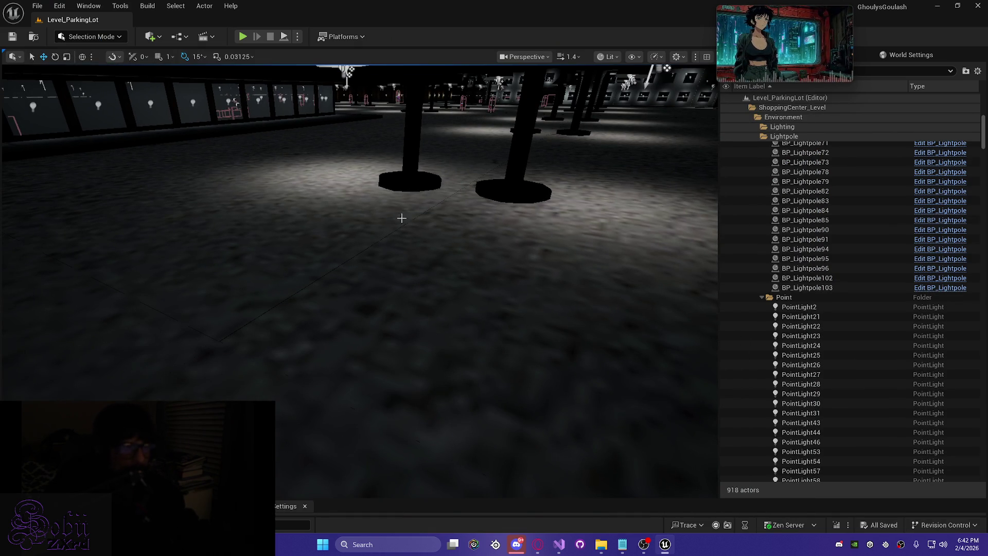
key(Left)
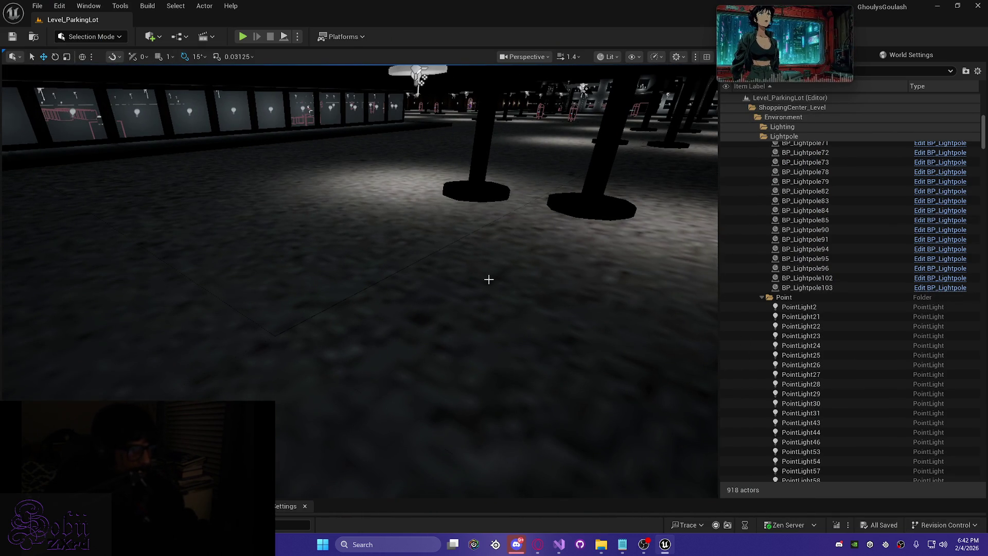
key(ctrl+space)
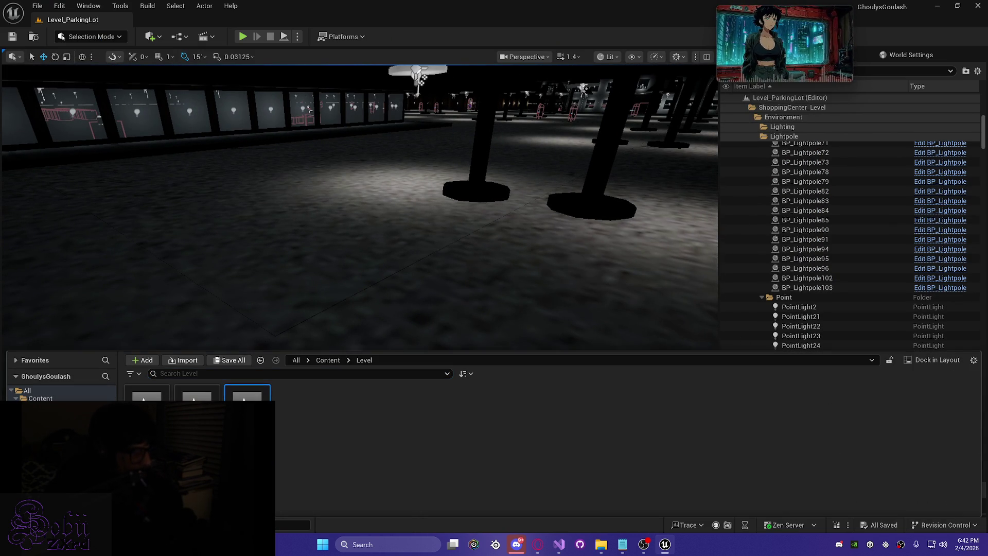
drag(333, 217, 332, 218)
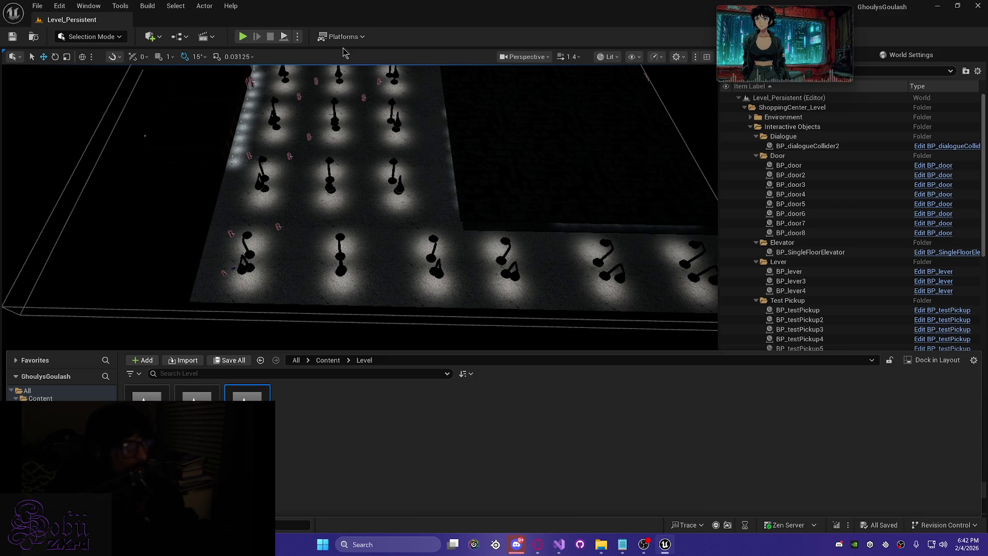
click(342, 37)
- Package the project for Windows into GhoulysGoulash_shippingBuildDump, then close the output log when done
mouse_move(367, 173)
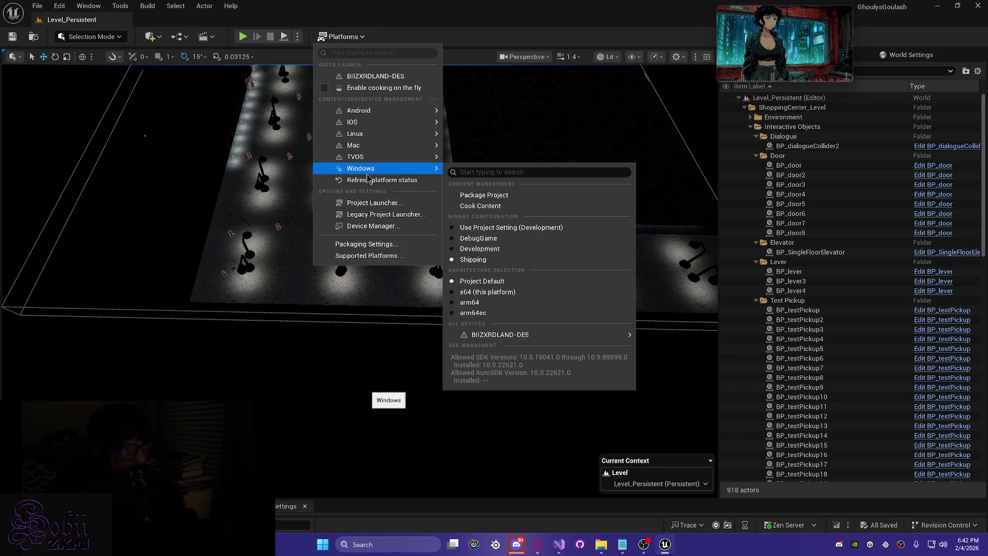
click(492, 196)
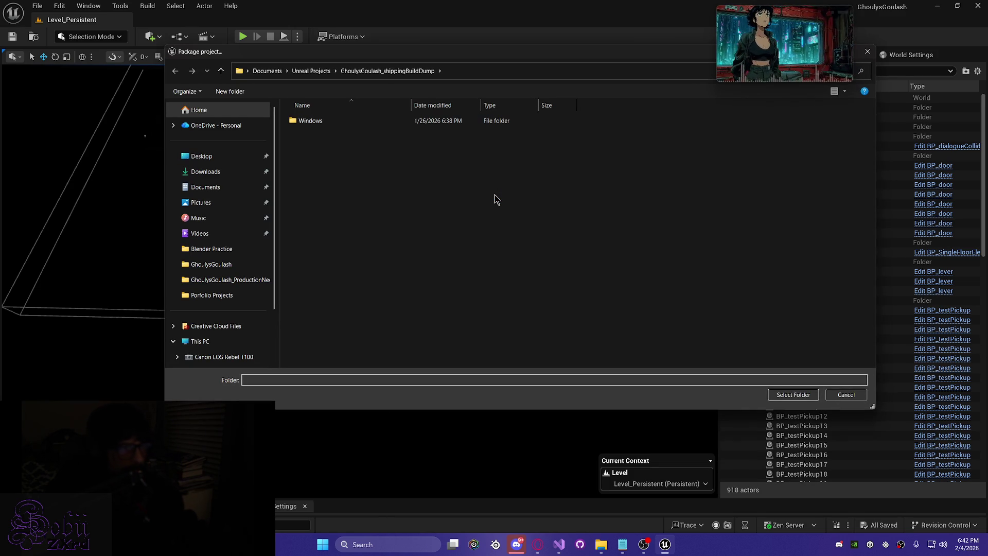
click(795, 400)
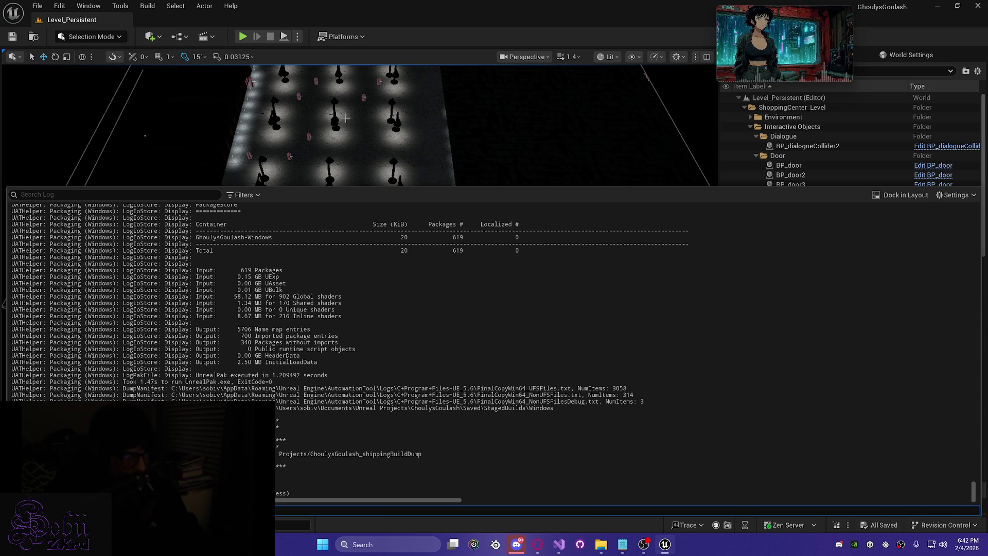
click(346, 118)
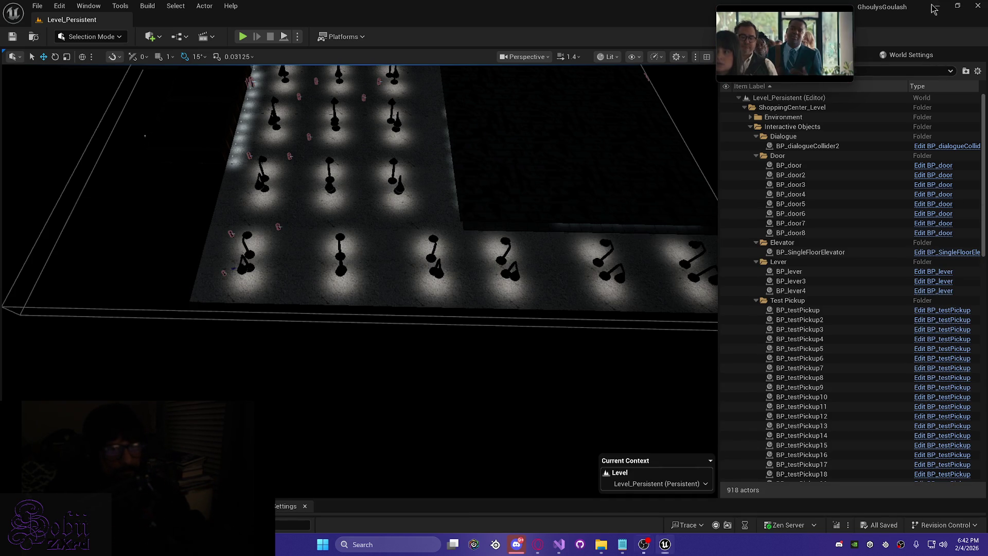
- Minimize the editor, open the build dump's Windows folder in File Explorer, then minimize that window
click(934, 7)
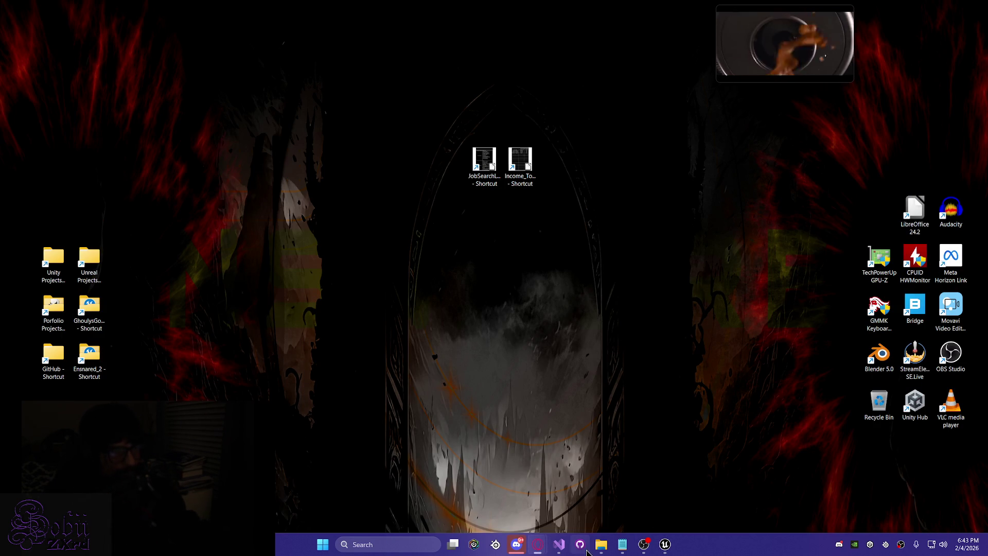
mouse_move(598, 551)
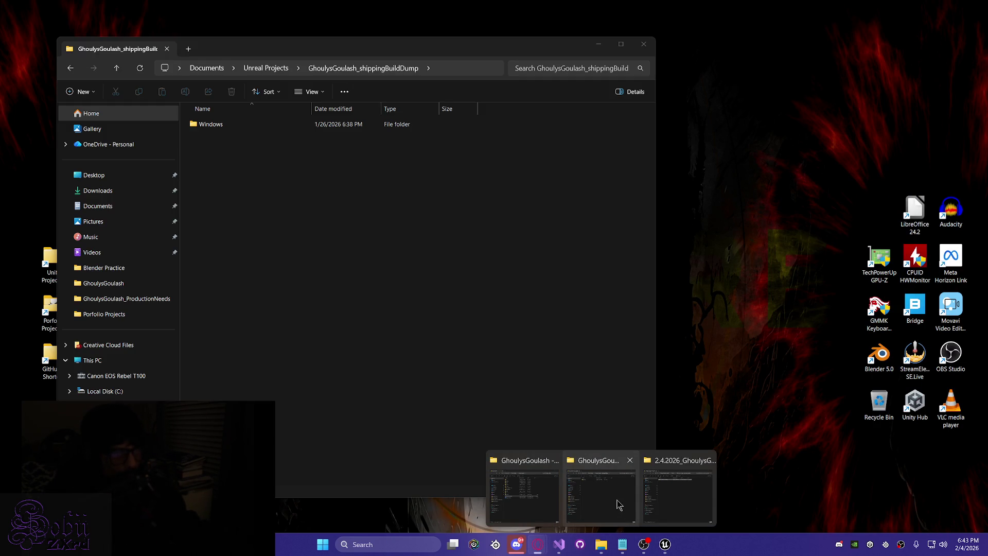
click(619, 504)
double_click(247, 125)
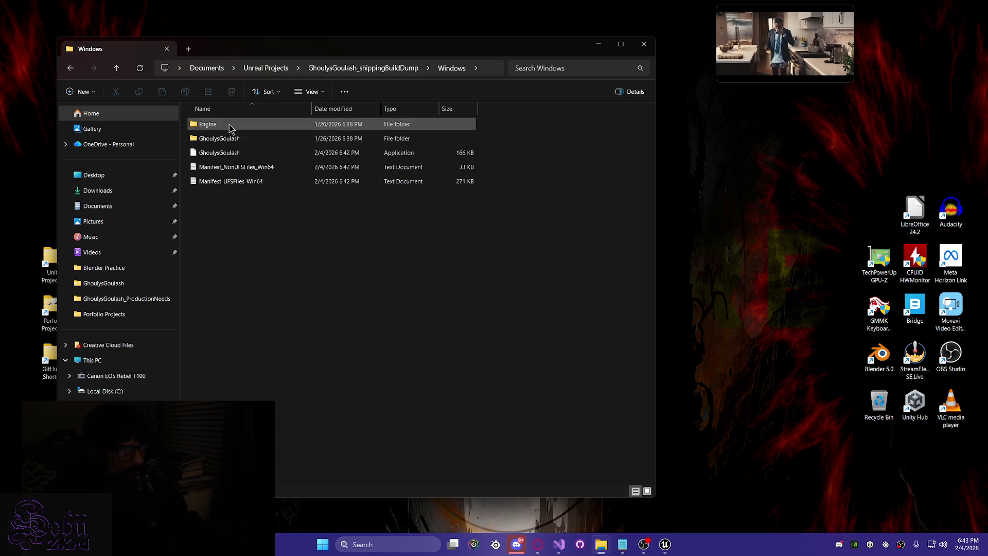
click(600, 45)
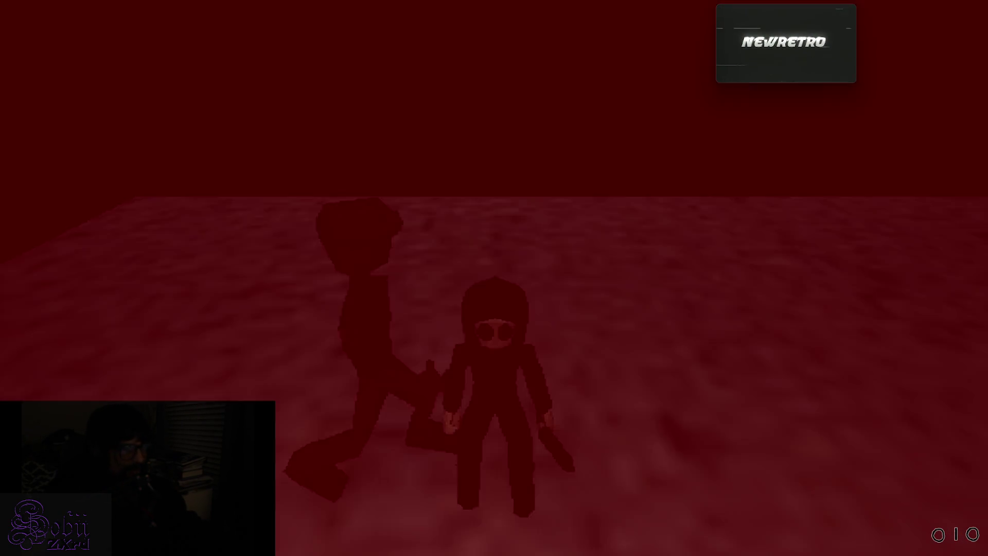
- Cycle windows briefly with Alt+Tab while the packaged GhoulysGoulash game starts
key(alt+Tab)
key(alt+Tab)
key(alt+Tab)
key(alt+Tab)
key(alt+Tab)
key(alt+Tab)
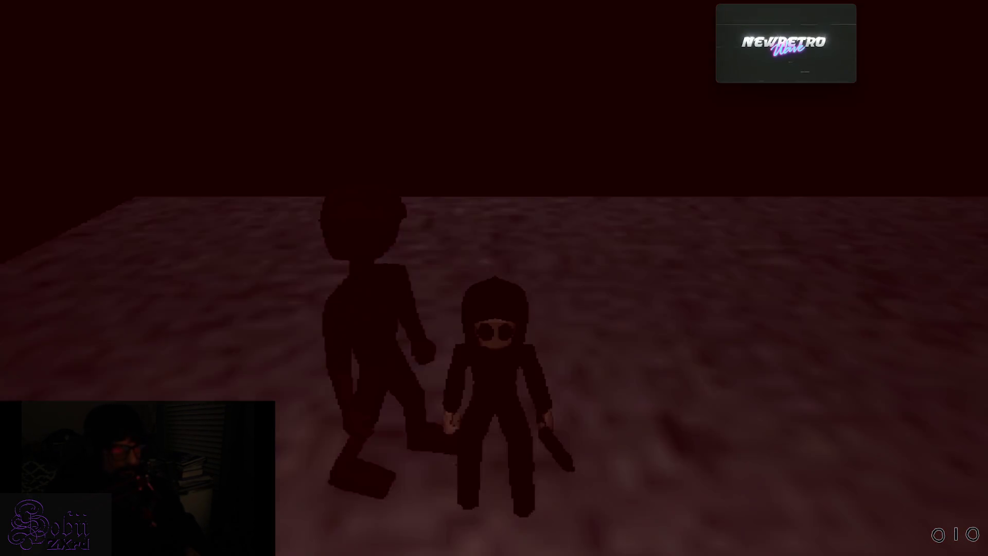
- Run the character in several directions and down the hall of pillars, then quit to the desktop
key(s)
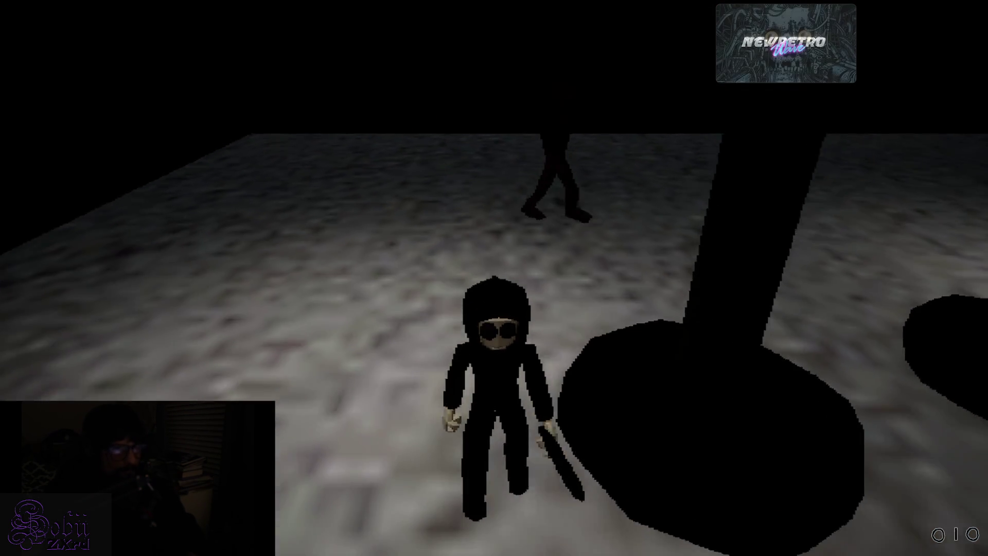
key(d)
key(w)
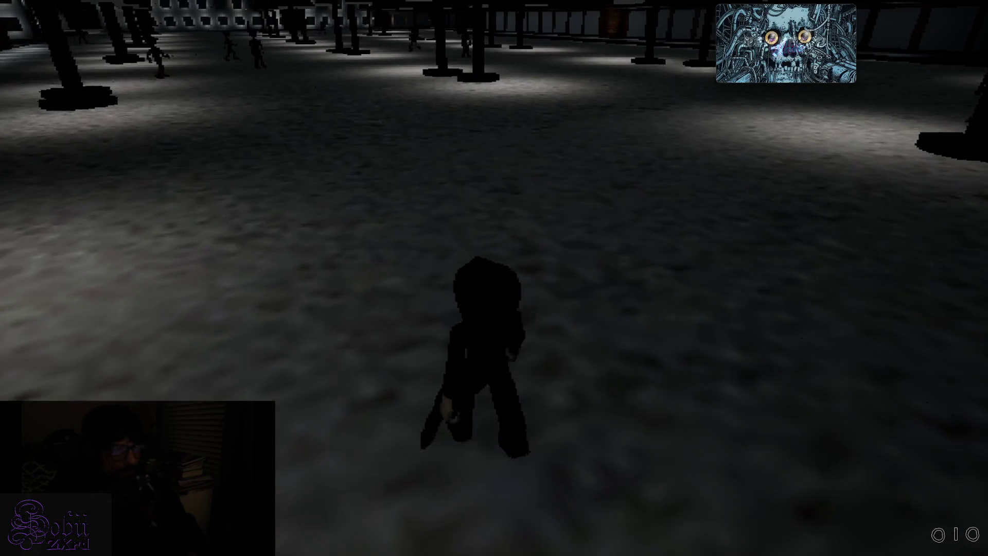
key(a)
key(w)
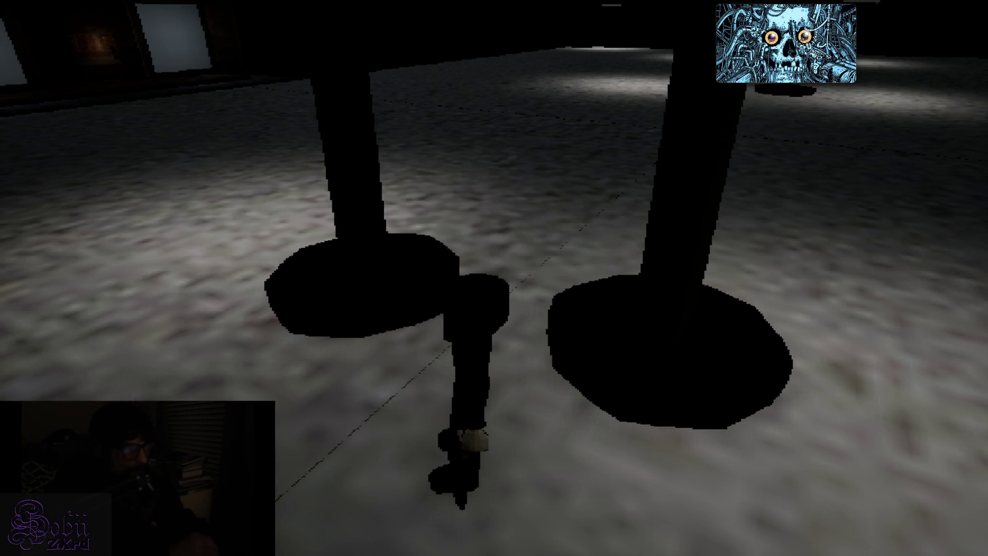
key(alt+F4)
- Compress the Windows build folder into a ZIP archive
mouse_move(601, 544)
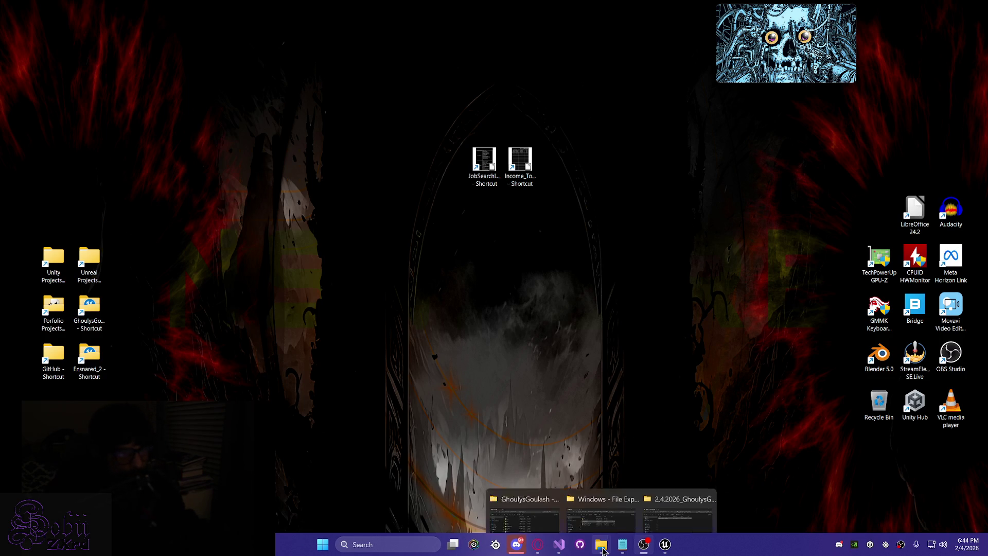
click(614, 497)
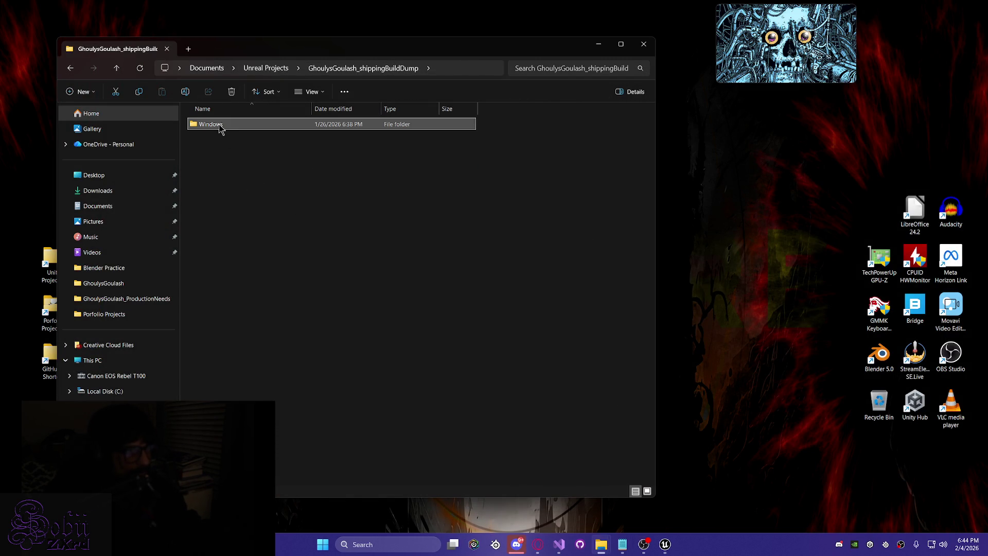
right_click(216, 131)
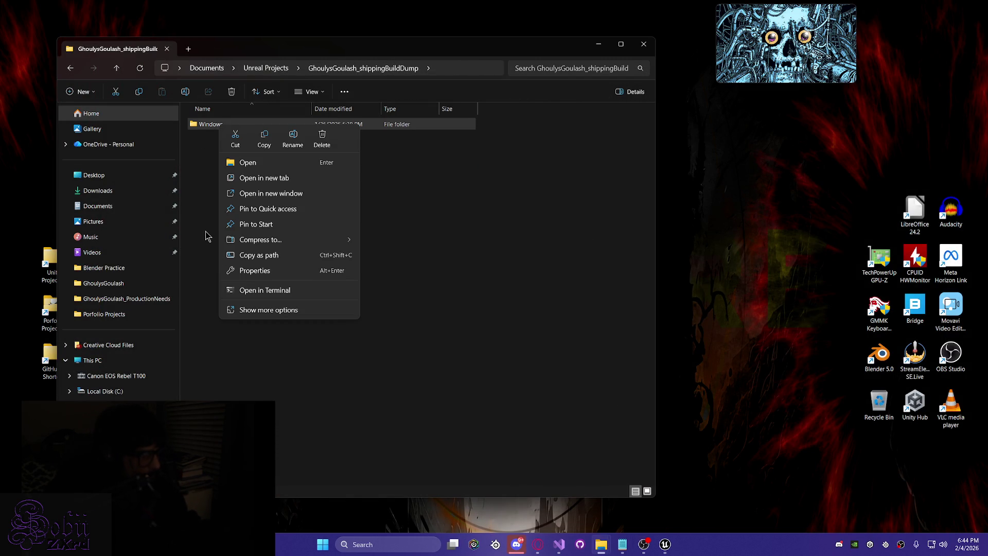
mouse_move(282, 238)
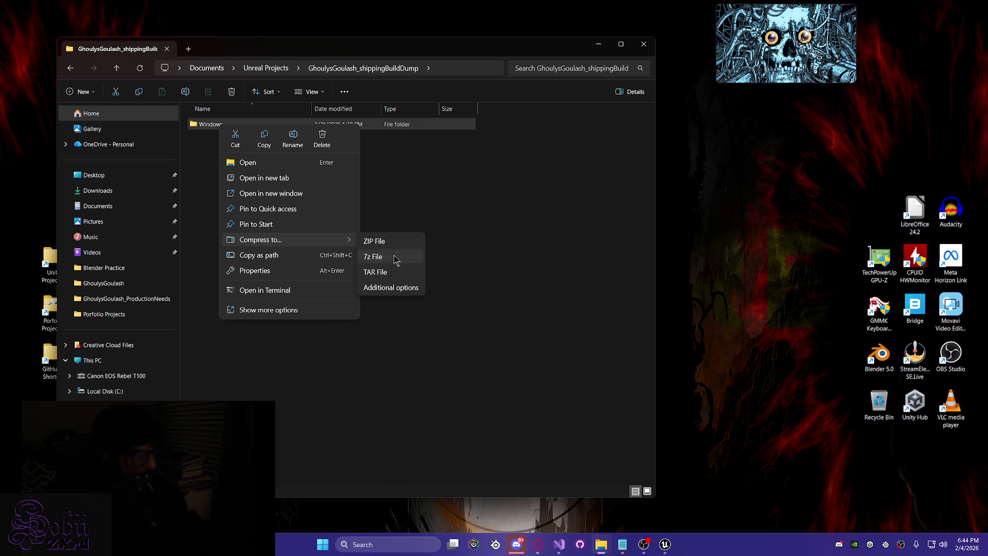
click(387, 240)
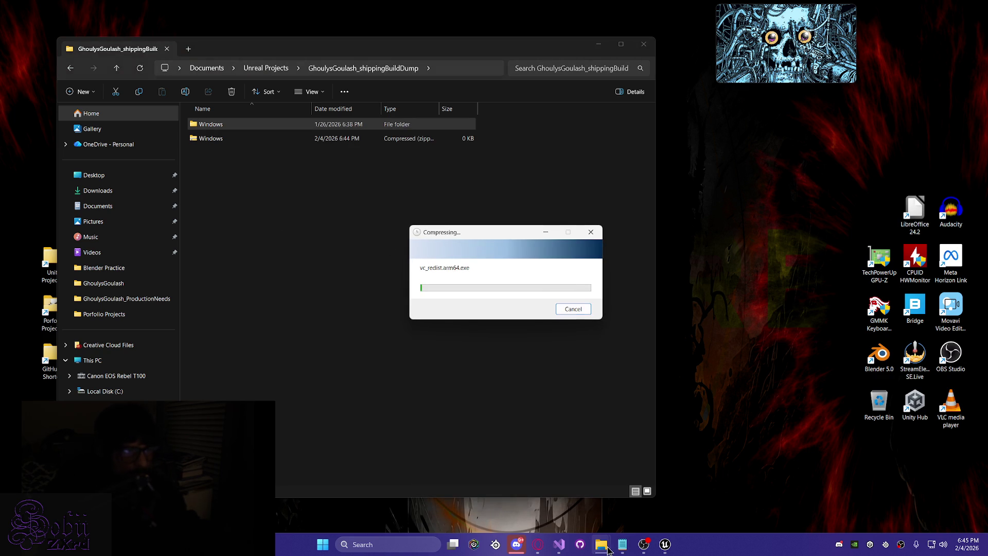
- Delete the old build zip from the 2.4.2026 shipping build folder
mouse_move(601, 544)
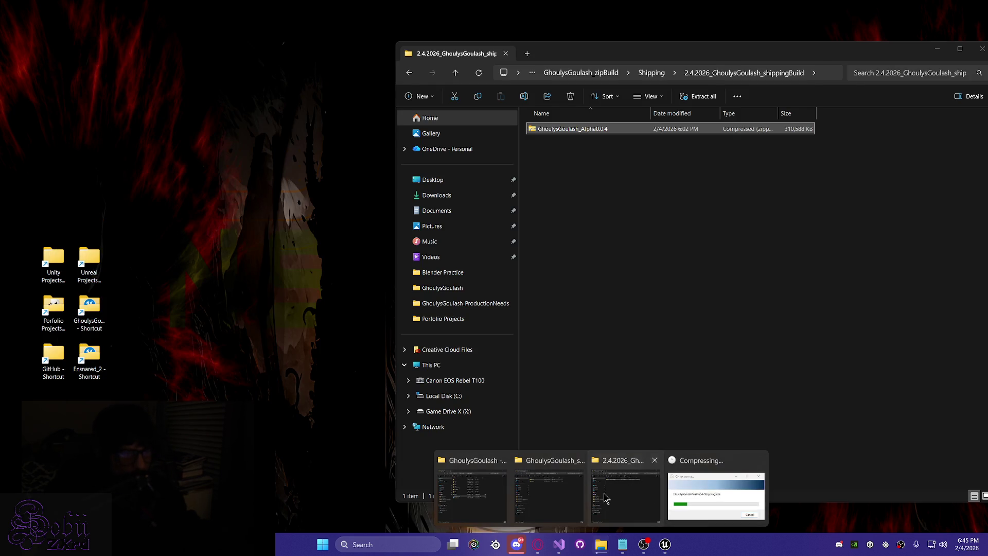
click(626, 498)
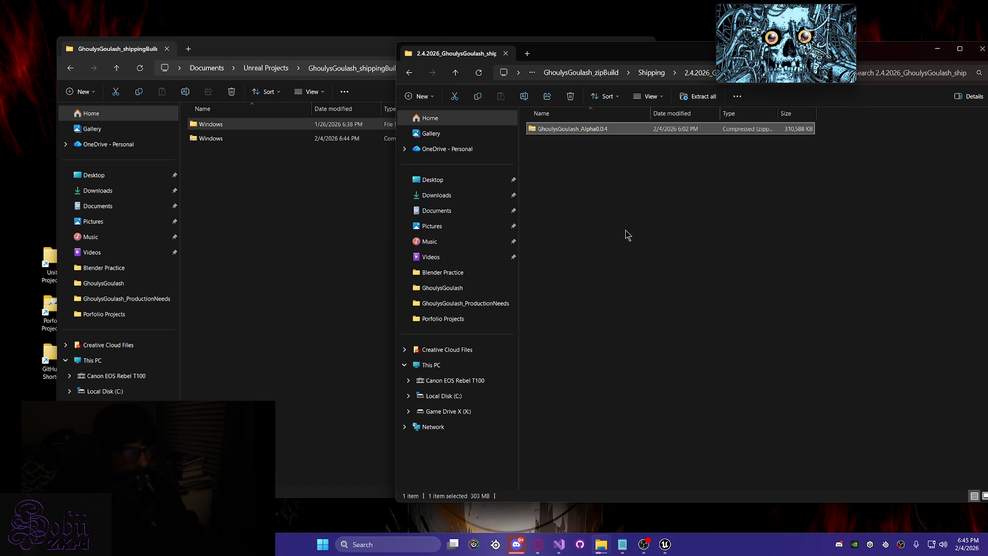
key(F2)
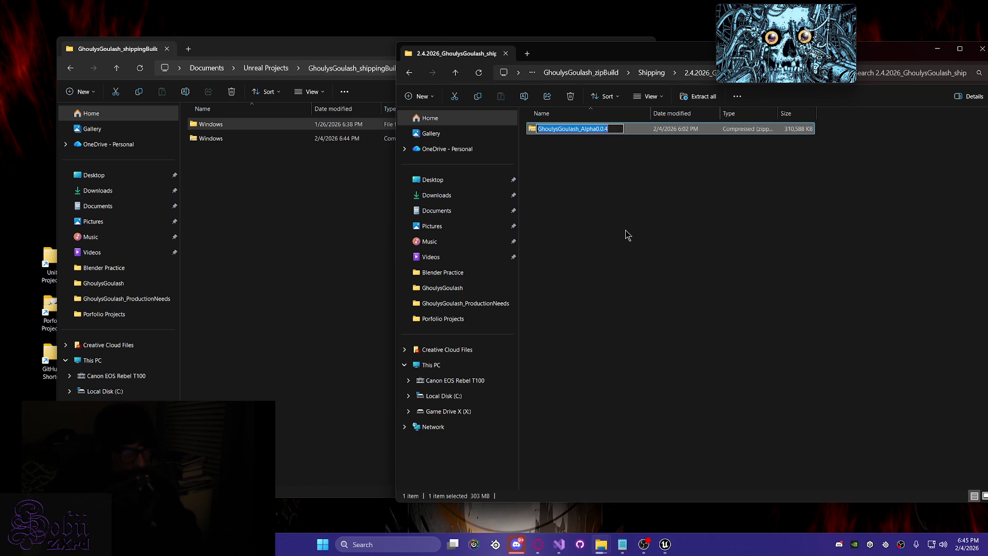
key(Return)
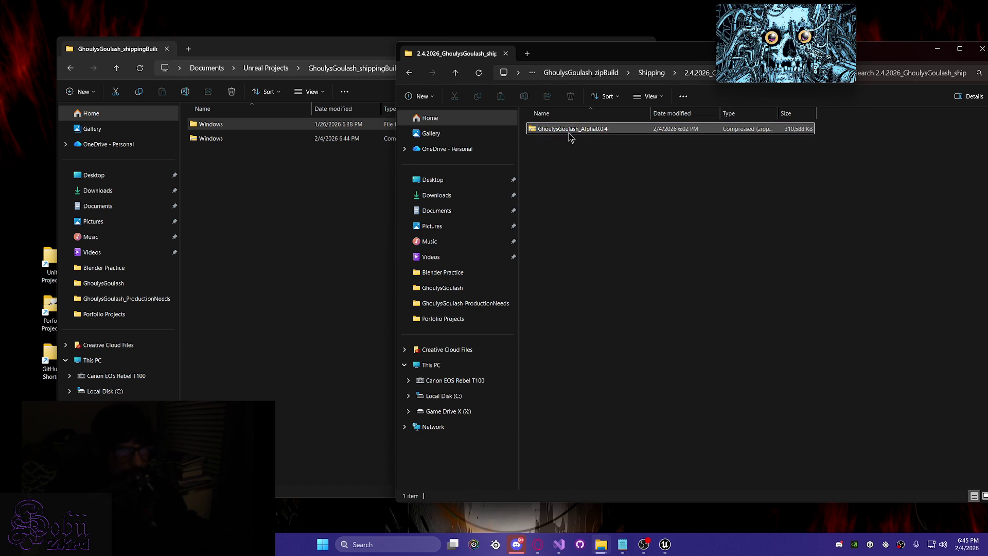
key(Delete)
- Rename the new zip GhoulysGoulash_Alpha0.0.4 and move it into the 2.4.2026 shipping folder
click(273, 198)
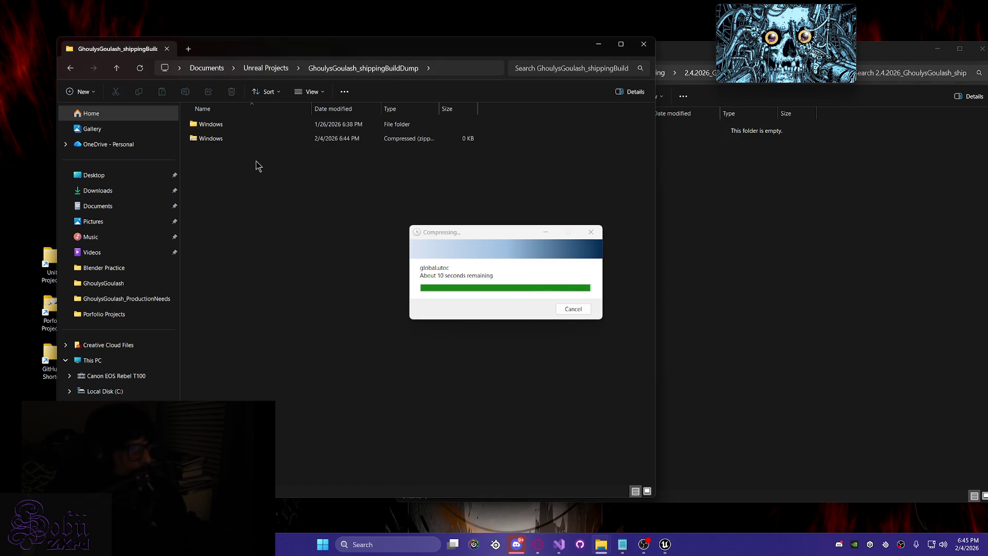
click(217, 138)
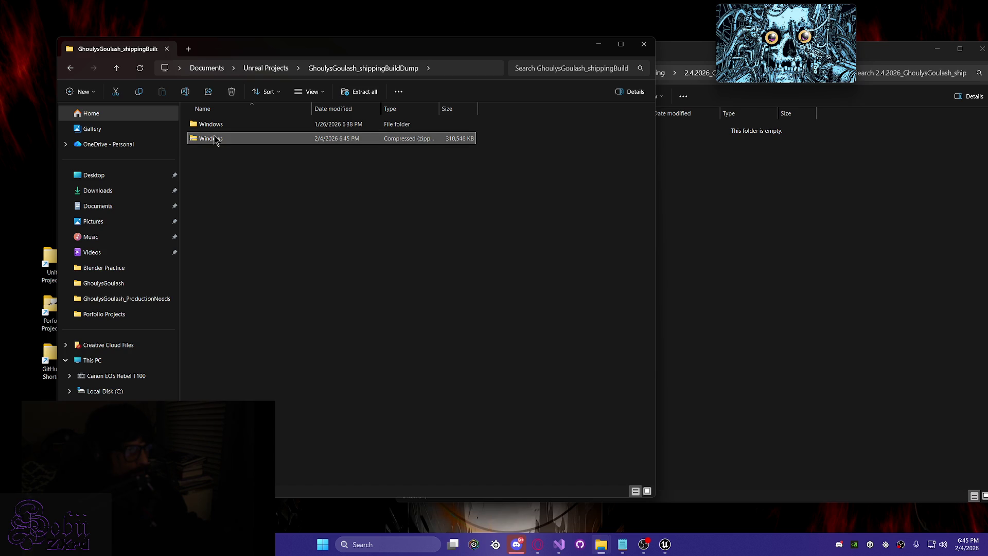
key(F2)
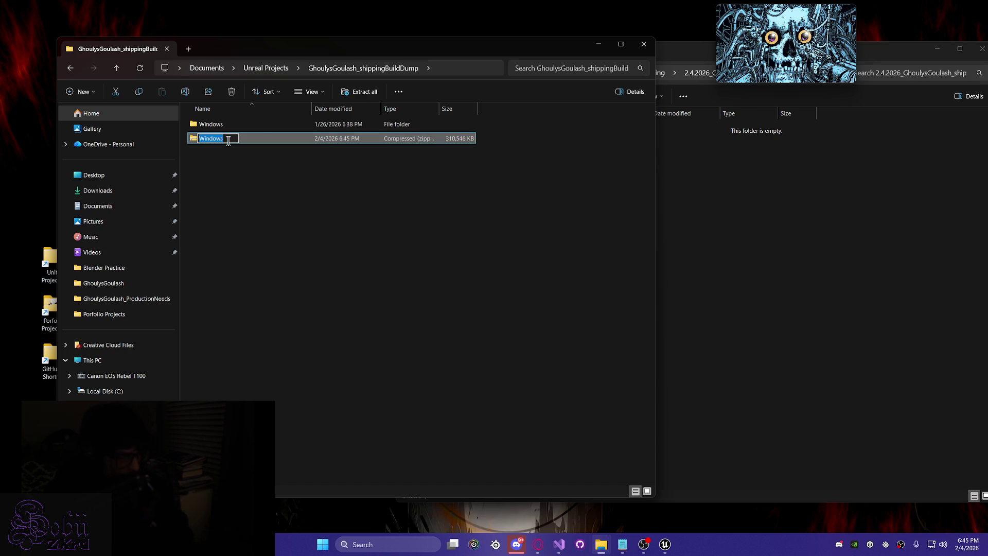
text(GhoulysGoulash_Alpha0.0.4)
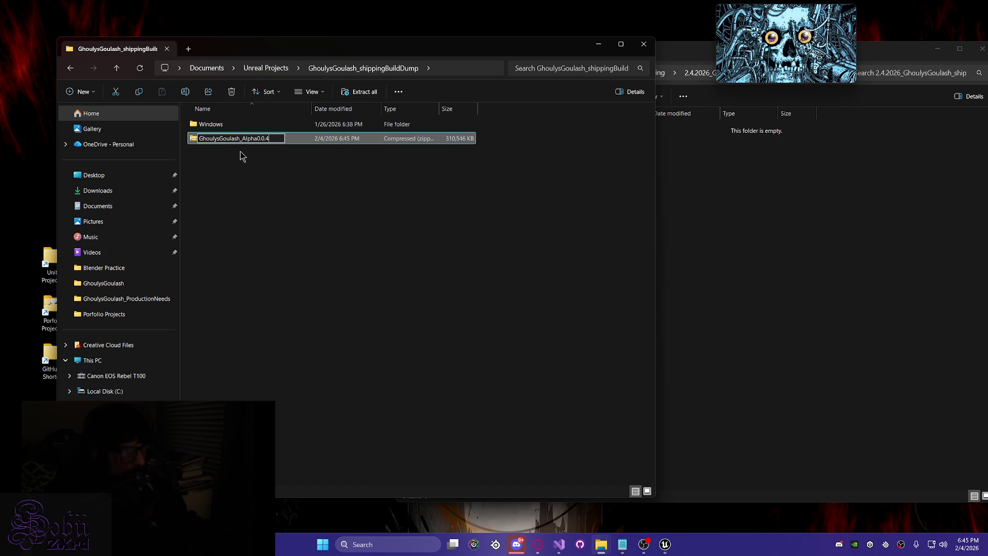
key(Return)
mouse_move(230, 145)
mouse_down()
mouse_move(708, 205)
mouse_move(624, 267)
mouse_up()
- Open the Windows build folder, then minimize both File Explorer windows
click(313, 49)
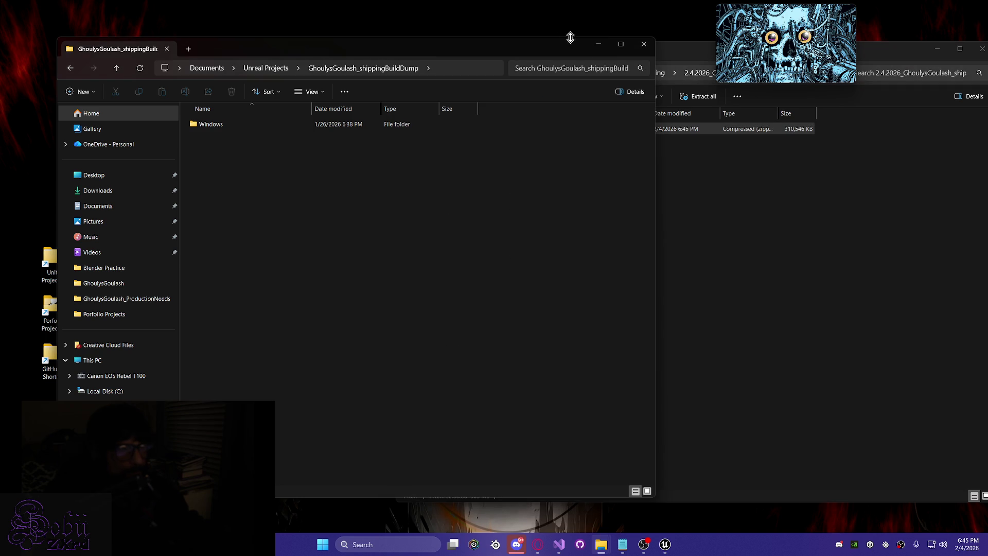
double_click(210, 124)
click(598, 43)
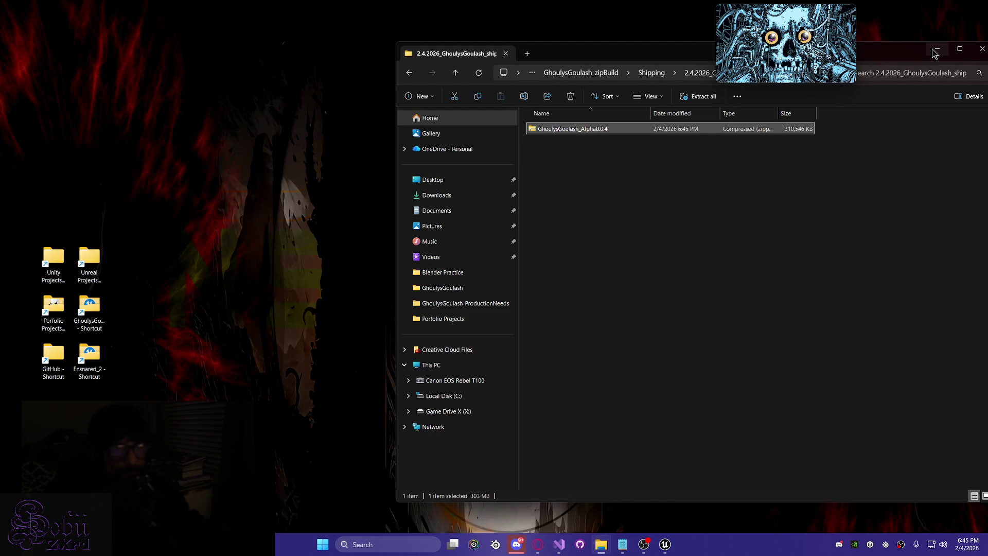
click(937, 48)
- Return to the itch.io game page and open the Ghouly's Goulash: Revival edit page
mouse_move(538, 544)
click(509, 493)
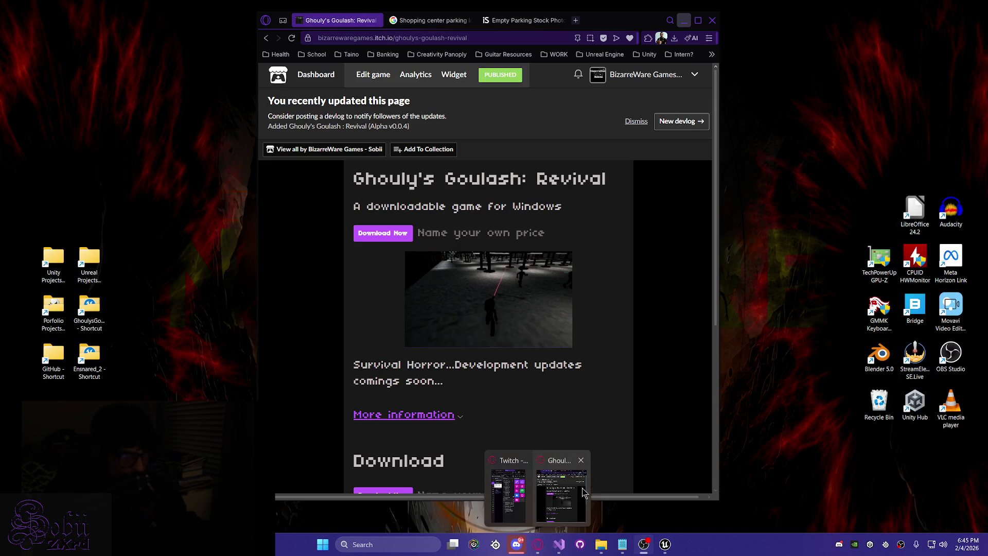
scroll(397, 305, down, 5)
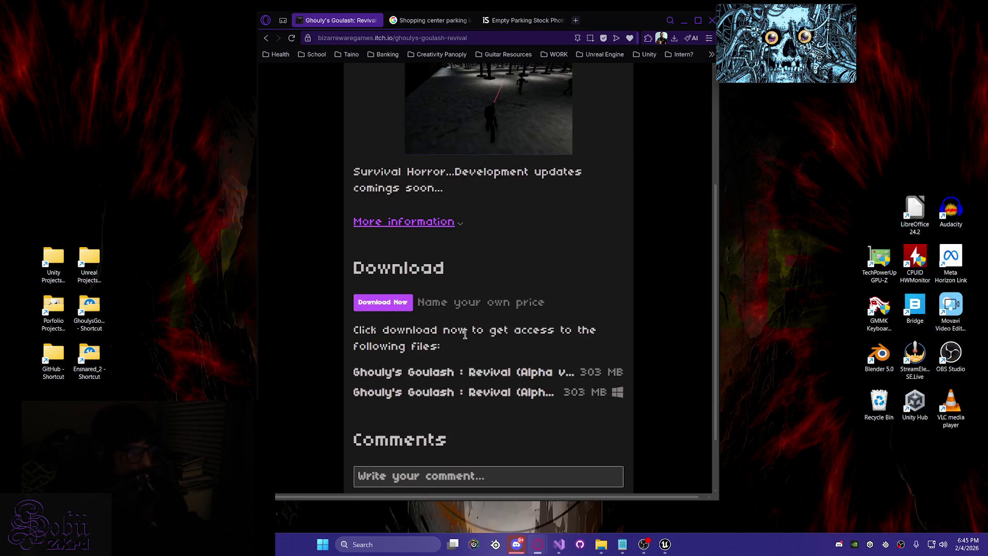
scroll(397, 306, up, 5)
click(374, 72)
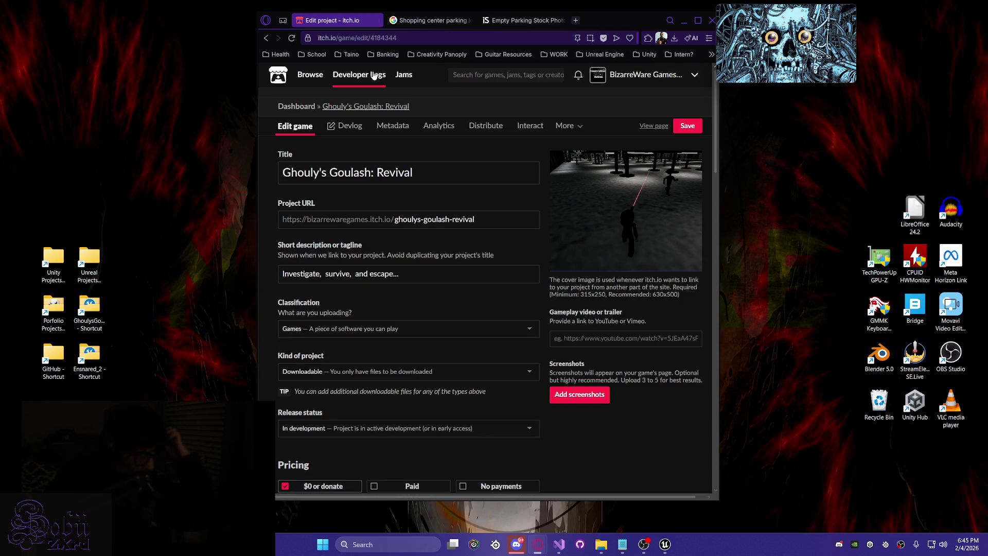
- Delete the Alpha v0.0.4 upload from the Uploads list, confirming the deletion
scroll(619, 220, down, 5)
scroll(632, 256, down, 3)
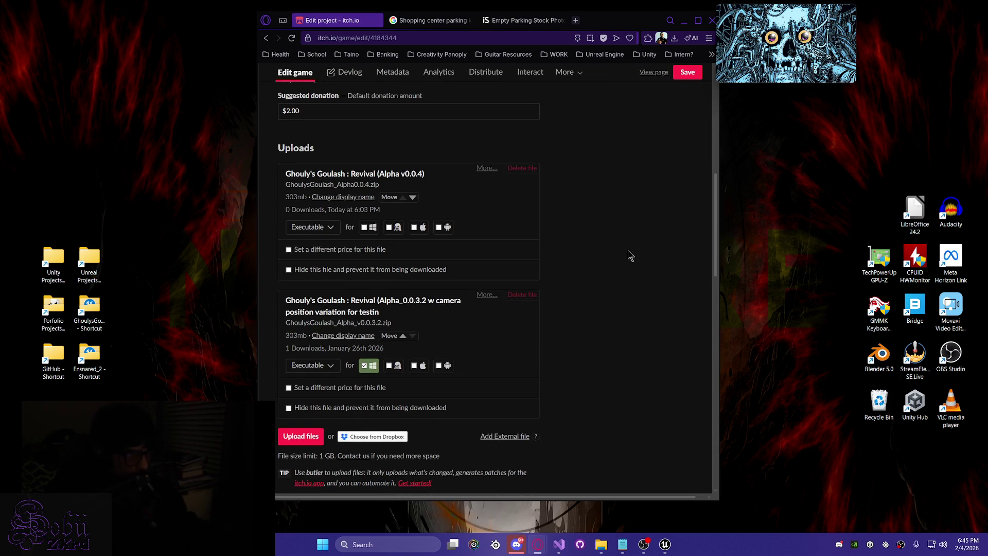
click(525, 172)
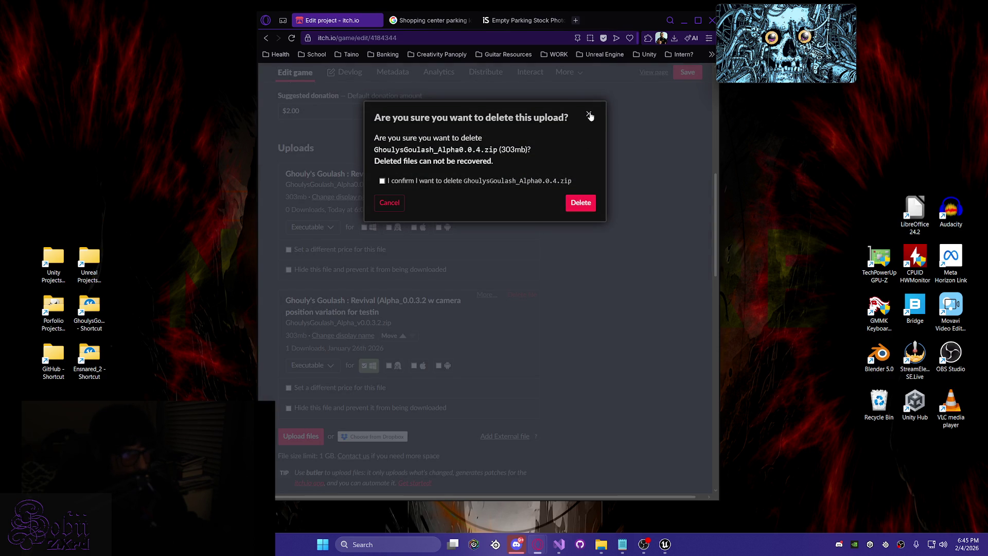
click(382, 180)
click(580, 202)
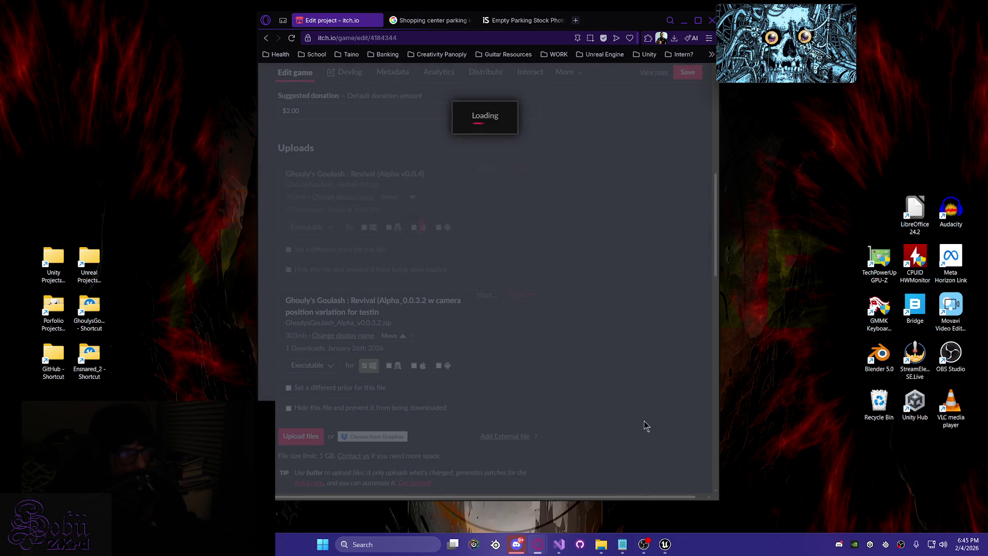
- Rename the build zip from GhoulysGoulash_Alpha0.0.4 to GhoulysGoulash_Alpha_v0.0.4, then minimize the folder window
mouse_move(601, 547)
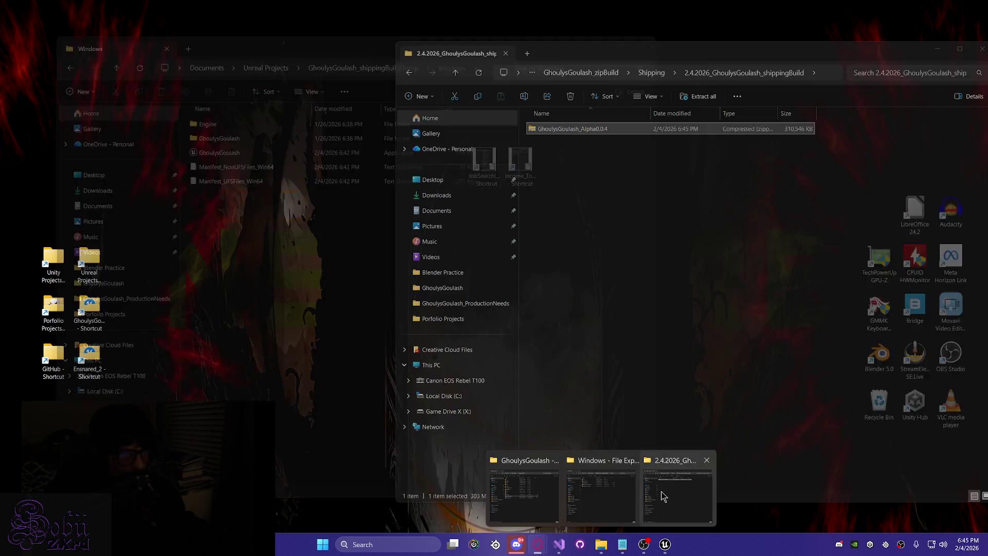
click(678, 491)
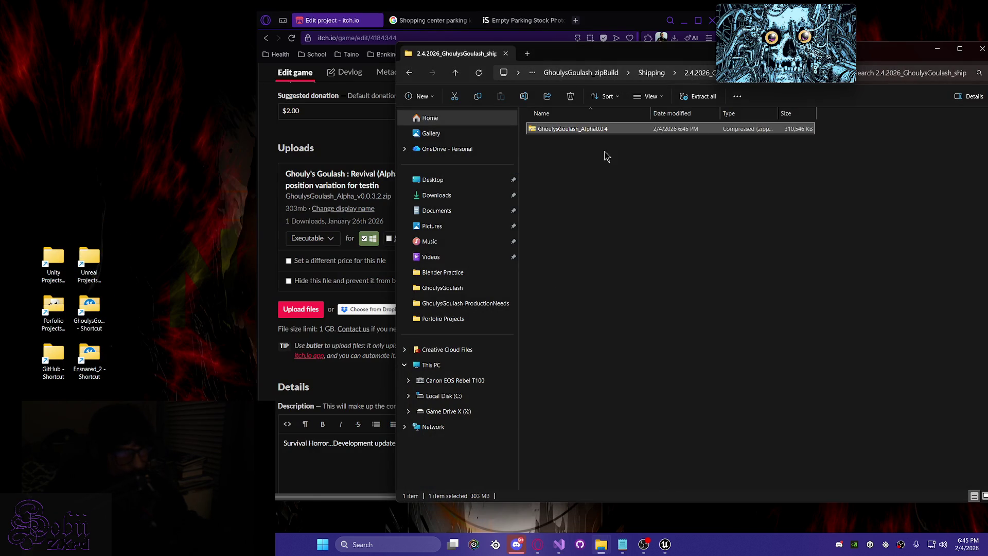
key(F2)
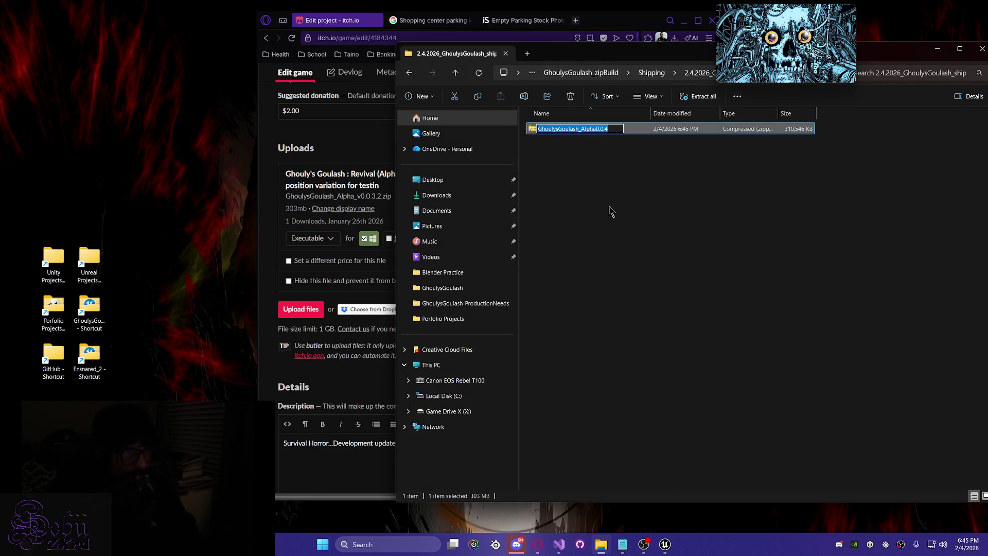
key(End)
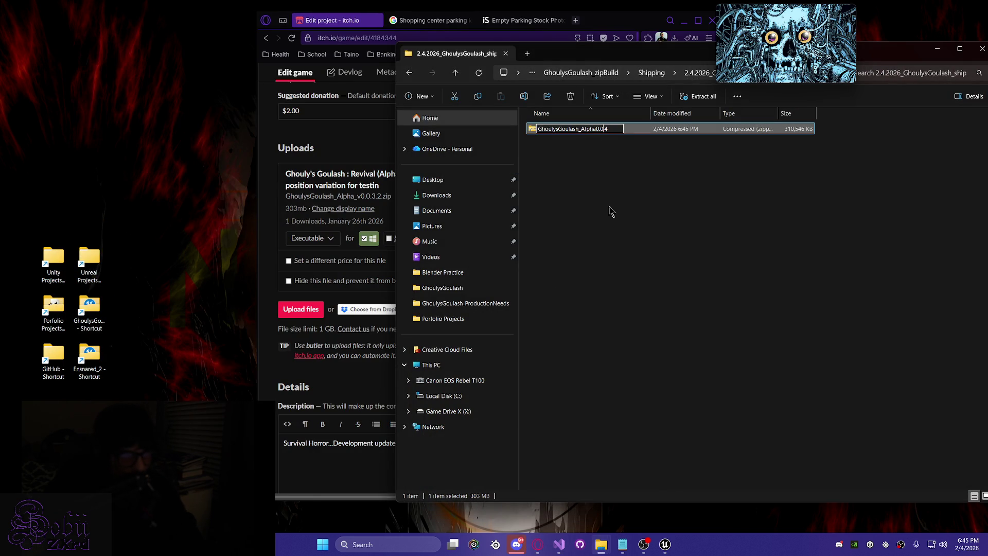
text(_v)
key(Return)
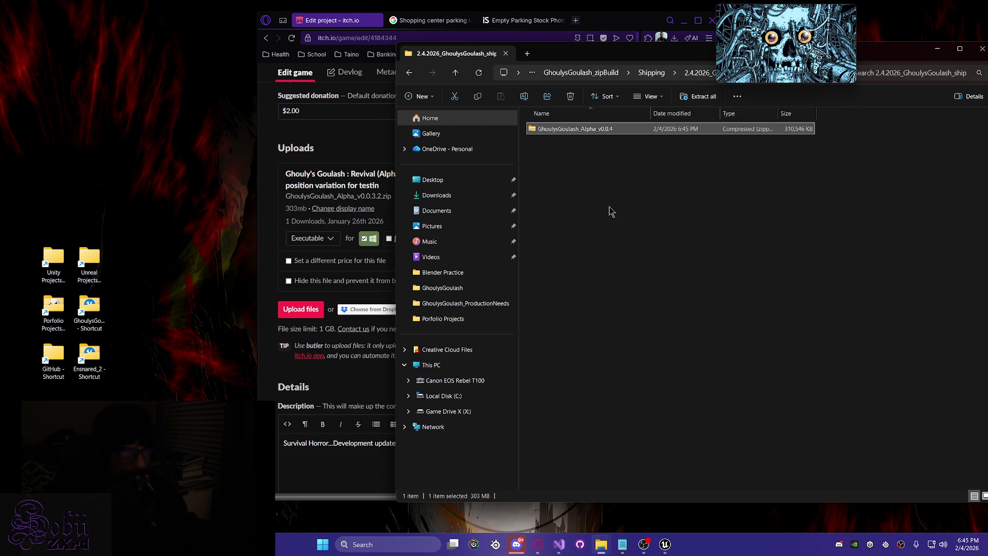
click(938, 52)
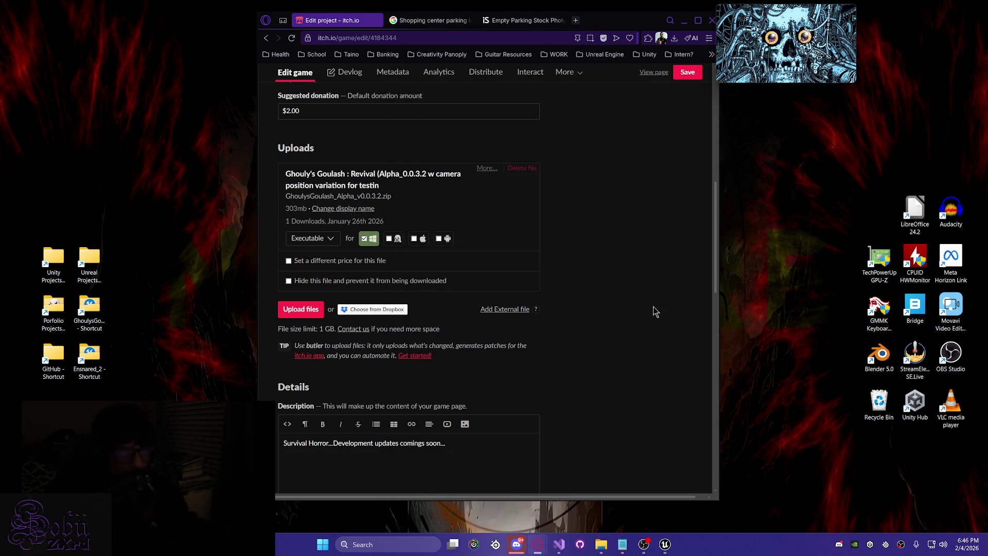
- Upload GhoulysGoulash_Alpha_v0.0.4.zip (303mb) and wait until it shows Success
click(318, 309)
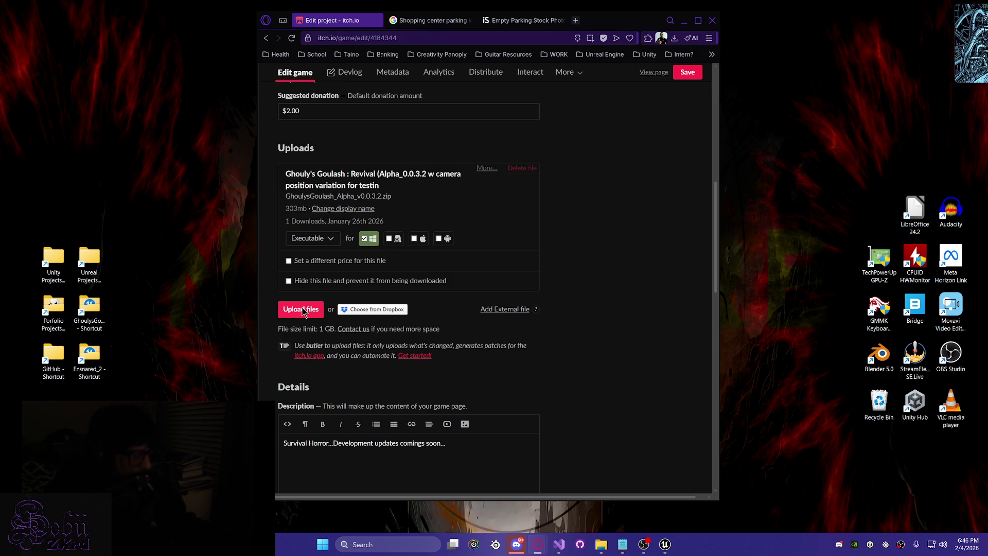
click(416, 89)
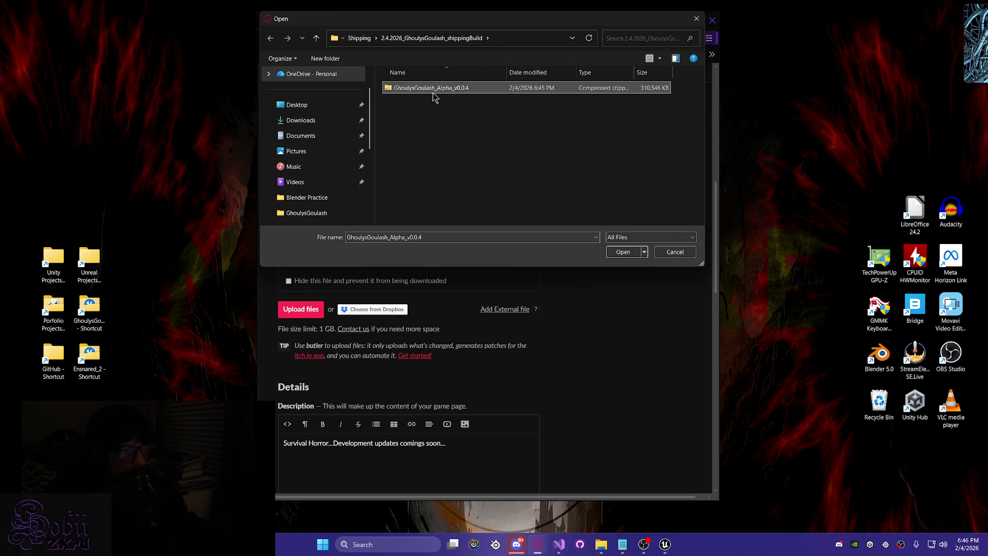
click(623, 252)
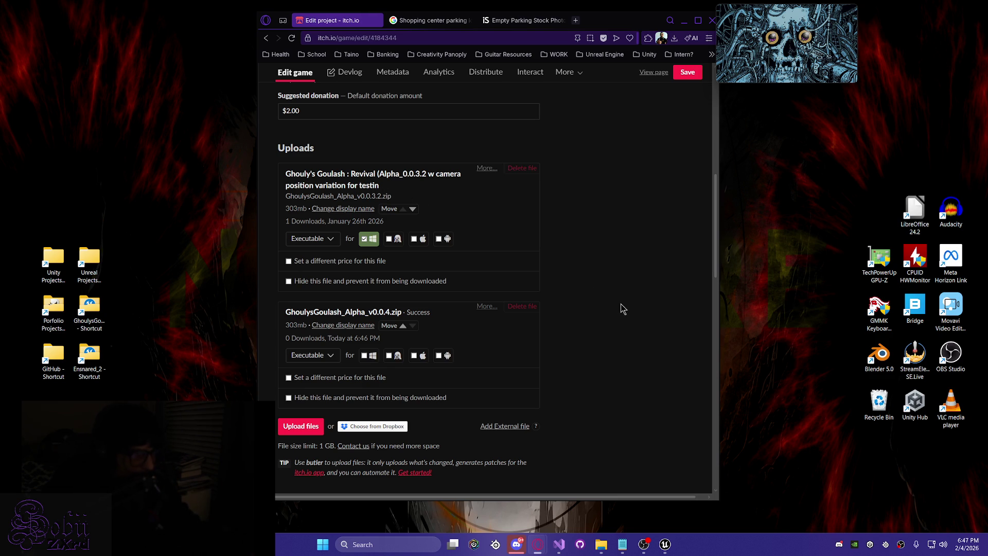
- Move the v0.0.4 upload to the top, rename it 'Ghouly's Goulash : Revival (Alpha v0.0.4)', and save
click(402, 326)
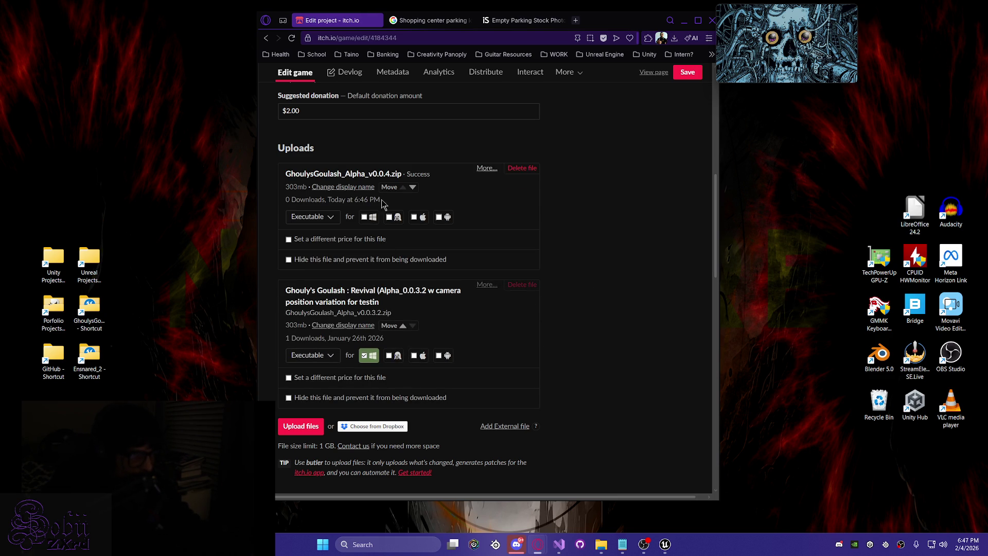
click(343, 187)
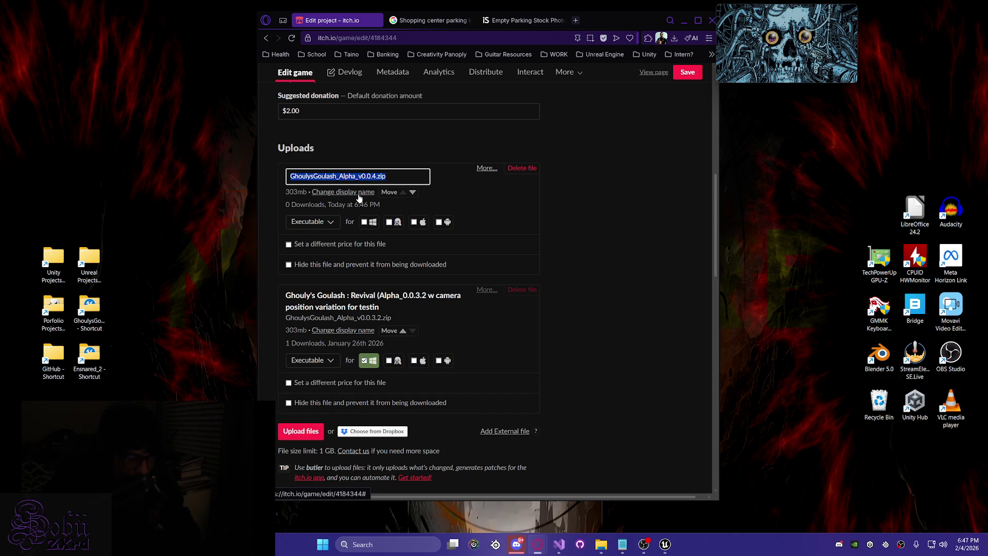
key(End)
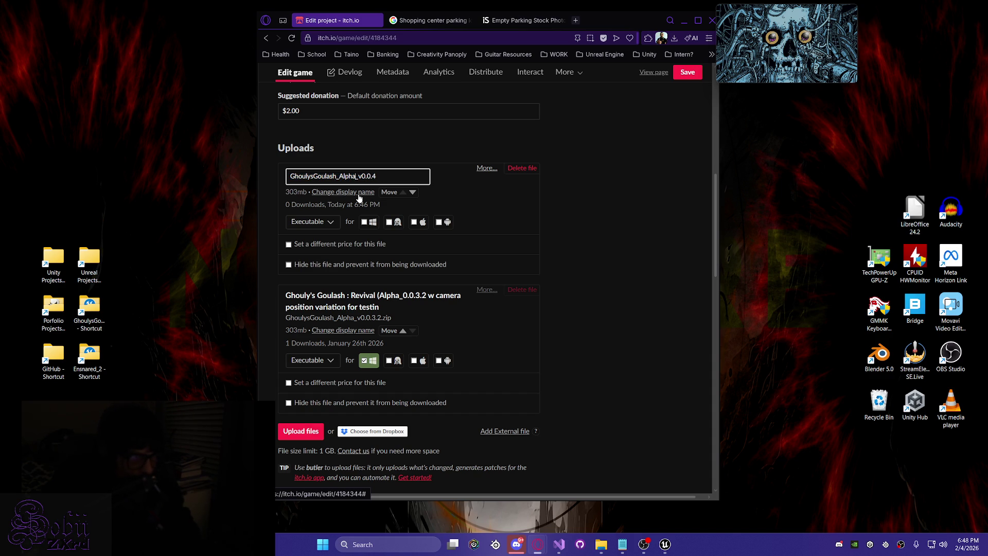
key(BackSpace)
key(BackSpace)
text(: )
text(Revival ()
text(')
key(BackSpace)
text(')
key(Right)
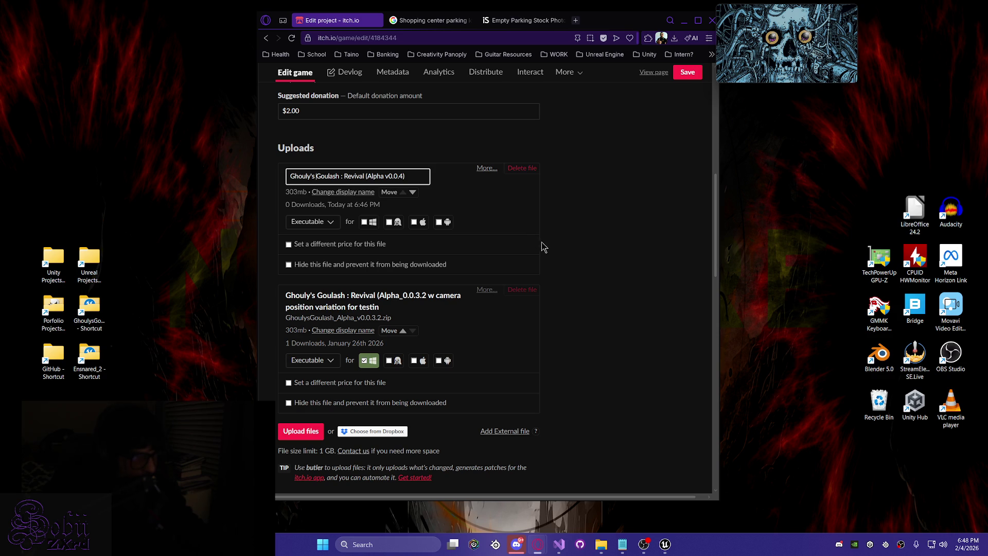
key(Return)
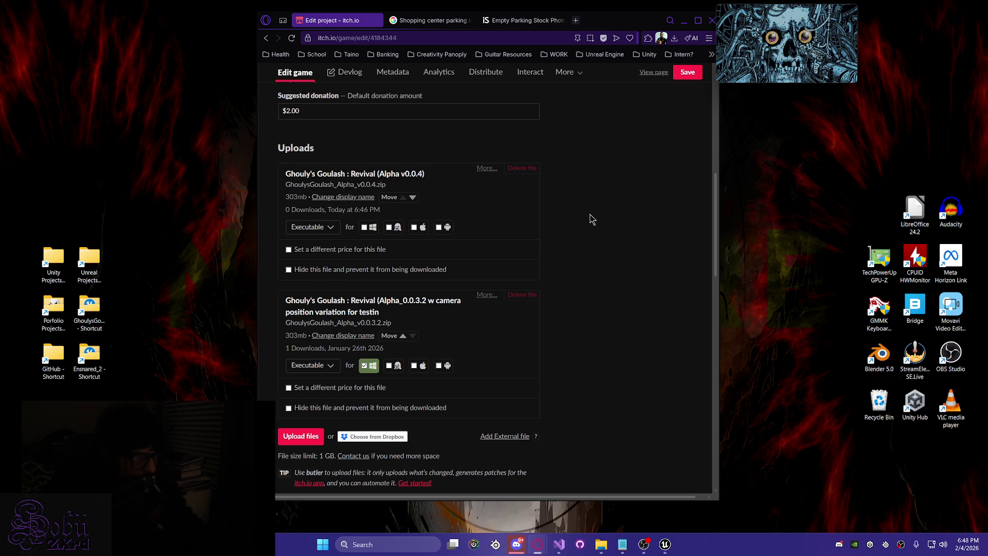
click(688, 73)
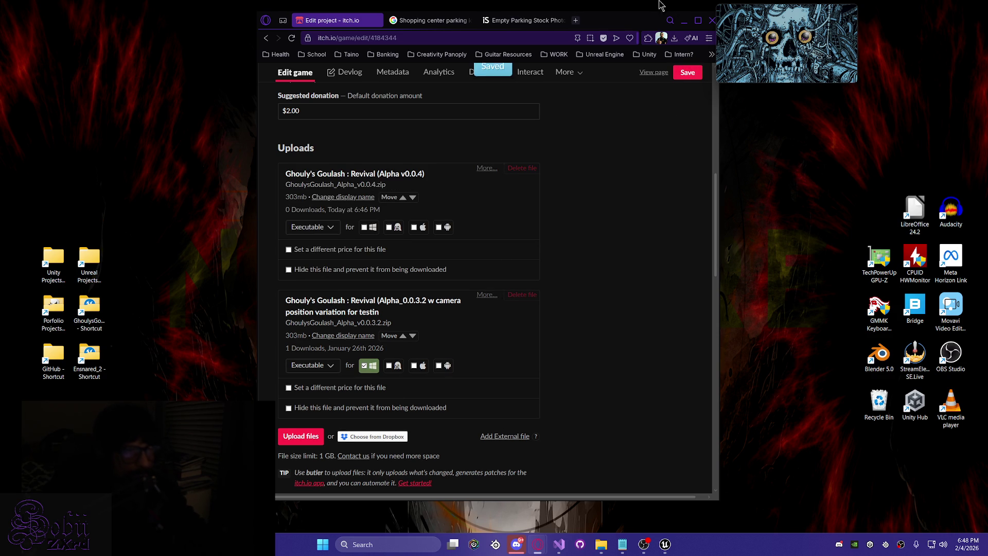
click(679, 23)
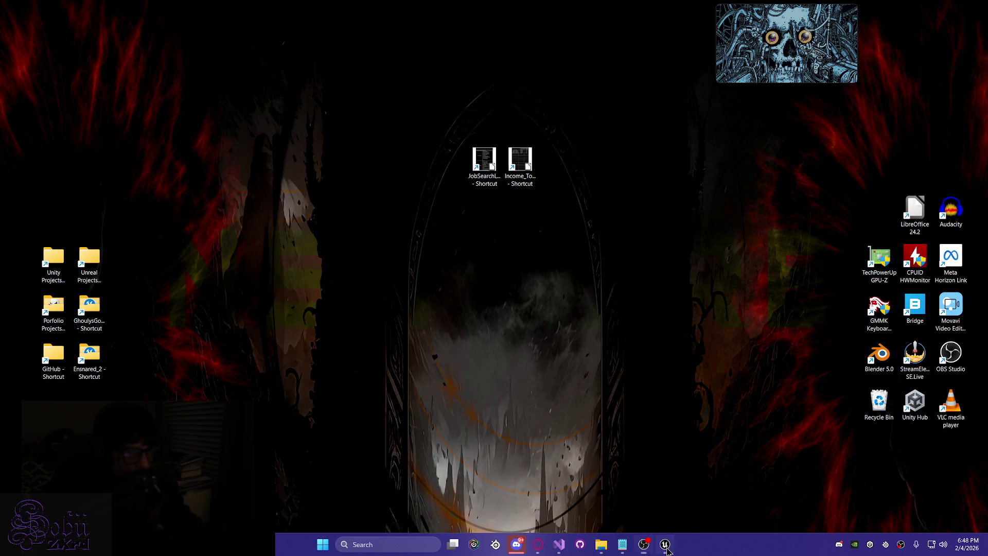
- Return to the Unreal editor and open Level_ParkingLot from the Content Browser
click(666, 545)
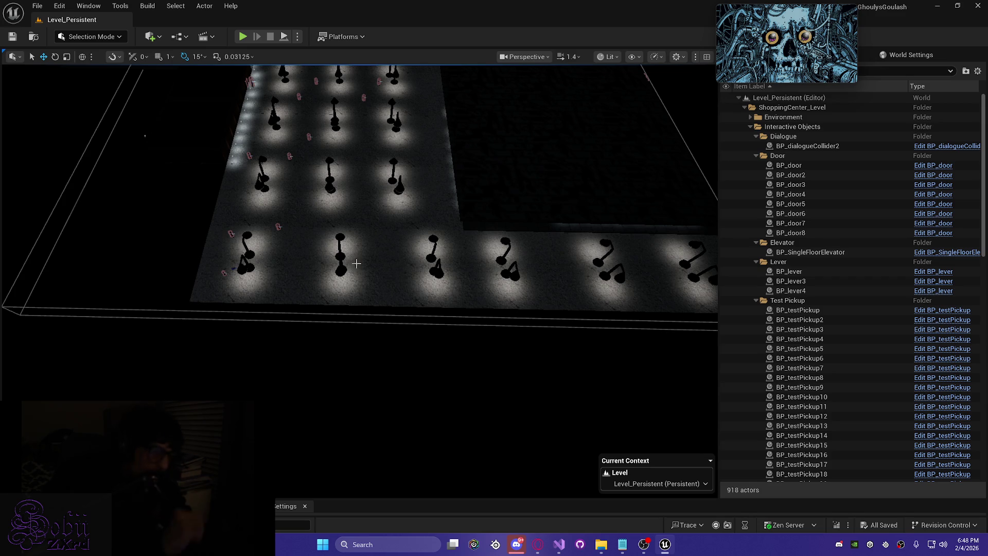
scroll(341, 300, down, 5)
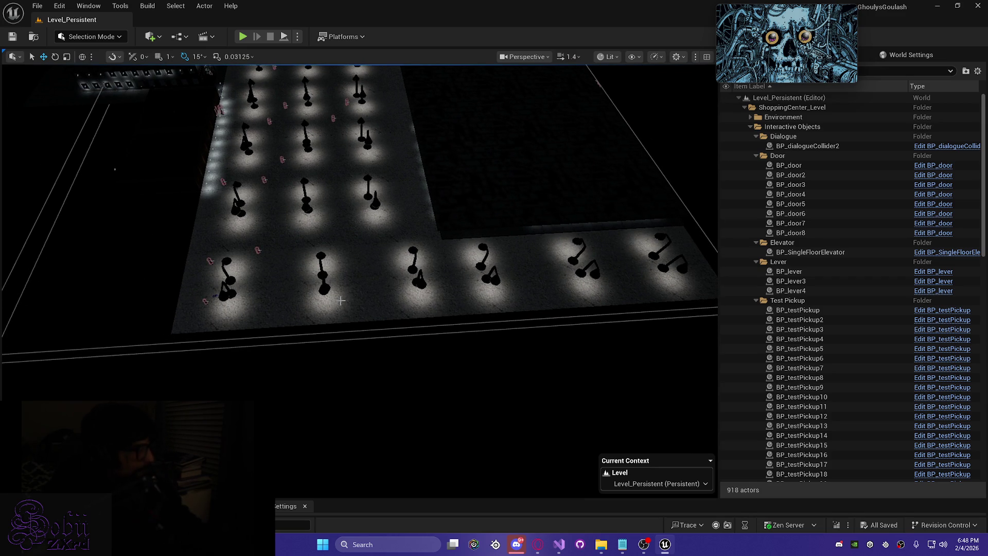
scroll(284, 327, up, 3)
key(ctrl+space)
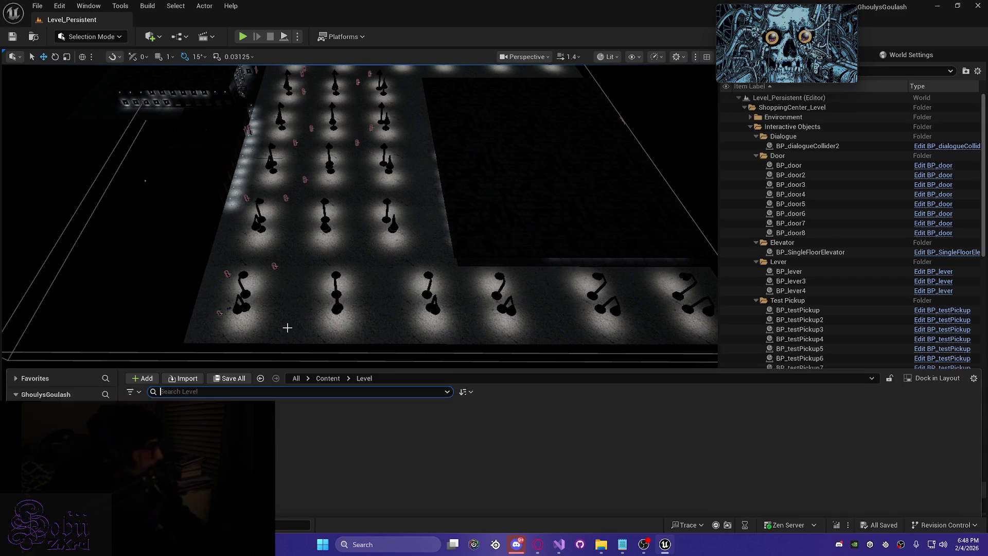
double_click(198, 397)
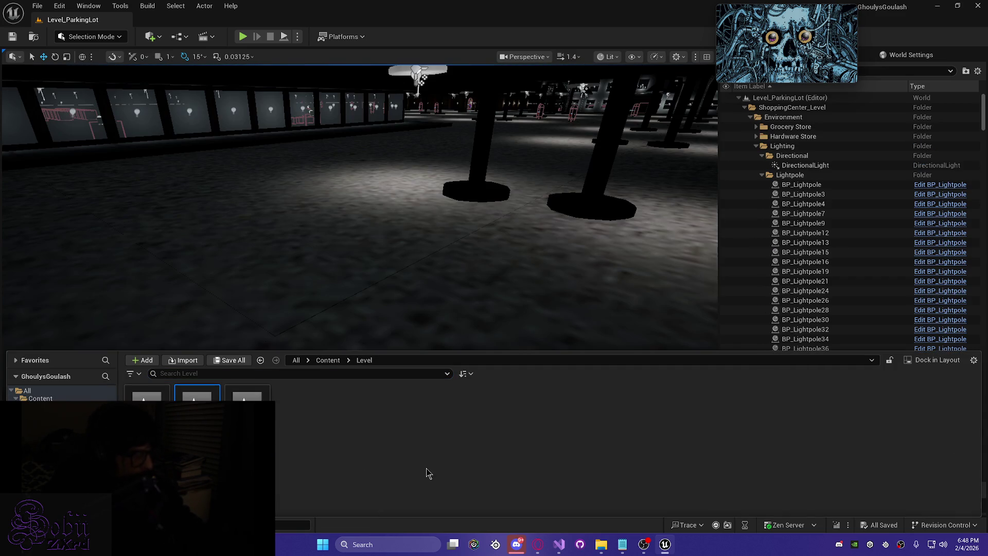
- Fly over the lightpoles to the grocery store wall and select one of its panels
drag(353, 257, 355, 257)
drag(348, 297, 357, 293)
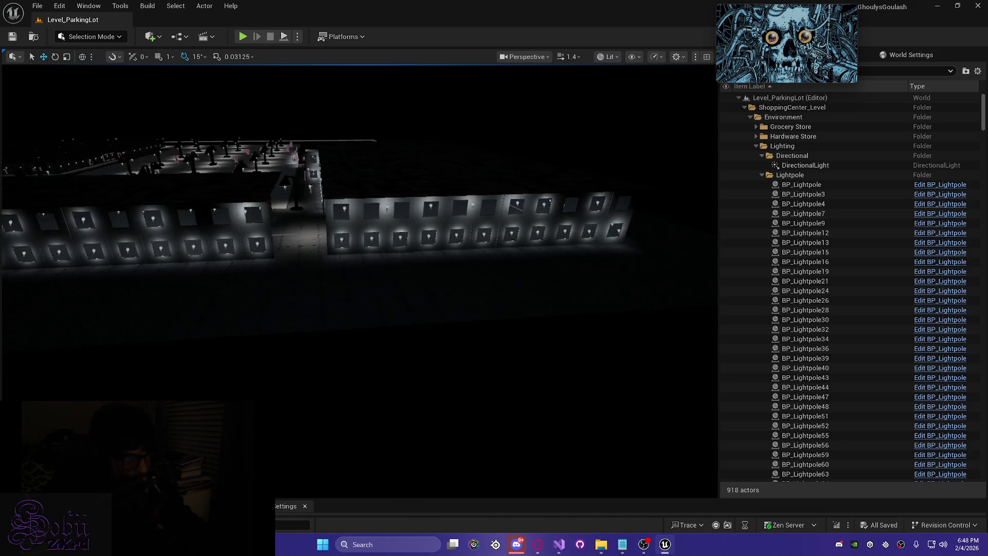
drag(357, 293, 358, 293)
mouse_move(280, 399)
mouse_down()
mouse_move(239, 388)
mouse_move(334, 329)
mouse_up()
click(240, 388)
scroll(240, 388, down, 3)
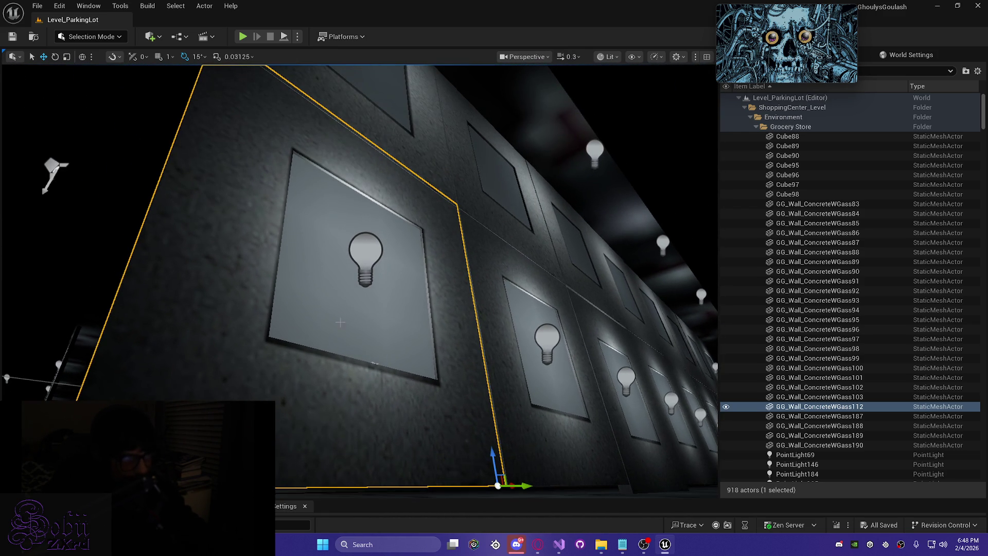
- Add wall panels GG_Wall_ConcreteWGass103, 98, 97, 100, 95 and PointLights 198, 191 to the selection
ctrl+click(365, 261)
ctrl+click(486, 181)
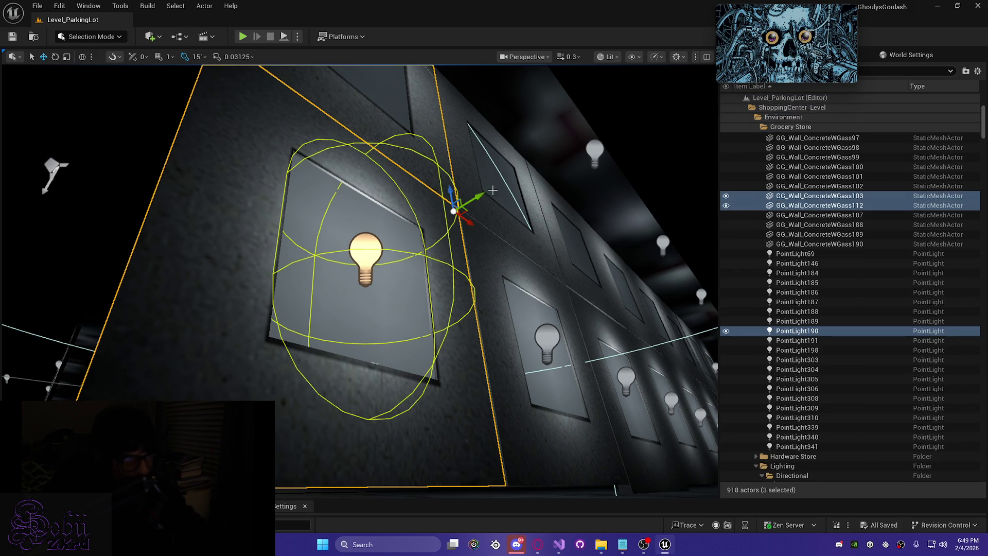
drag(469, 181, 465, 261)
ctrl+click(466, 261)
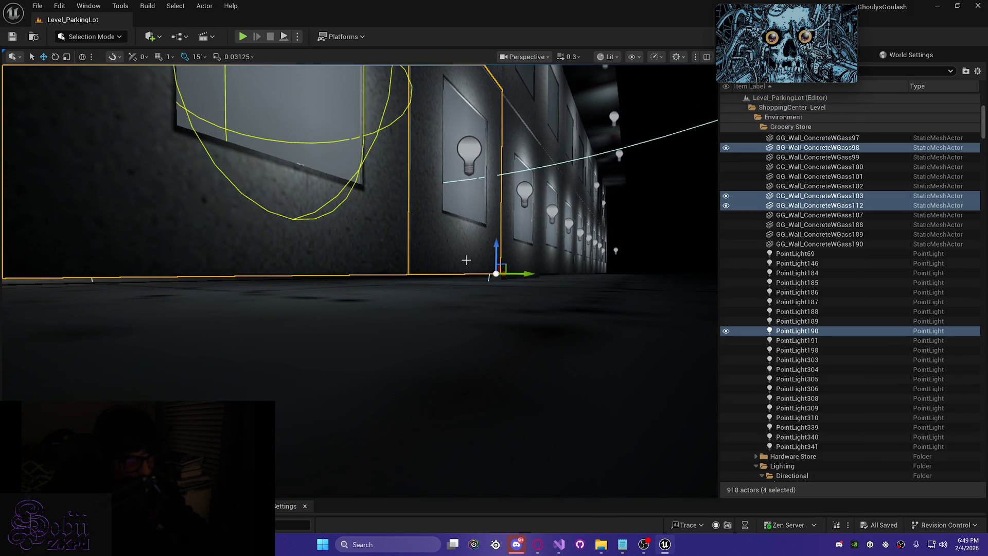
ctrl+click(472, 148)
drag(472, 147, 421, 98)
ctrl+click(421, 97)
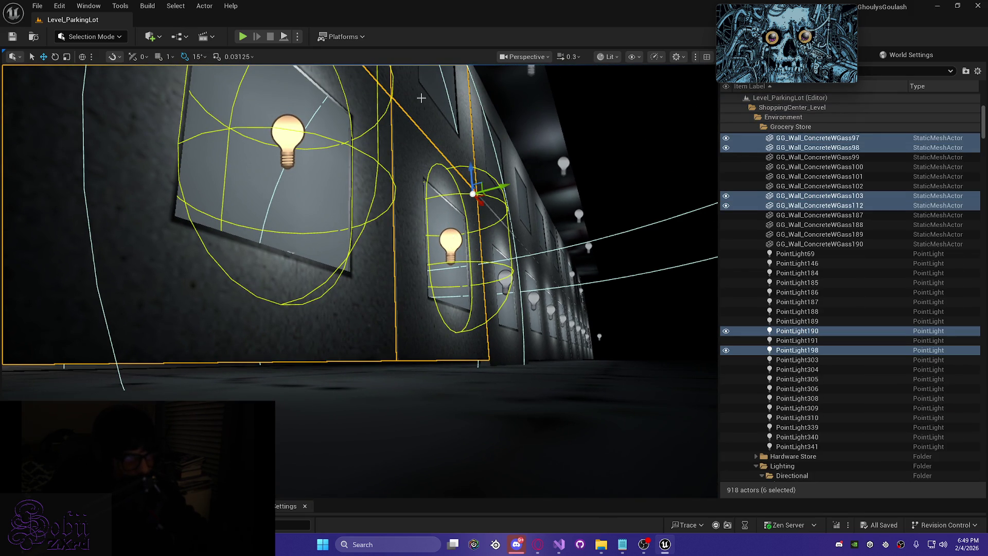
ctrl+click(536, 343)
ctrl+click(533, 298)
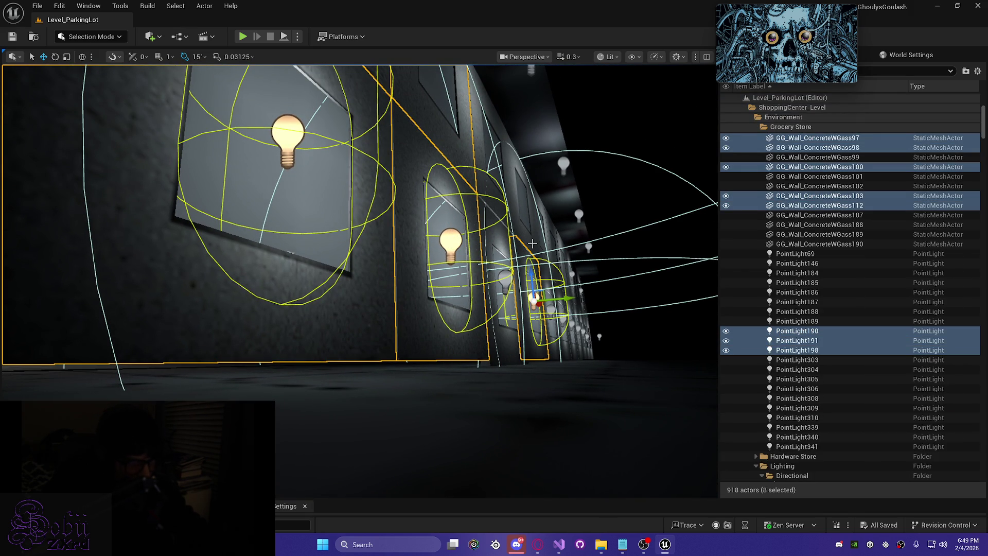
ctrl+click(543, 250)
- Add walls GG_Wall_ConcreteWGass101, 94, 102, 88, 87 and their bulb lights, then frame the selection
scroll(361, 231, down, 10)
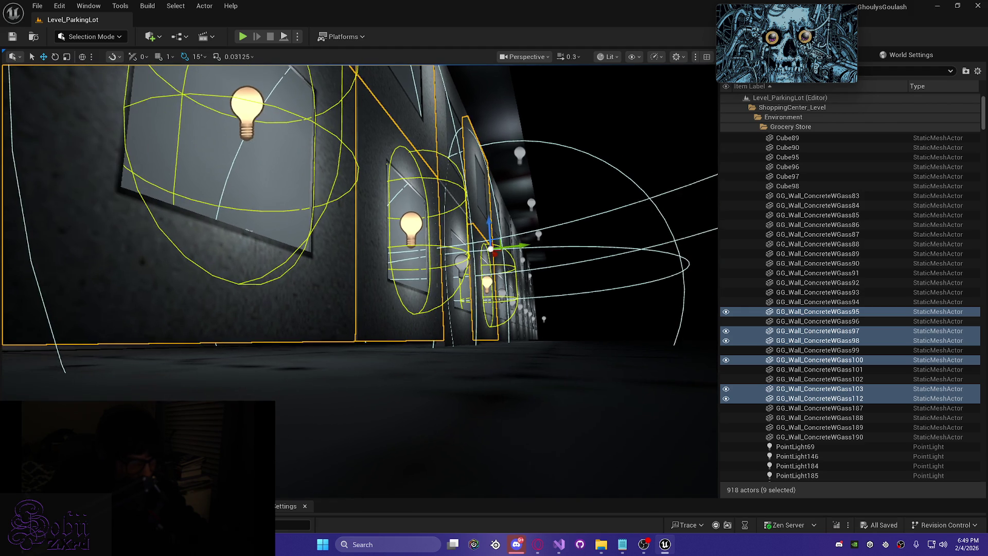
scroll(360, 232, down, 10)
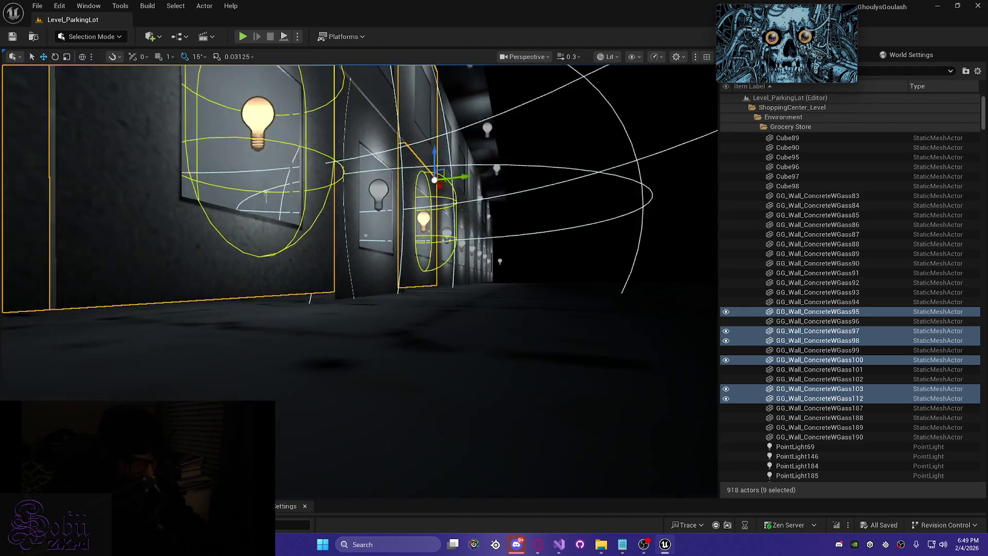
scroll(360, 232, down, 10)
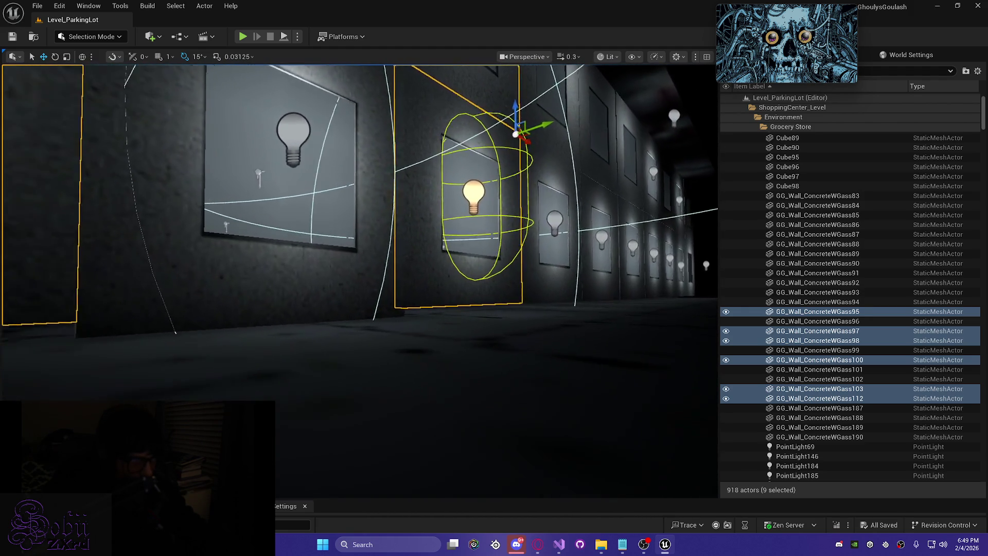
scroll(448, 304, down, 5)
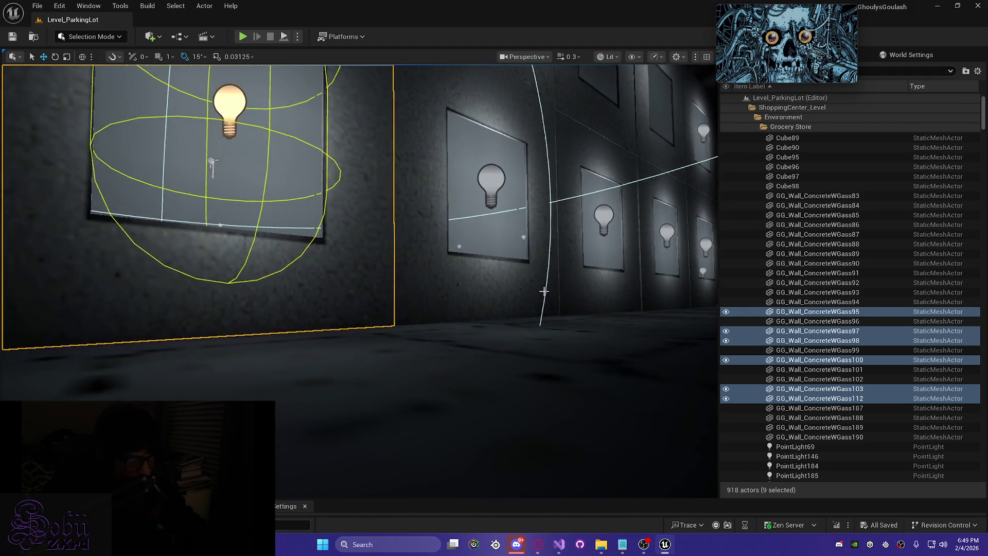
ctrl+click(447, 304)
scroll(447, 304, down, 5)
scroll(414, 135, down, 3)
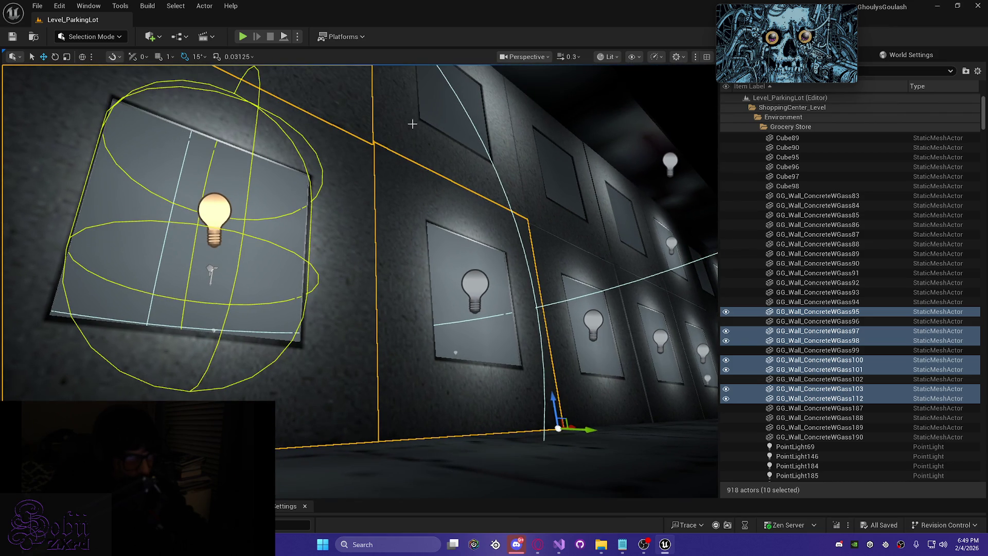
ctrl+click(414, 135)
ctrl+click(479, 290)
ctrl+click(574, 401)
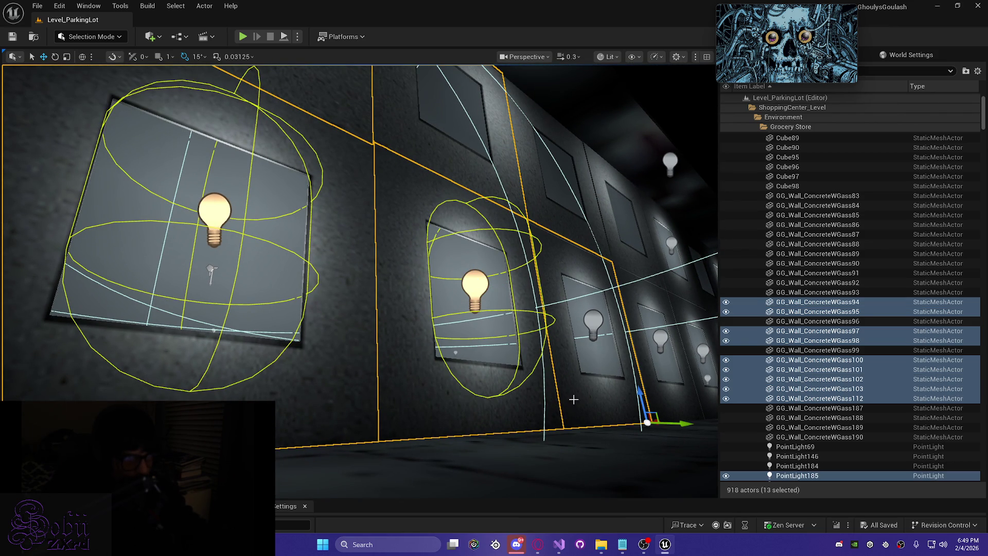
ctrl+click(593, 323)
ctrl+click(626, 231)
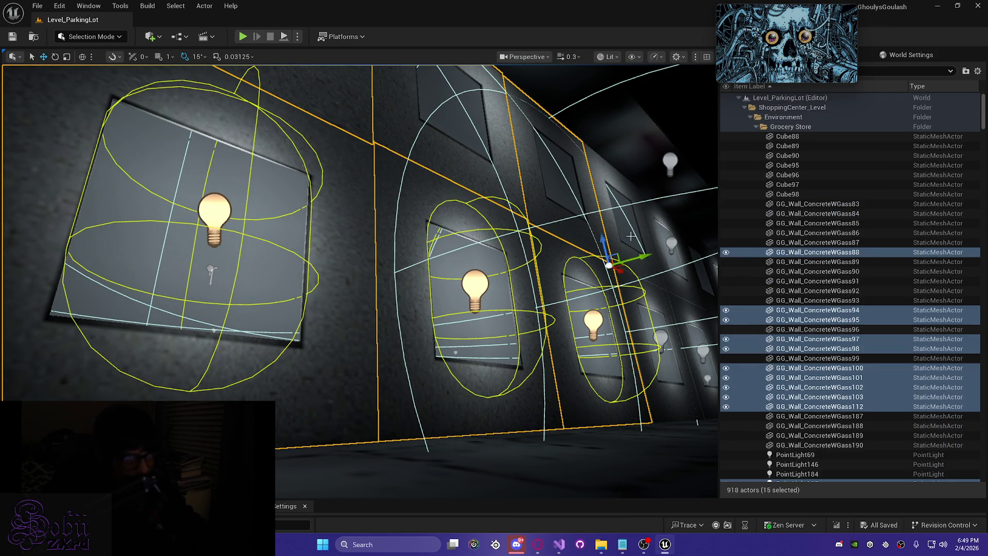
ctrl+click(670, 163)
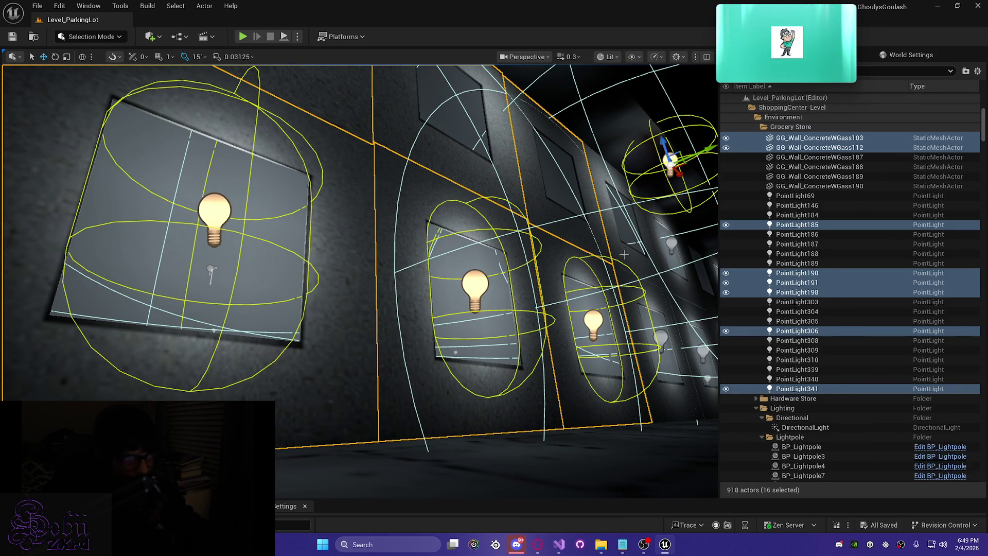
ctrl+click(661, 400)
ctrl+click(660, 337)
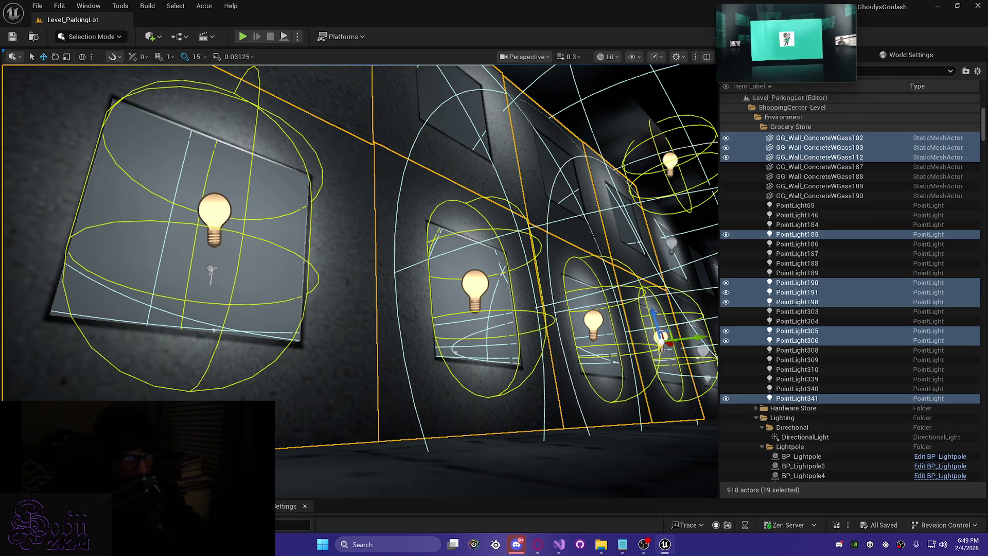
key(f)
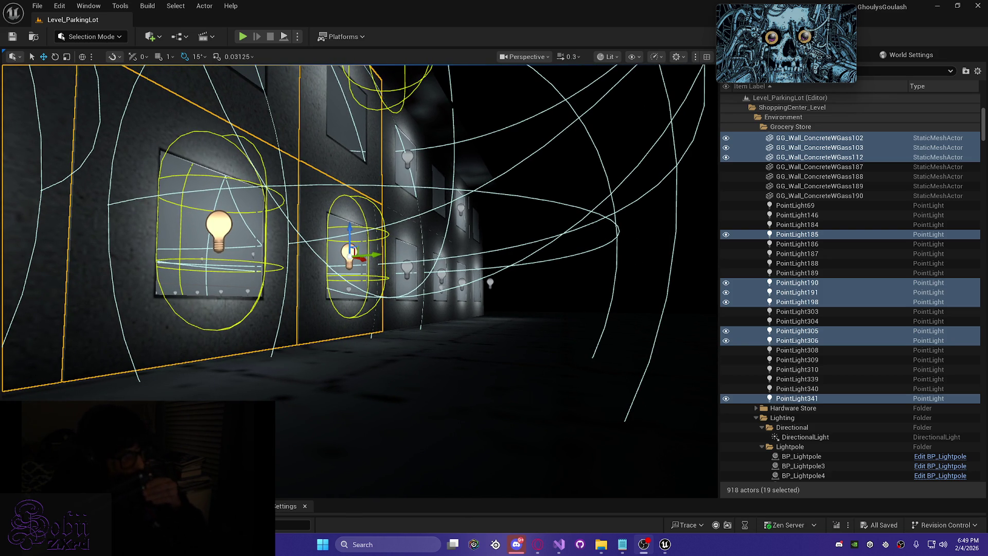
- Add GG_Wall_ConcreteWGass86, neighbouring wall pieces and their bulb lights to the selection
mouse_move(329, 289)
mouse_down()
mouse_move(283, 230)
mouse_move(395, 251)
mouse_move(404, 201)
mouse_up()
ctrl+click(402, 251)
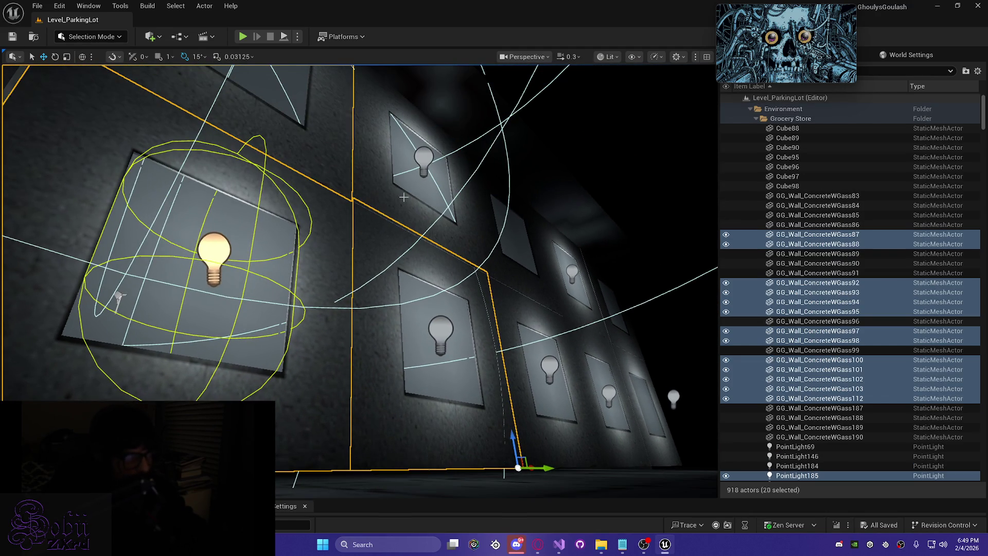
ctrl+click(378, 189)
ctrl+click(424, 157)
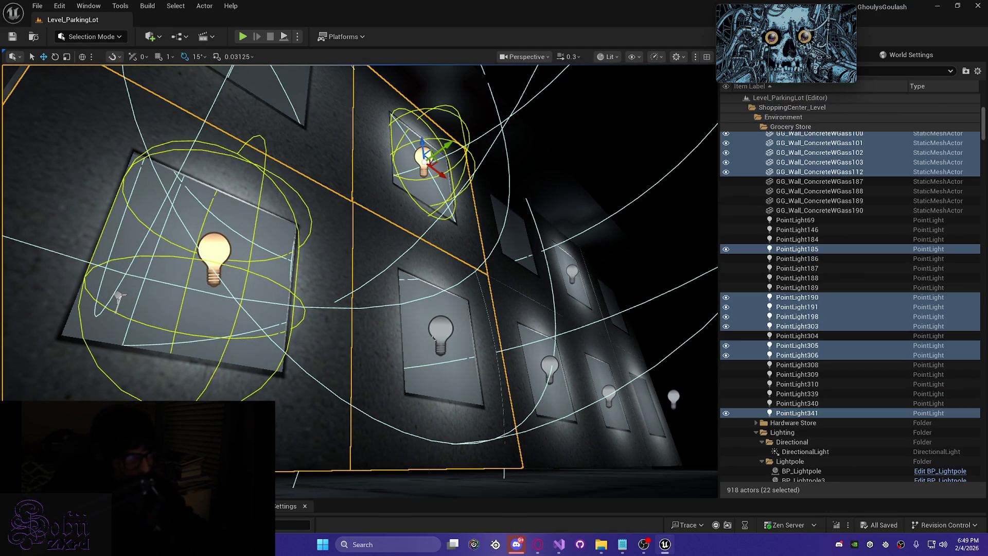
ctrl+click(439, 330)
drag(432, 383, 437, 380)
ctrl+click(444, 352)
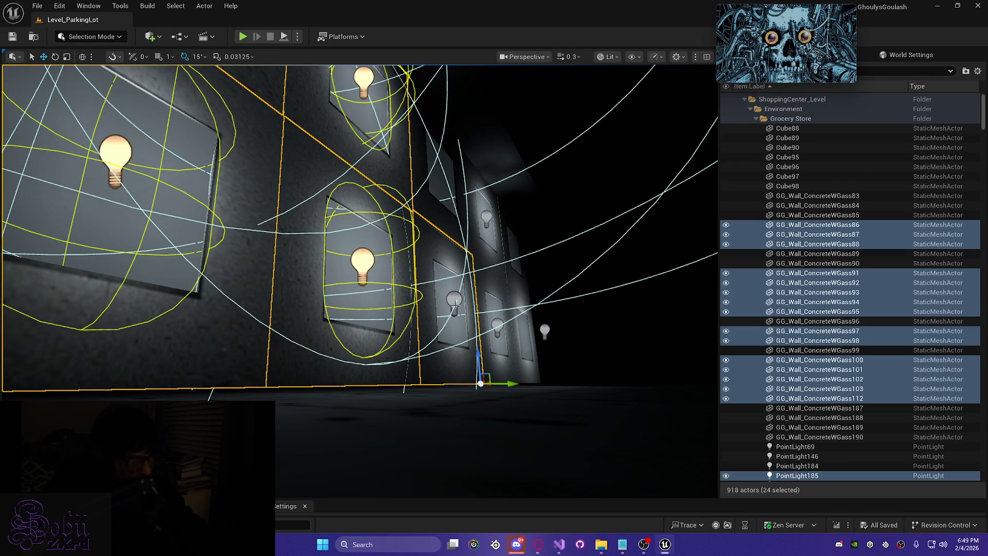
ctrl+click(455, 301)
- Add the last walls (GG_Wall_ConcreteWGass90, 83) and lights, then lower everything along Z
ctrl+click(424, 204)
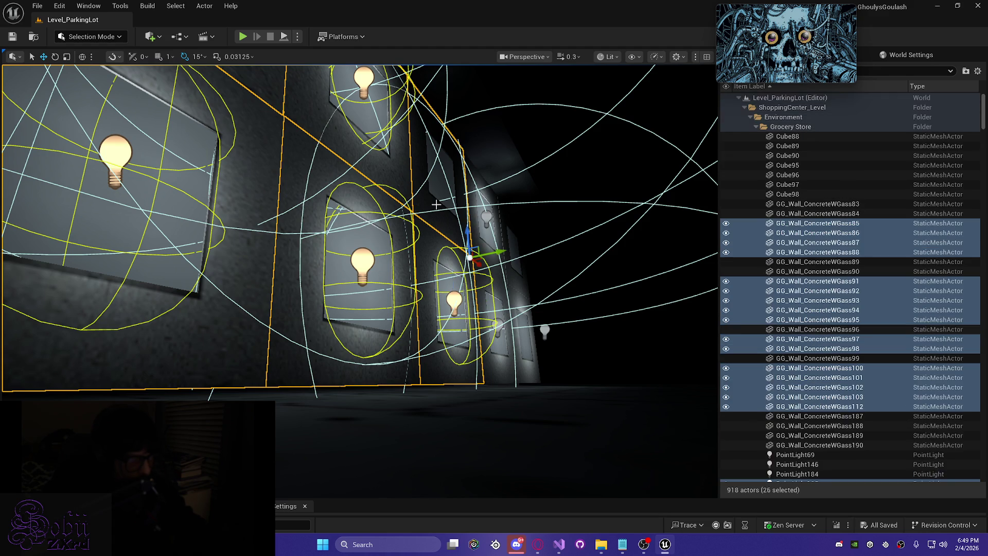
ctrl+click(488, 219)
ctrl+click(476, 244)
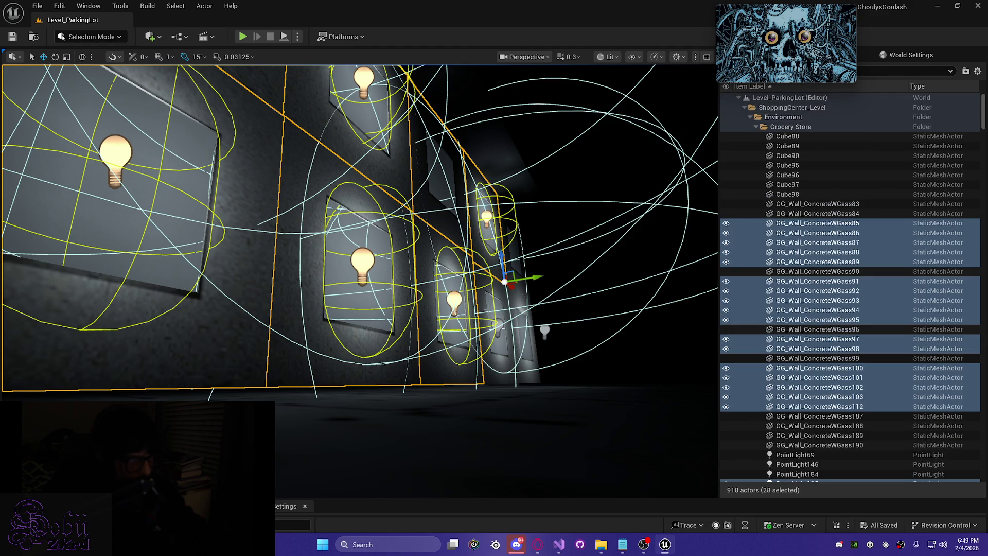
ctrl+click(499, 329)
ctrl+click(520, 375)
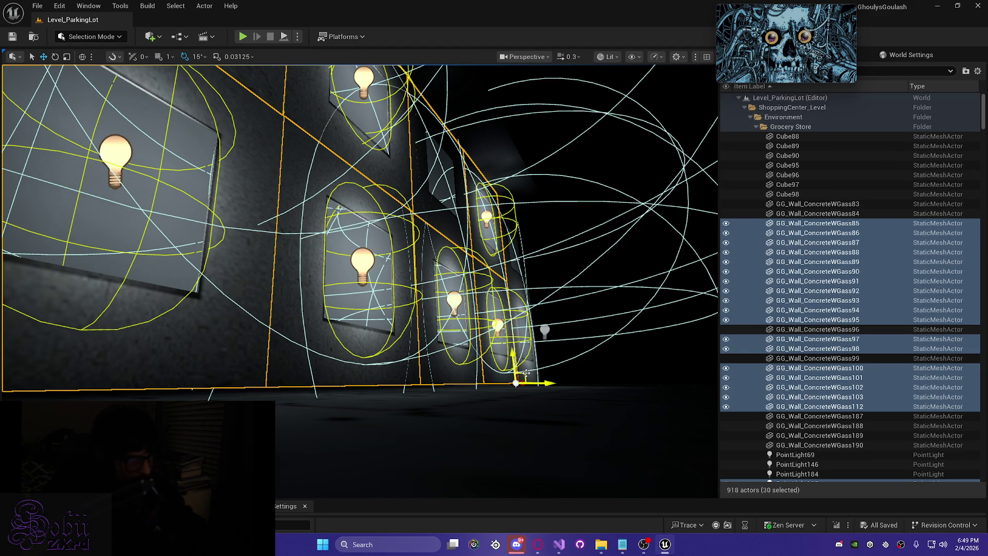
ctrl+click(525, 373)
ctrl+click(544, 331)
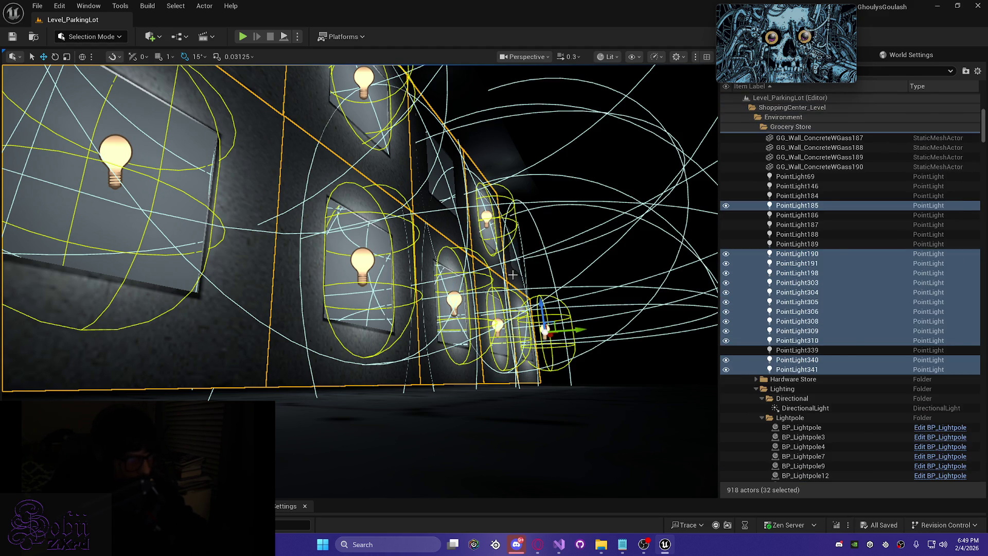
ctrl+click(512, 276)
drag(526, 275, 525, 280)
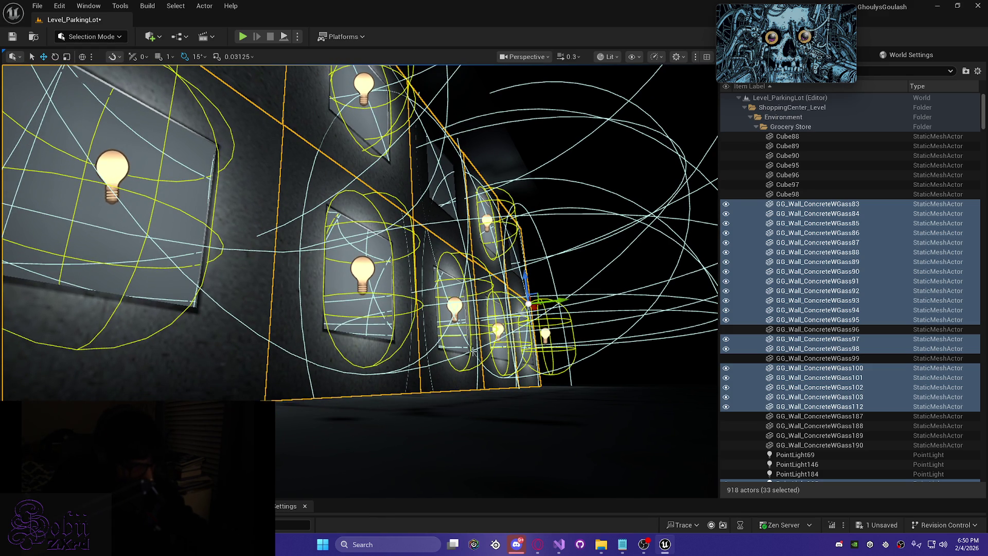
drag(297, 336, 184, 352)
- Deselect everything and save Level_ParkingLot with Ctrl+S
drag(296, 421, 328, 396)
key(Escape)
key(ctrl+s)
- Fly along the wall to inspect it and select the dark wall PSX_WallNormalModel187
mouse_move(341, 329)
mouse_down()
mouse_move(267, 329)
mouse_move(301, 324)
mouse_move(273, 324)
mouse_move(294, 325)
mouse_move(273, 325)
mouse_move(293, 324)
mouse_move(294, 312)
mouse_up()
scroll(273, 324, down, 3)
scroll(291, 324, up, 3)
scroll(283, 324, down, 2)
scroll(298, 324, down, 2)
scroll(298, 324, up, 3)
scroll(289, 324, down, 1)
scroll(288, 324, up, 3)
scroll(278, 325, up, 3)
drag(390, 204, 390, 199)
click(390, 199)
key(f)
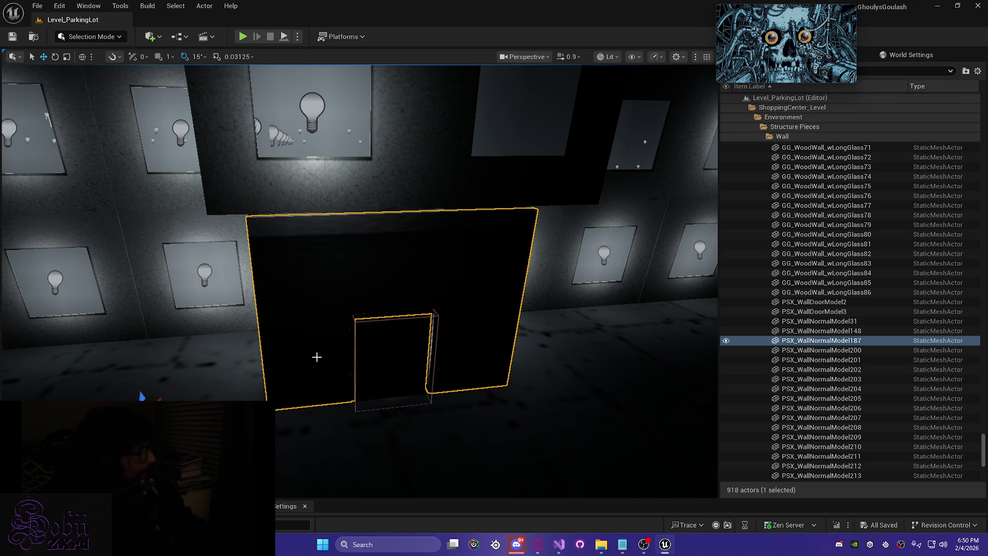
scroll(331, 386, down, 5)
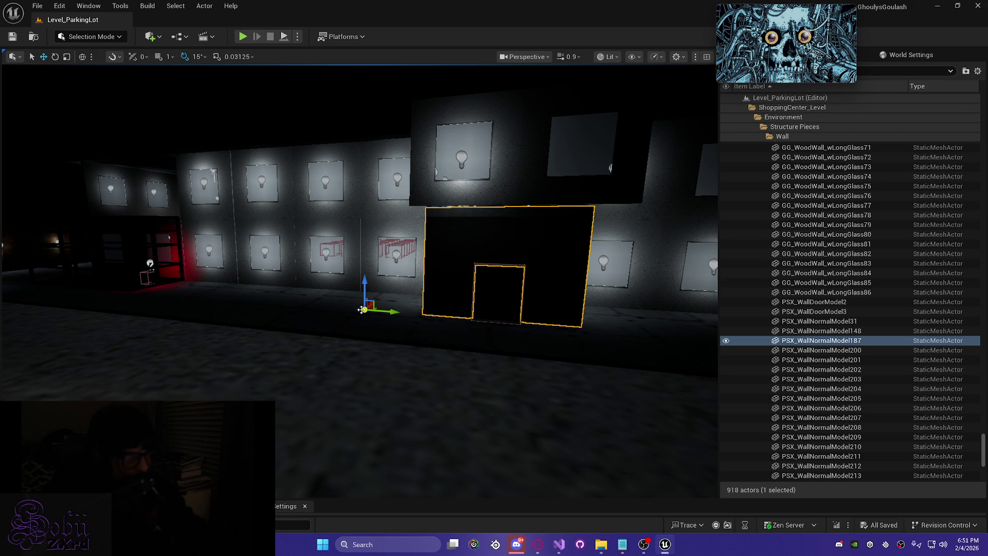
mouse_move(153, 329)
mouse_down()
mouse_move(103, 332)
mouse_move(88, 344)
mouse_move(153, 328)
mouse_up()
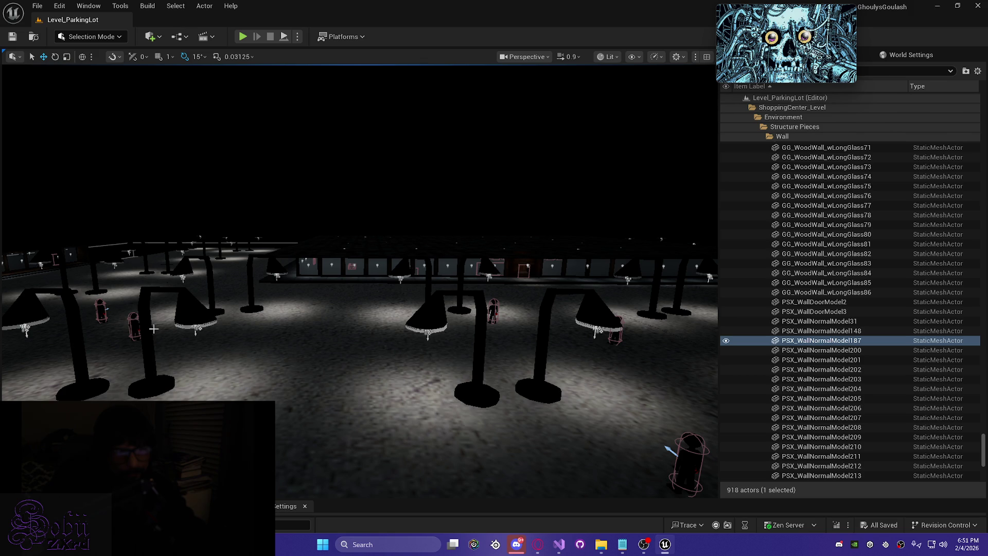
mouse_move(350, 332)
mouse_down()
mouse_move(370, 321)
mouse_move(347, 322)
mouse_up()
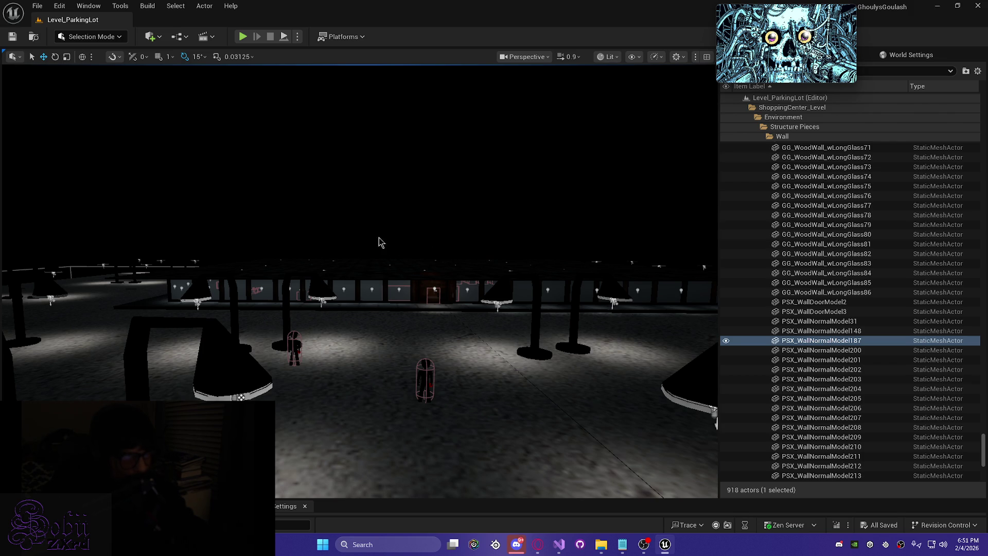
mouse_move(372, 277)
mouse_down()
mouse_move(372, 223)
mouse_move(306, 263)
mouse_move(300, 297)
mouse_up()
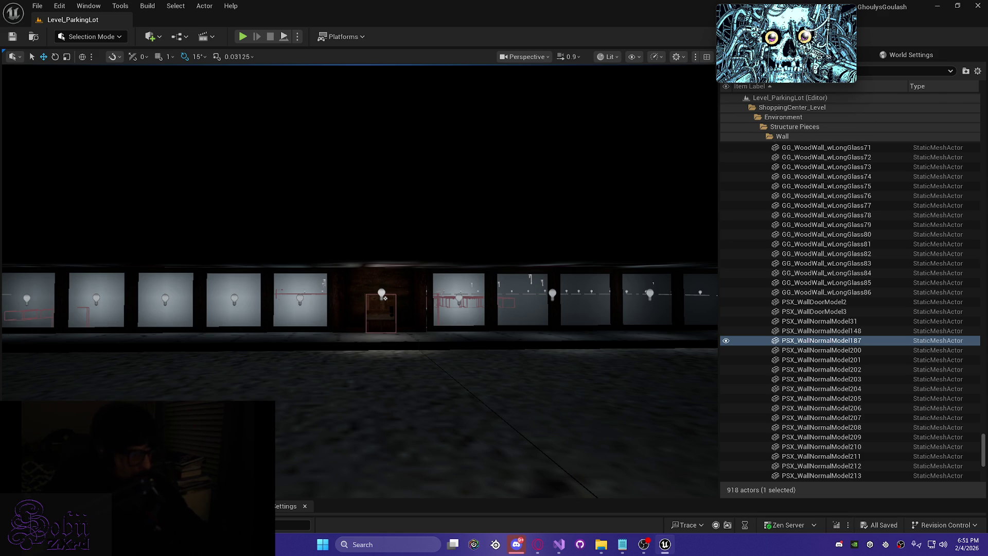
mouse_move(423, 335)
mouse_down()
mouse_move(409, 349)
mouse_move(374, 257)
mouse_move(313, 206)
mouse_up()
click(148, 6)
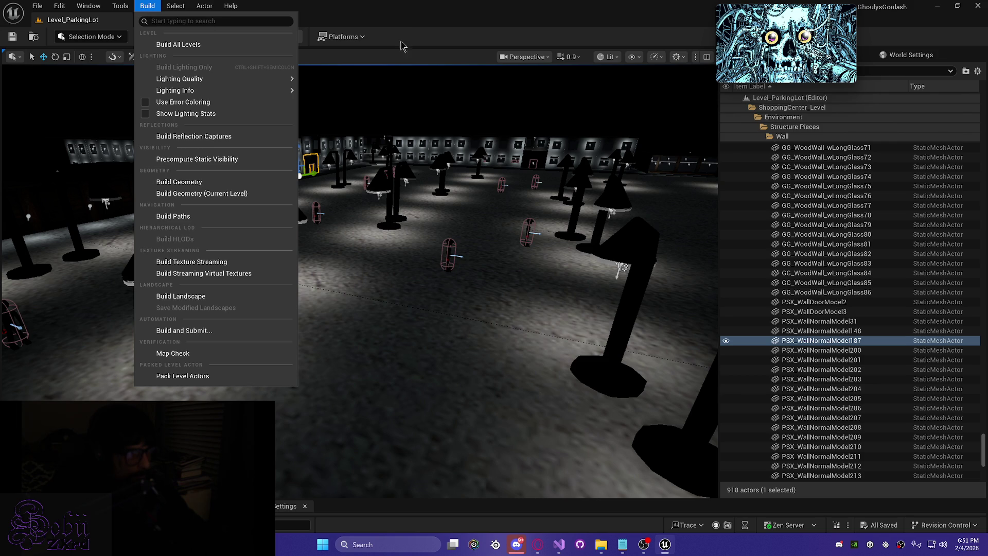
- Dismiss the Build menu, clear the selection and switch the viewport to Unlit with Alt+3
click(419, 17)
mouse_move(375, 273)
mouse_down()
mouse_move(391, 298)
mouse_move(378, 267)
mouse_up()
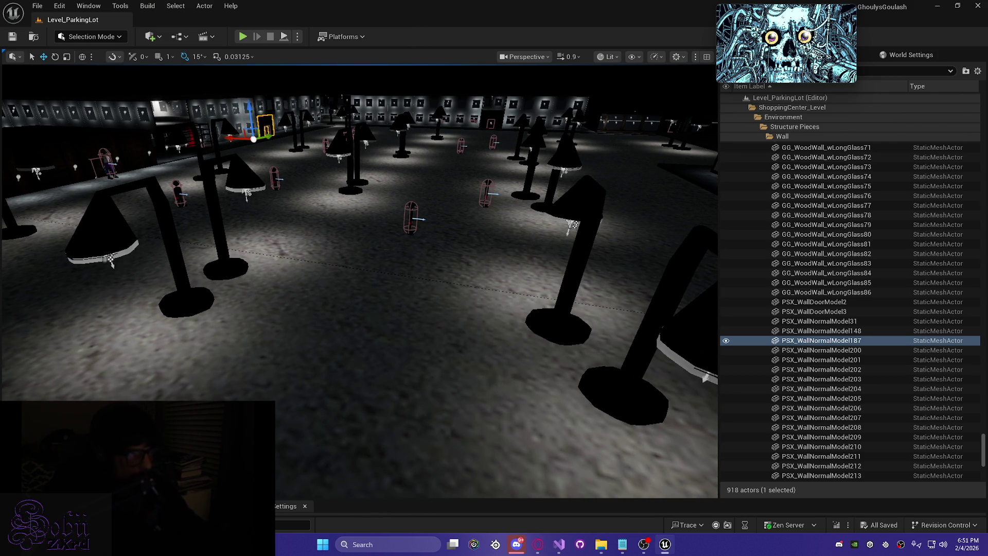
key(ctrl+space)
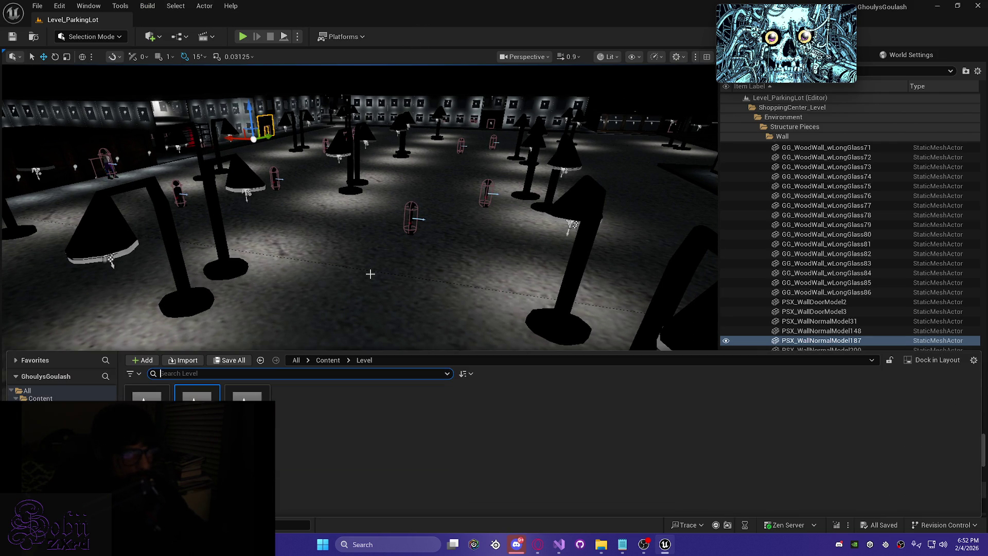
key(ctrl+space)
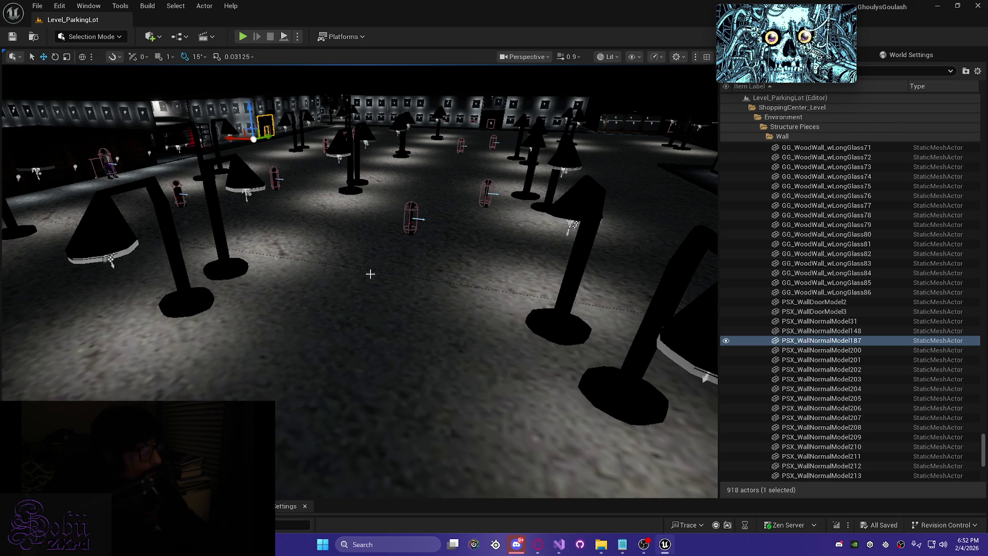
drag(370, 274, 221, 251)
click(310, 259)
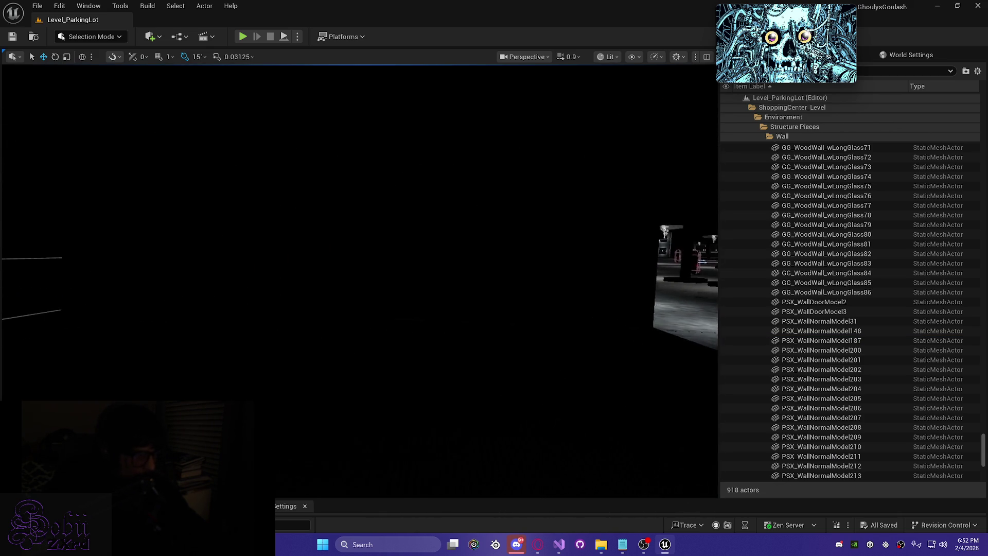
key(alt+3)
- Select floor slabs Cube78 and Cube79, then fly around to view the store from above
drag(285, 288, 285, 268)
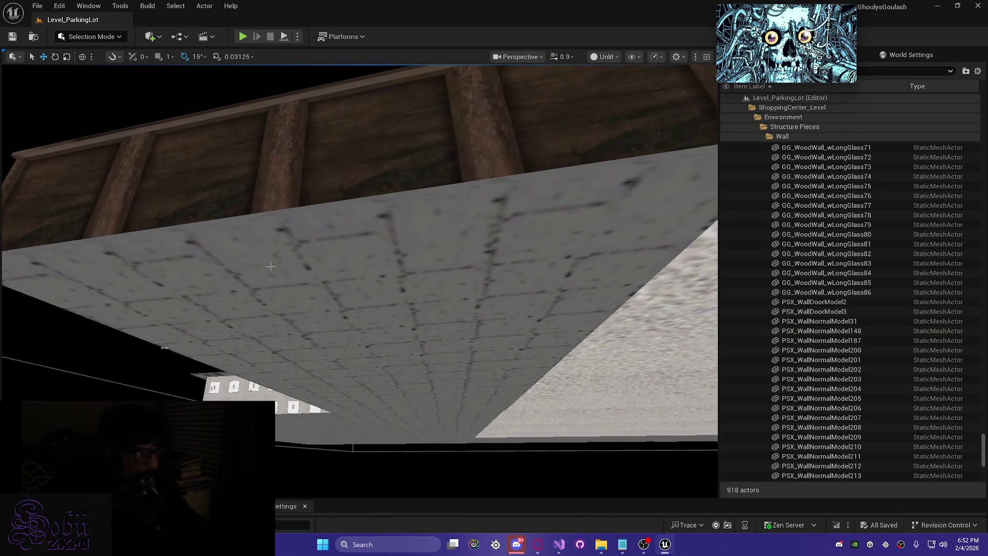
click(285, 268)
ctrl+click(369, 389)
drag(369, 389, 369, 420)
mouse_move(273, 345)
mouse_down()
mouse_move(279, 302)
mouse_move(298, 292)
mouse_move(298, 313)
mouse_up()
mouse_move(379, 251)
mouse_down()
mouse_move(389, 241)
mouse_move(405, 257)
mouse_move(338, 283)
mouse_move(285, 277)
mouse_move(380, 279)
mouse_up()
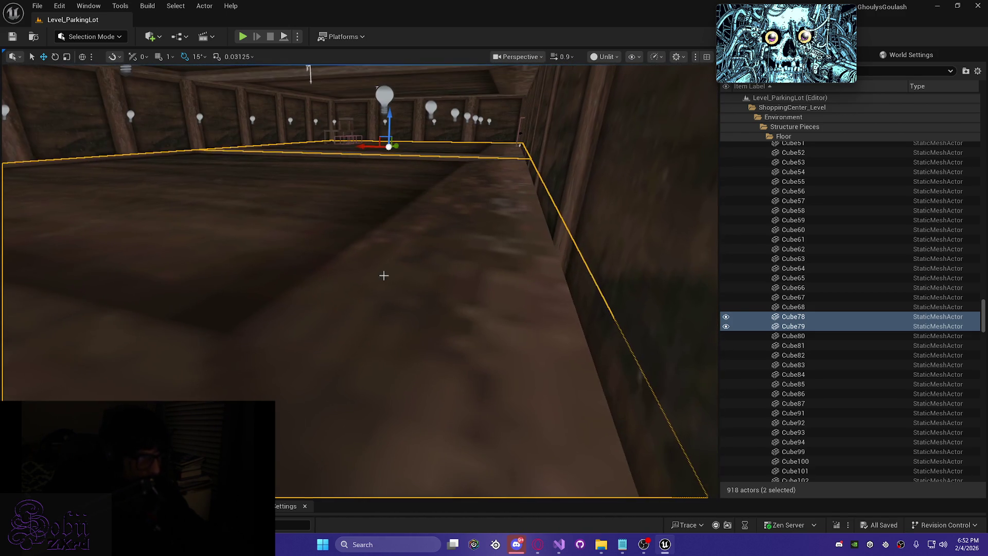
- Add floor piece Cube82, the door and wall panels PSX_WallNormalModel213 through 209 to the selection
ctrl+click(408, 257)
mouse_move(426, 149)
mouse_down()
mouse_move(401, 180)
mouse_move(381, 137)
mouse_up()
ctrl+click(357, 221)
ctrl+click(123, 282)
mouse_move(123, 282)
mouse_down()
mouse_move(133, 208)
mouse_move(302, 201)
mouse_up()
ctrl+click(366, 192)
ctrl+click(238, 161)
ctrl+click(152, 147)
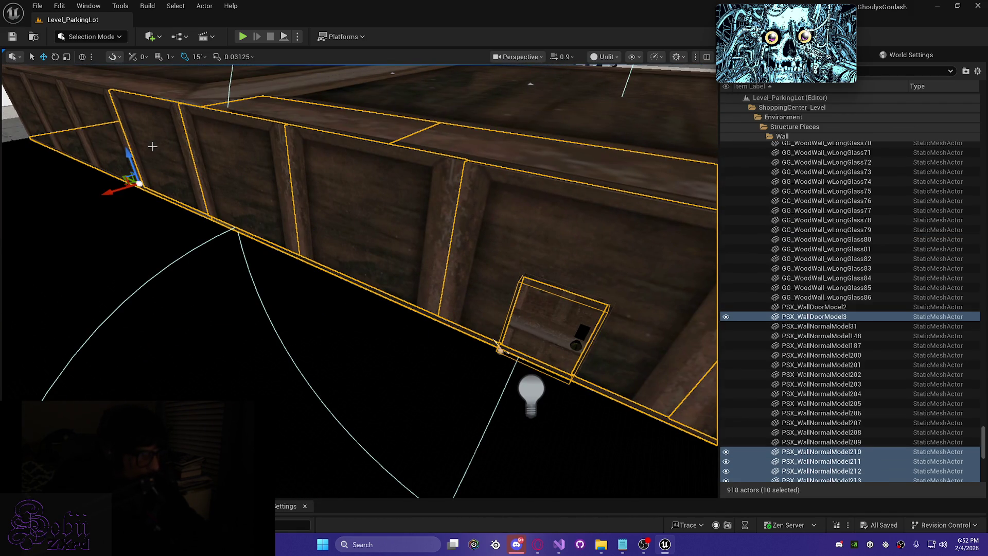
ctrl+click(52, 122)
- Add the remaining floor slabs and PointLight273, PointLight255 and PointLight256 to the selection
drag(29, 106, 128, 92)
ctrl+click(437, 145)
ctrl+click(184, 112)
mouse_move(184, 111)
mouse_down()
mouse_move(247, 134)
mouse_move(278, 165)
mouse_up()
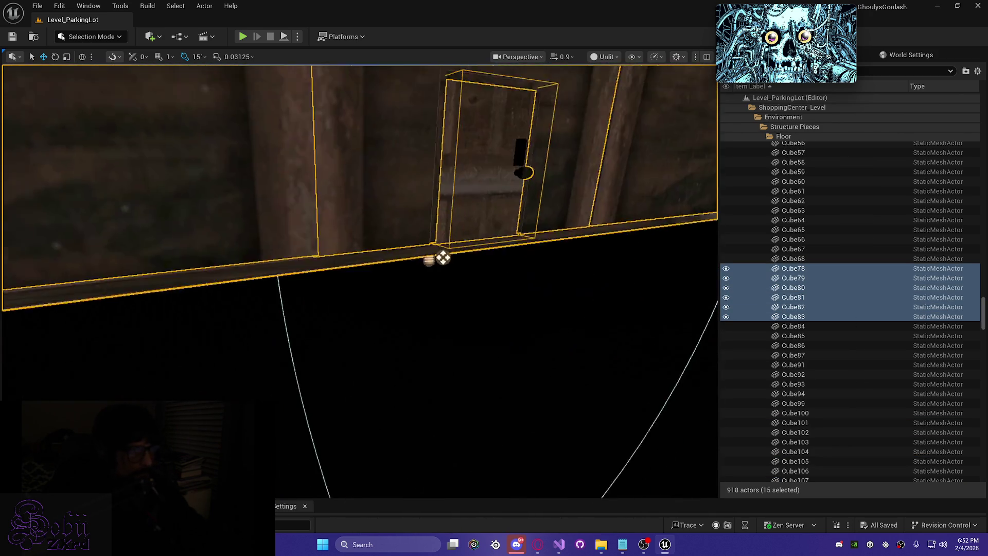
ctrl+click(360, 214)
drag(328, 221, 180, 233)
ctrl+click(427, 231)
drag(427, 232, 387, 260)
ctrl+click(418, 240)
- Add the corridor wall lights PointLight257 and PointLight262–266 plus nearby bulbs to the selection
ctrl+click(300, 263)
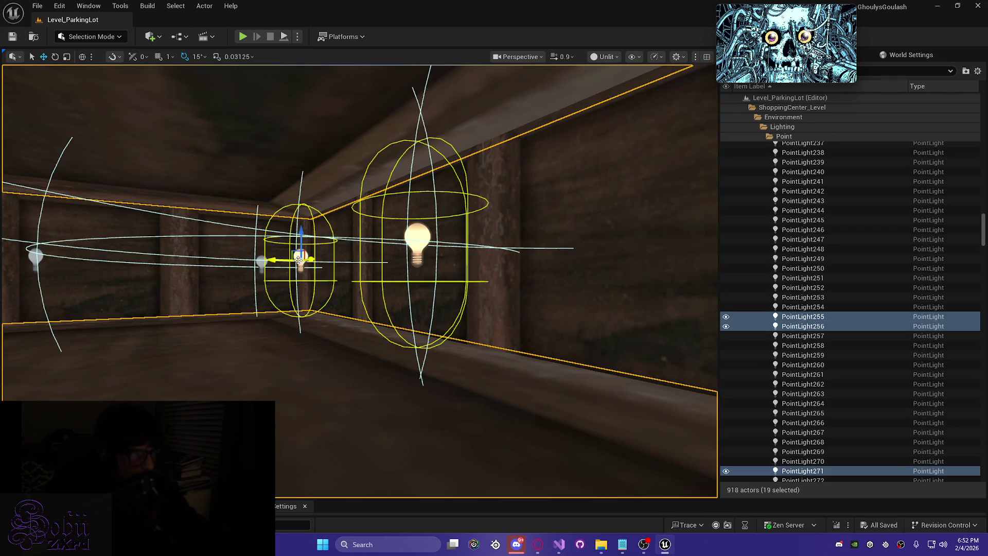
ctrl+click(262, 263)
drag(263, 263, 302, 294)
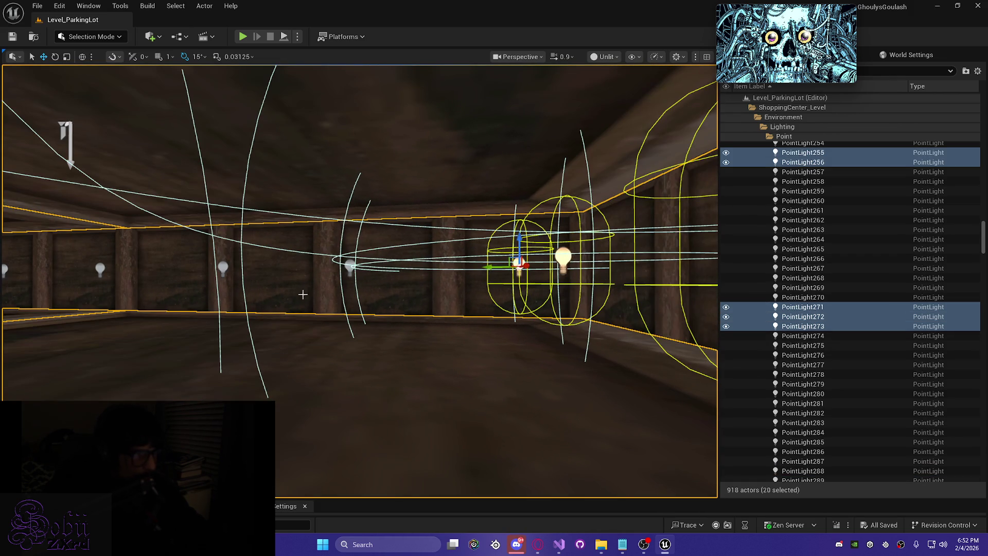
ctrl+click(350, 268)
ctrl+click(223, 268)
ctrl+click(100, 268)
drag(99, 267, 125, 280)
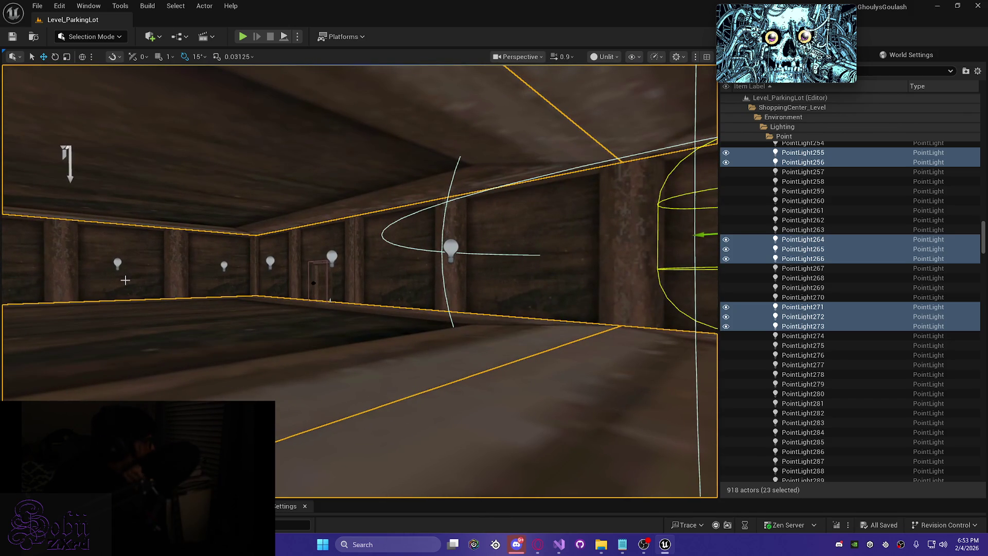
ctrl+click(452, 248)
ctrl+click(331, 256)
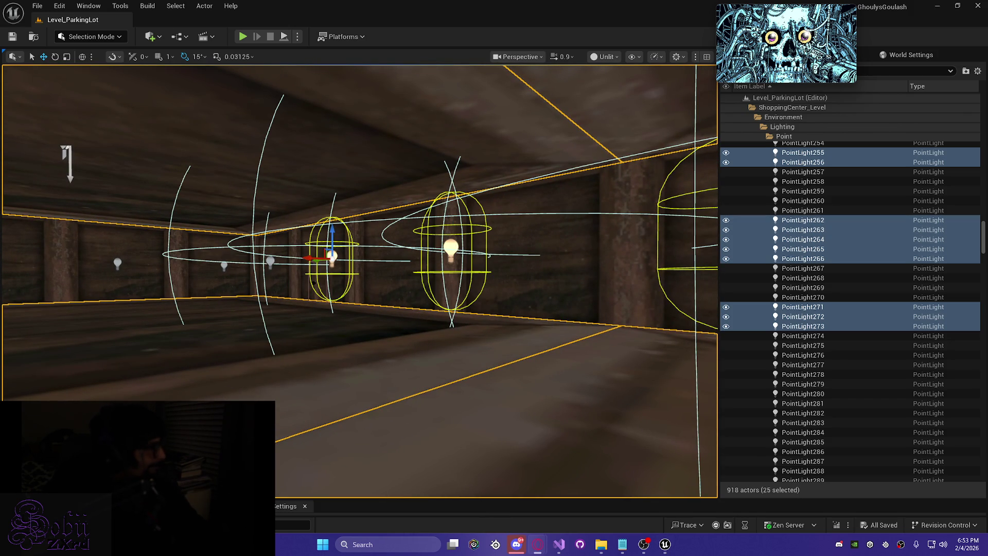
scroll(385, 319, up, 8)
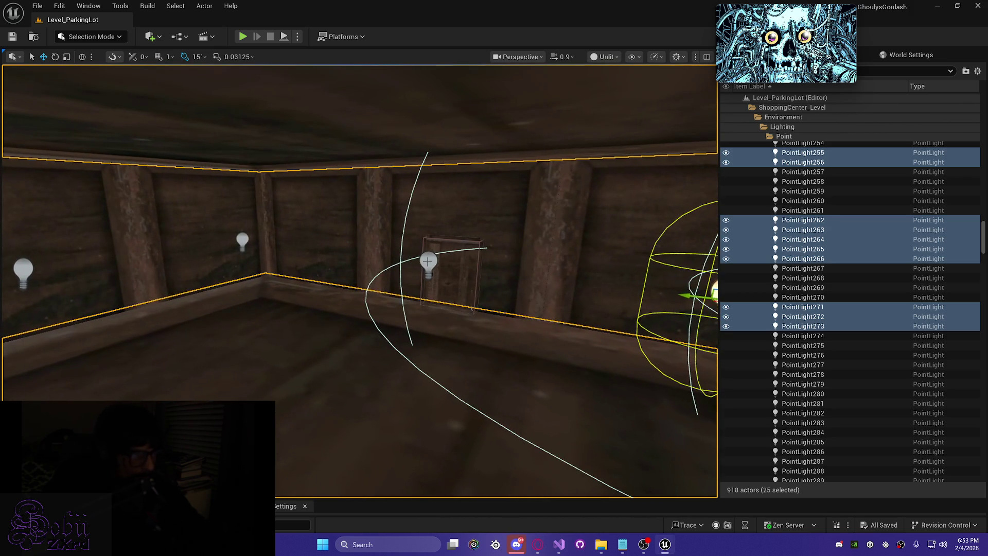
ctrl+click(428, 262)
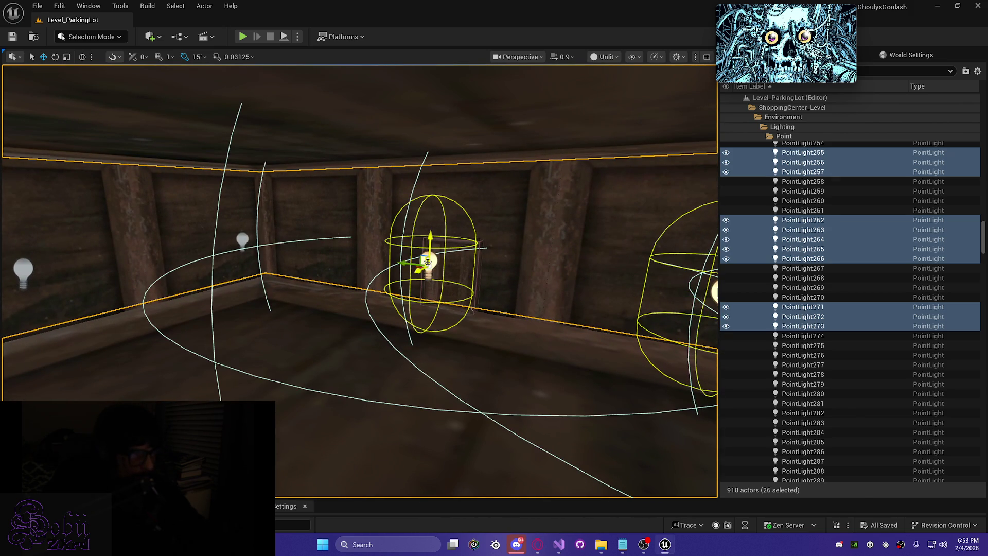
ctrl+click(243, 241)
ctrl+click(25, 267)
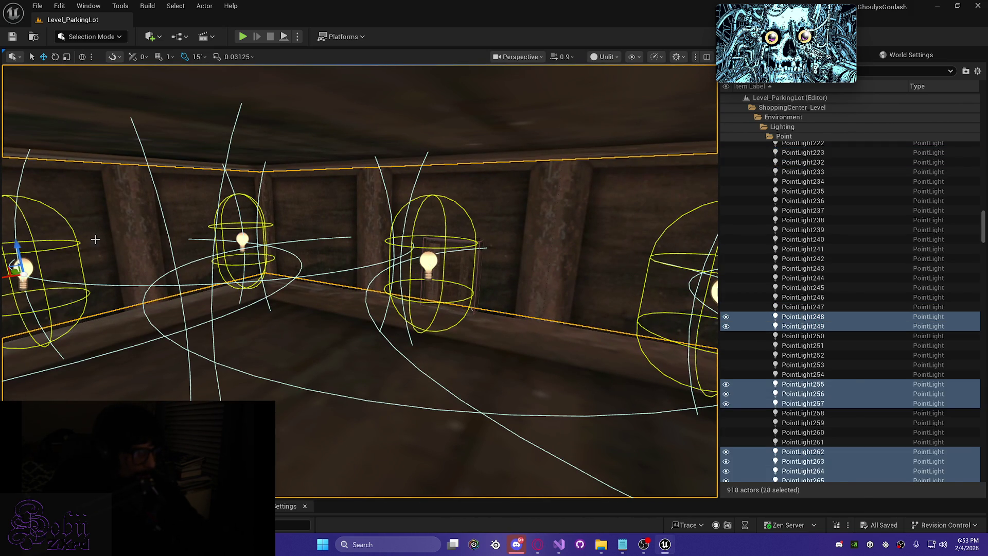
- Add wall panels including PSX_WallNormalModel201 and 202 plus the door models to the selection
ctrl+click(95, 242)
ctrl+click(195, 219)
ctrl+click(308, 219)
ctrl+click(458, 230)
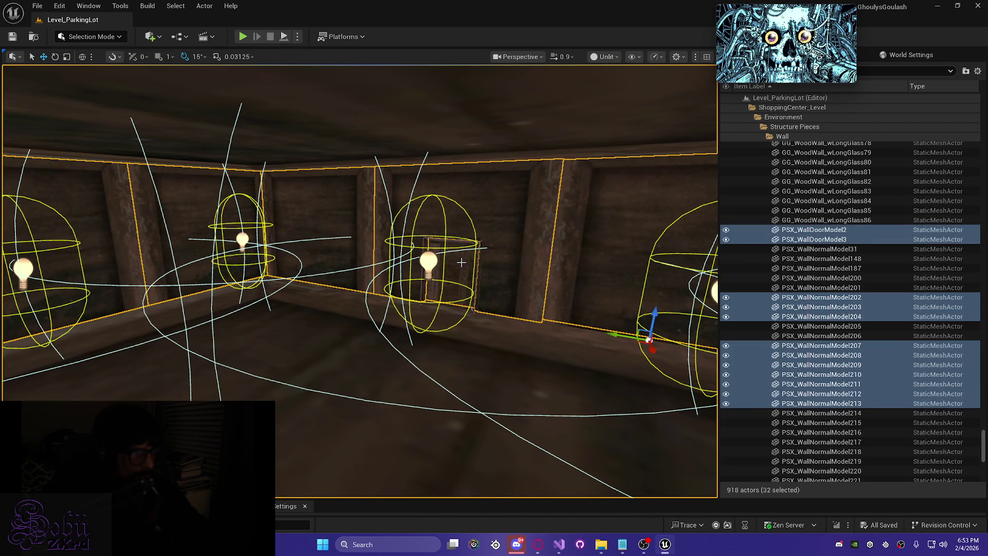
ctrl+click(535, 260)
ctrl+click(585, 259)
drag(586, 258, 669, 260)
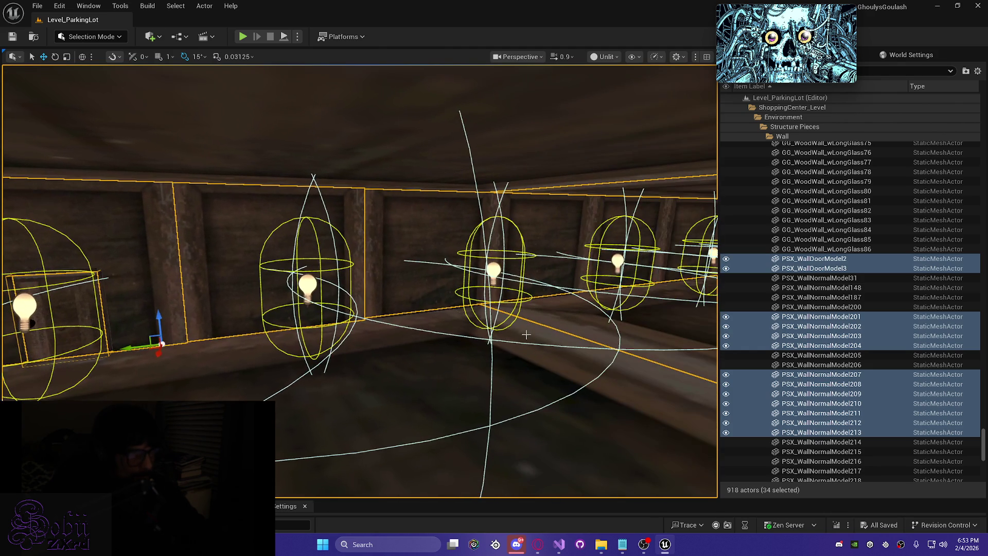
ctrl+click(434, 259)
ctrl+click(529, 247)
- Add wall panels PSX_WallNormalModel218, 219, 206 and 205 to the selection
drag(607, 237, 607, 217)
drag(360, 267, 360, 252)
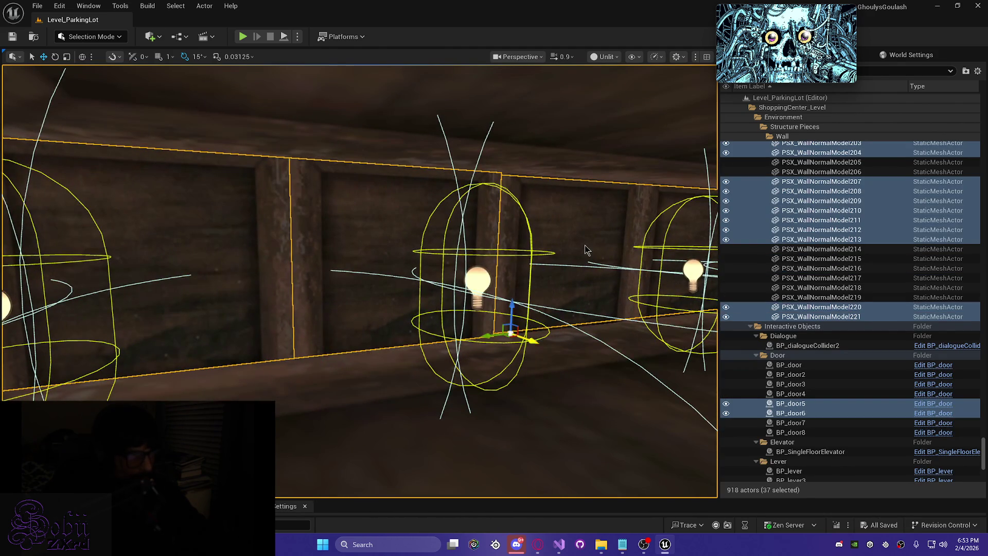
ctrl+click(584, 245)
mouse_move(584, 244)
mouse_down()
mouse_move(196, 255)
mouse_move(191, 191)
mouse_move(227, 257)
mouse_move(206, 222)
mouse_move(386, 259)
mouse_up()
ctrl+click(353, 254)
ctrl+click(579, 273)
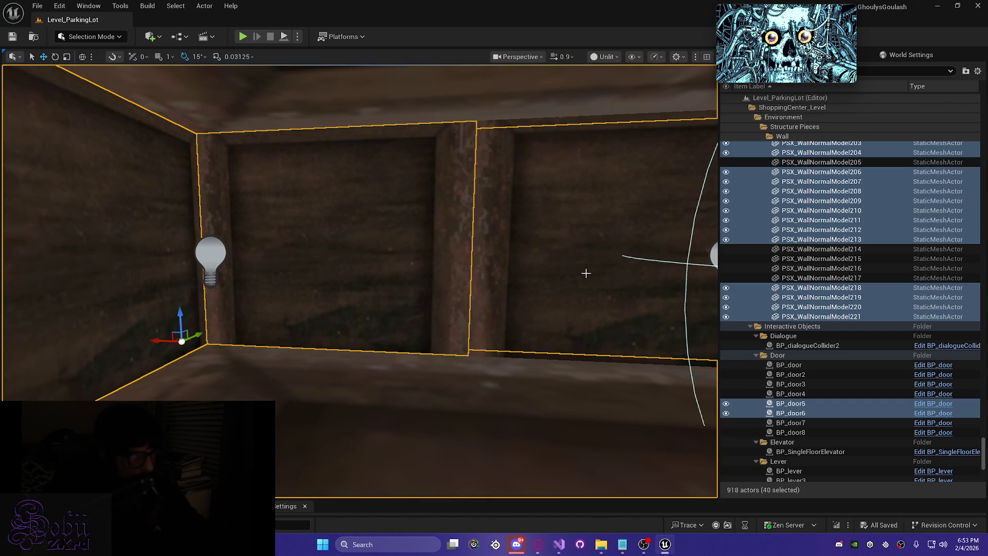
ctrl+click(566, 283)
- Add wall bulbs PointLight251–254 and the side-wall bulb to the selection
ctrl+click(216, 260)
mouse_move(216, 260)
mouse_down()
mouse_move(482, 272)
mouse_move(250, 254)
mouse_up()
ctrl+click(483, 277)
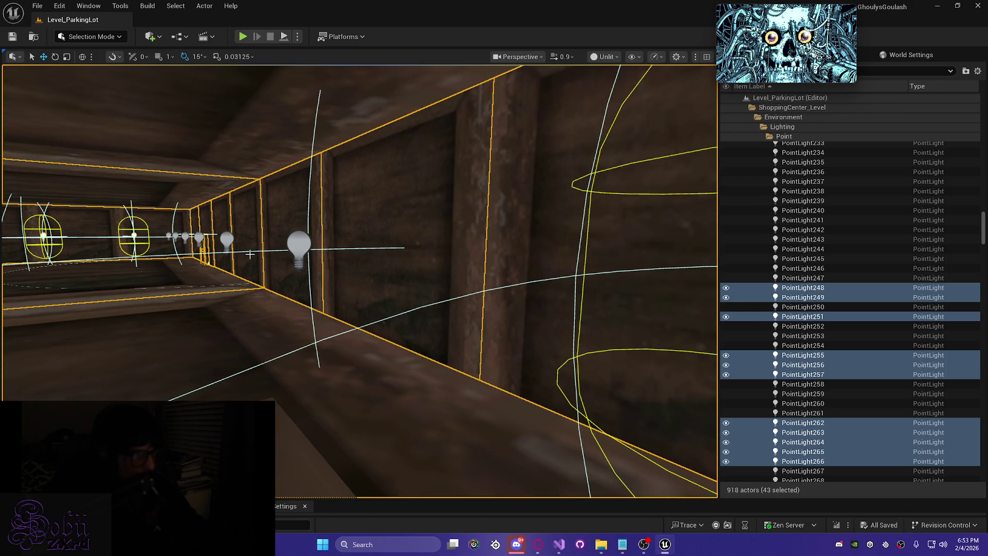
ctrl+click(300, 246)
ctrl+click(226, 240)
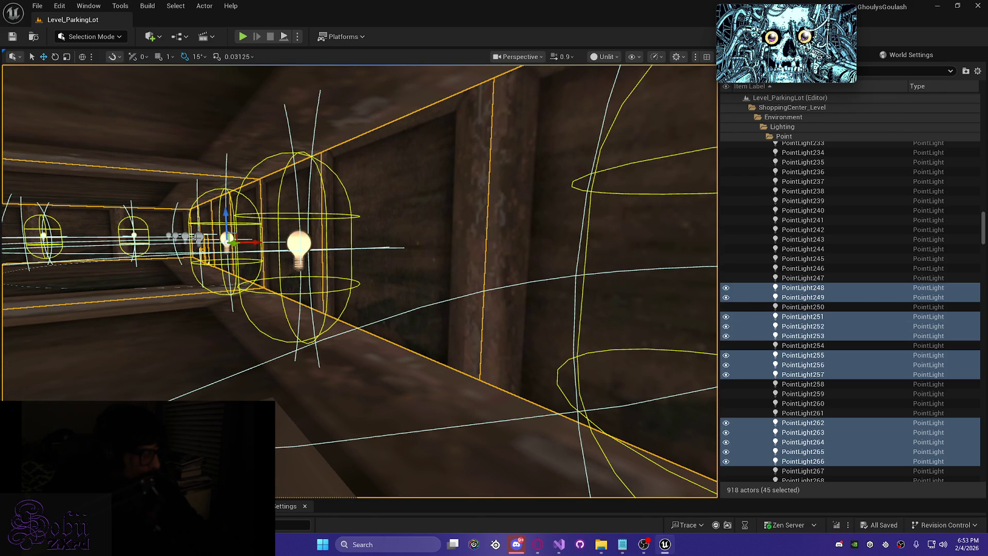
ctrl+click(227, 240)
drag(227, 240, 239, 203)
ctrl+click(279, 187)
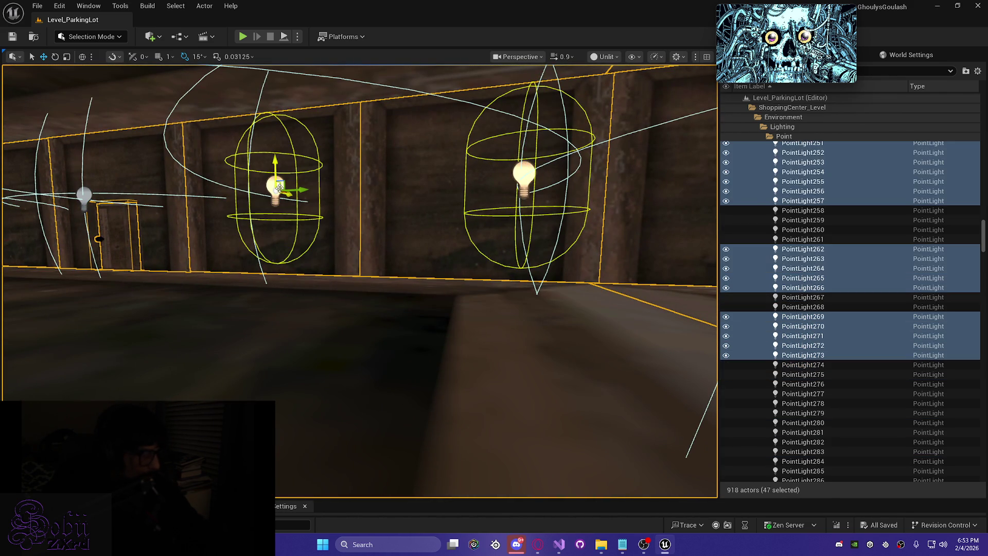
- Add PointLight268, PointLight267, another wall bulb and pickup box BP_testPickup58 to the selection
ctrl+click(84, 194)
drag(83, 195, 153, 220)
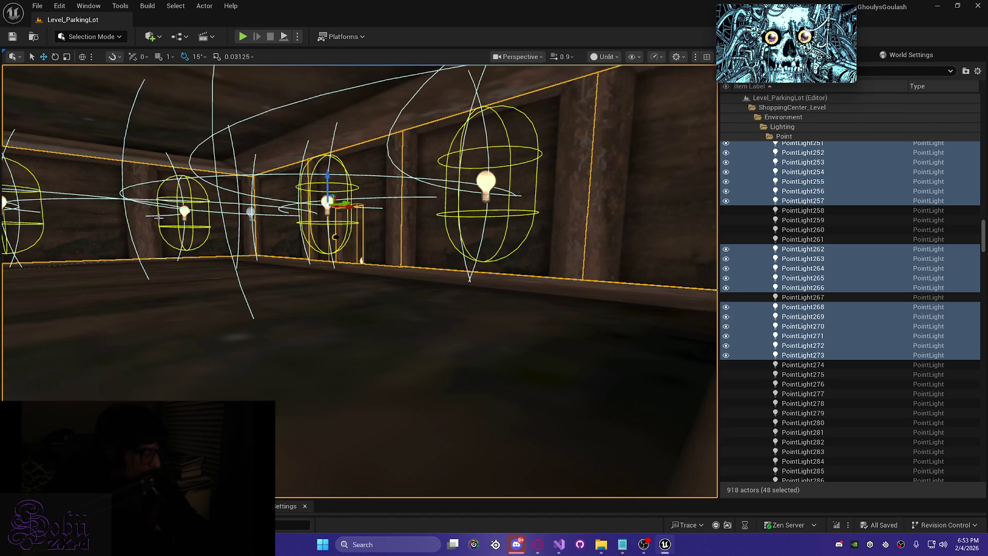
ctrl+click(251, 213)
mouse_move(251, 212)
mouse_down()
mouse_move(304, 224)
mouse_move(228, 240)
mouse_up()
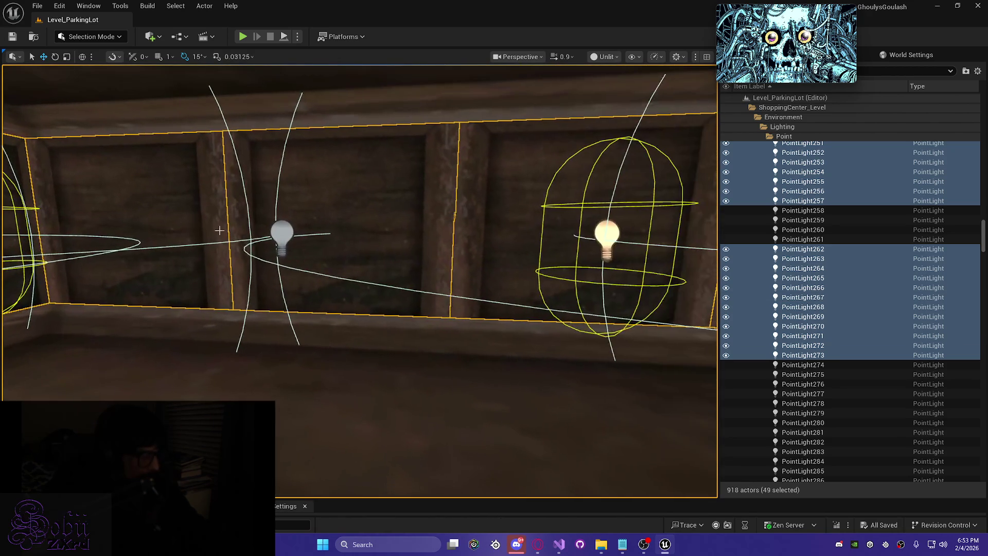
ctrl+click(292, 236)
mouse_move(292, 236)
mouse_down()
mouse_move(303, 272)
mouse_move(277, 261)
mouse_up()
ctrl+click(361, 282)
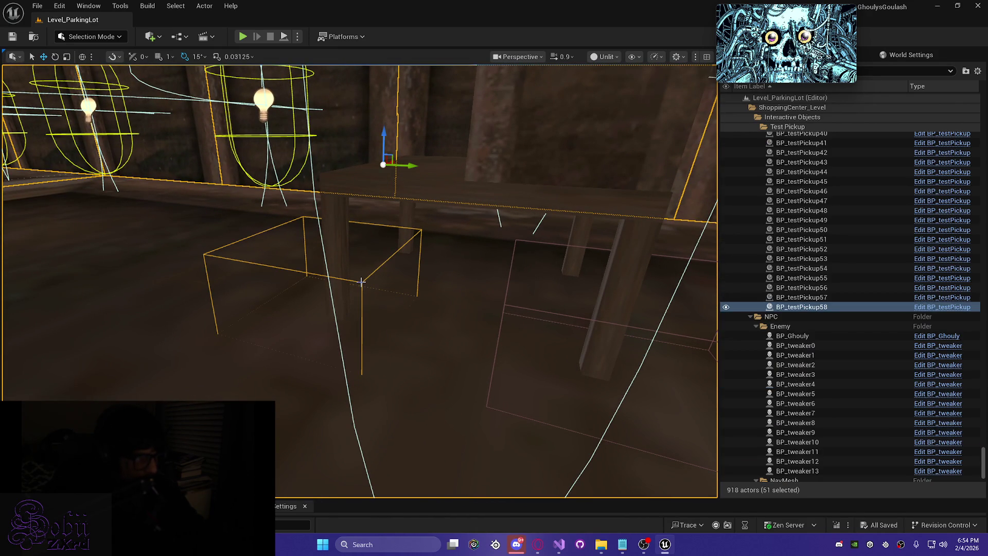
- Add pickup box BP_testPickup57, then the selected store pieces get nudged up and sideways
drag(452, 185, 541, 149)
ctrl+click(434, 315)
mouse_move(434, 315)
mouse_down()
mouse_move(701, 175)
mouse_move(577, 217)
mouse_move(302, 352)
mouse_up()
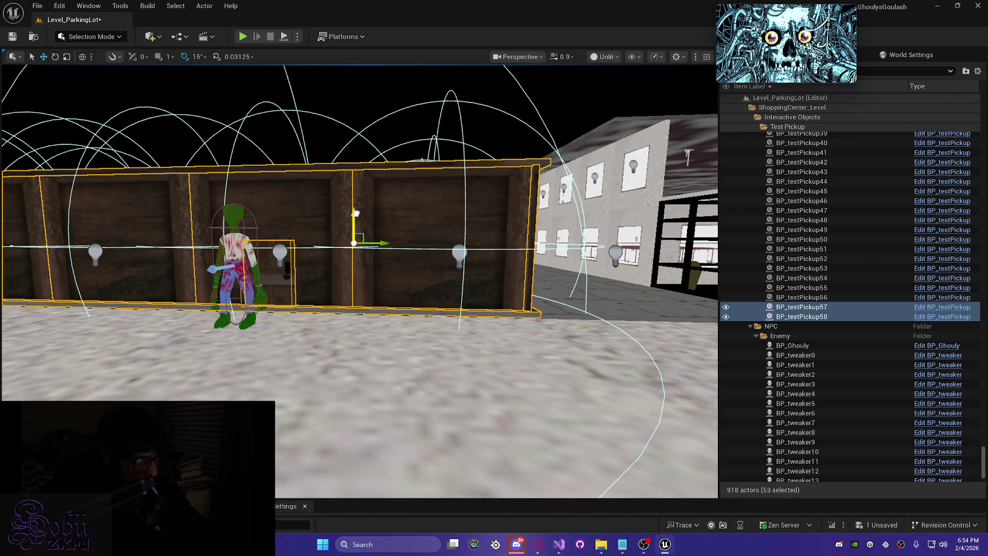
mouse_move(355, 214)
mouse_down()
mouse_move(397, 195)
mouse_move(400, 207)
mouse_move(381, 200)
mouse_move(421, 203)
mouse_up()
scroll(397, 199, down, 2)
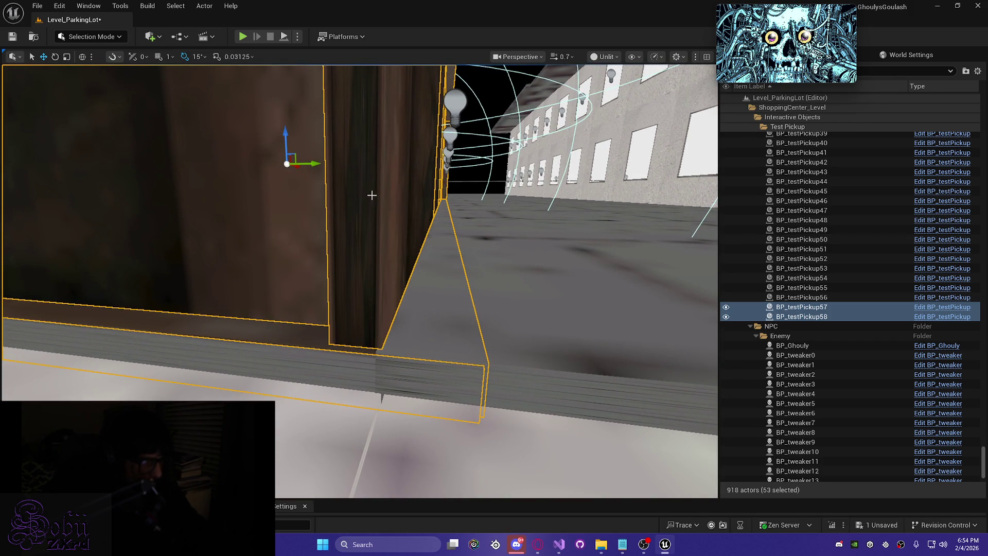
drag(317, 166, 311, 164)
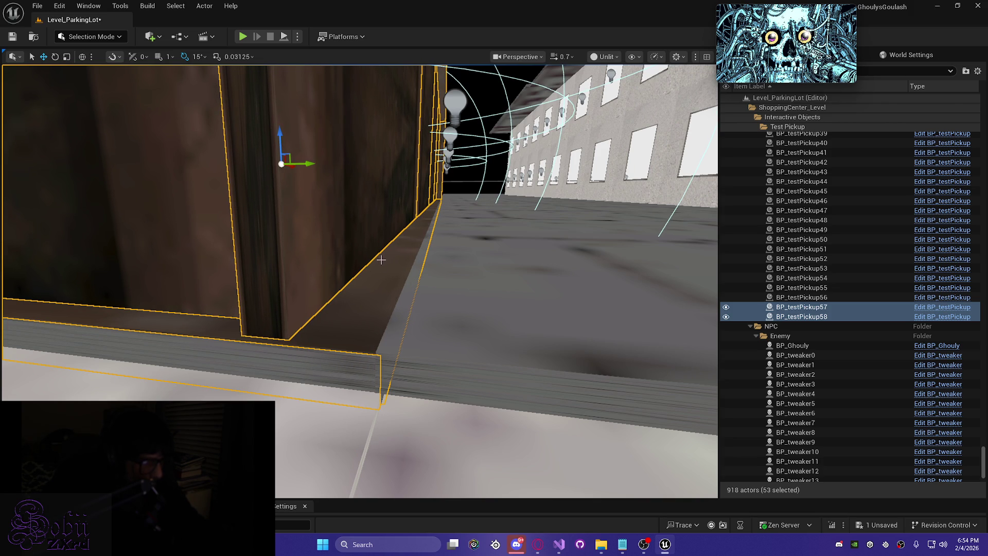
- Add the grey floor slab under the storefront to the selected group of pieces
drag(310, 316, 310, 316)
mouse_move(250, 358)
mouse_down()
mouse_move(220, 334)
mouse_move(166, 324)
mouse_move(221, 313)
mouse_up()
ctrl+click(207, 299)
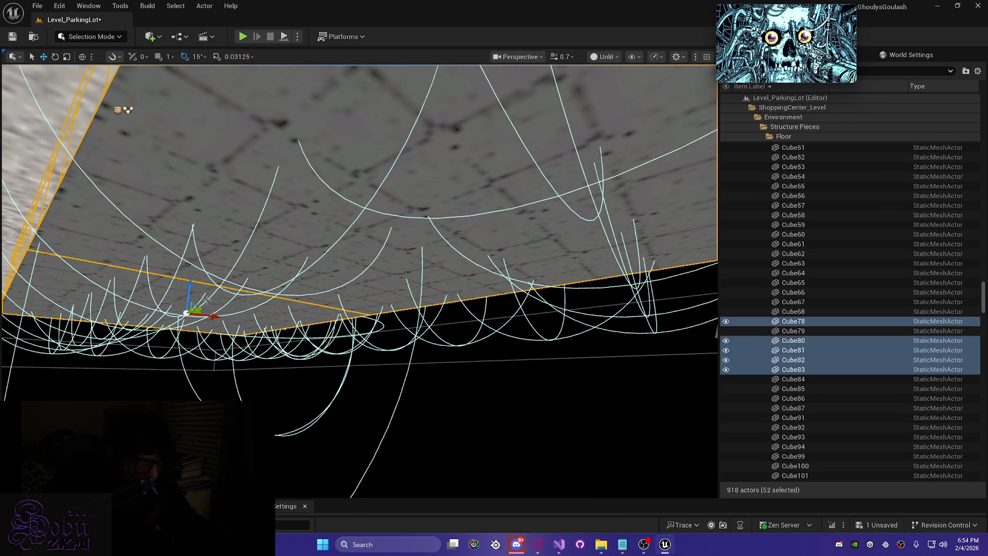
key(ctrl+z)
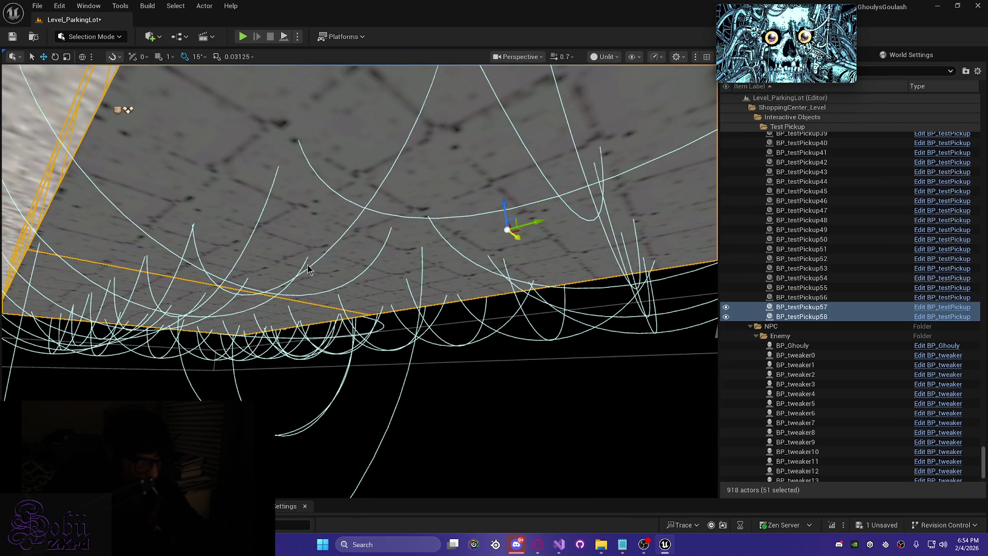
ctrl+click(308, 268)
- Undo the accidental move, returning the gathered pieces to their previous position
drag(287, 273, 331, 245)
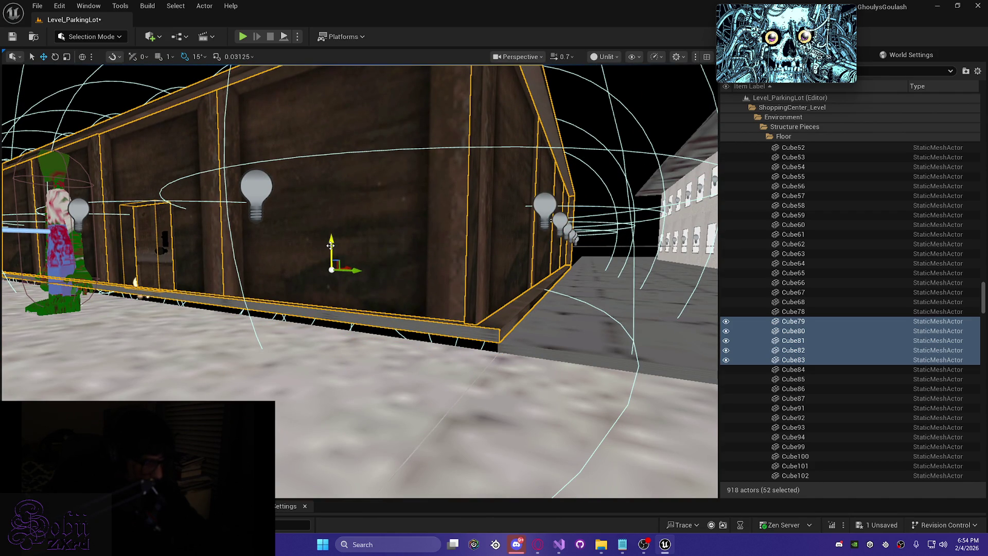
key(ctrl+z)
drag(331, 246, 363, 314)
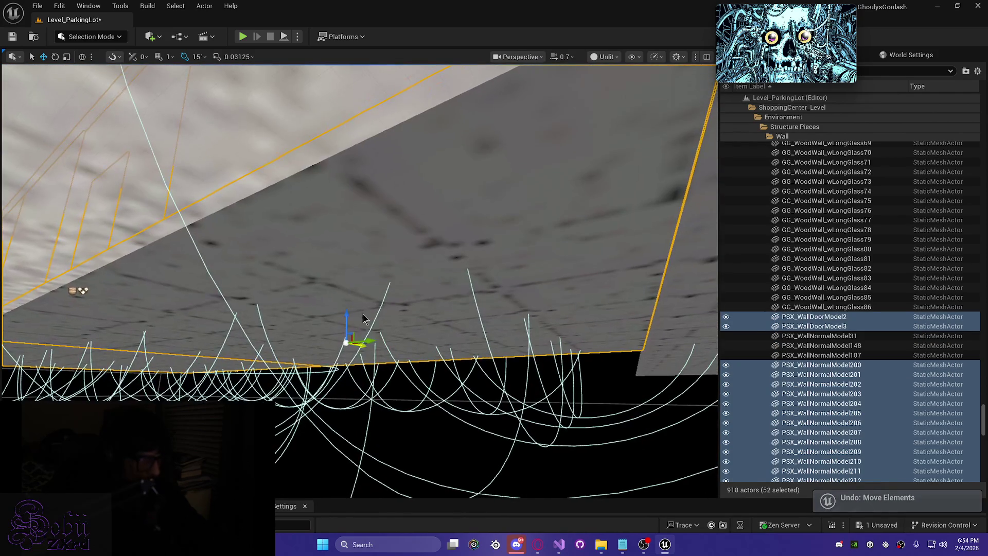
key(ctrl+z)
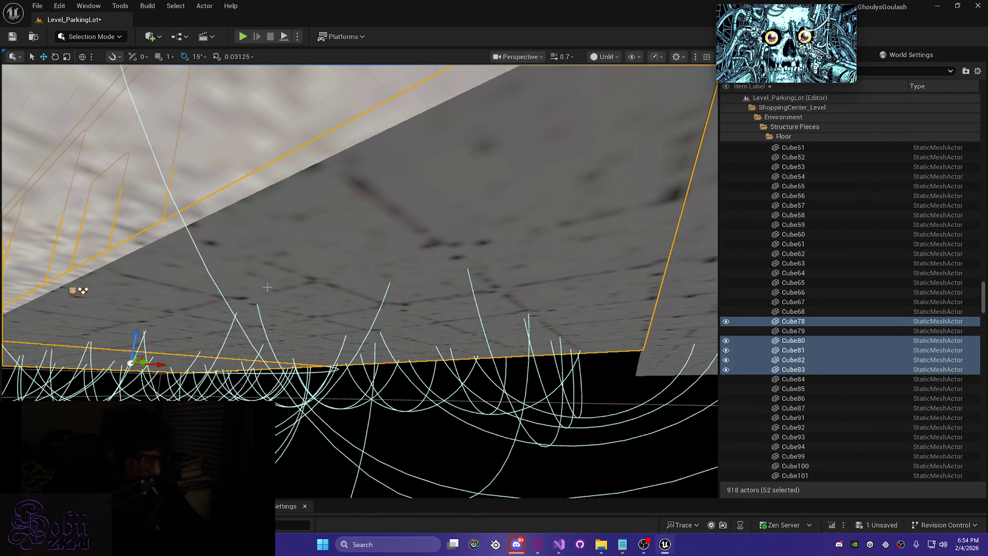
key(f)
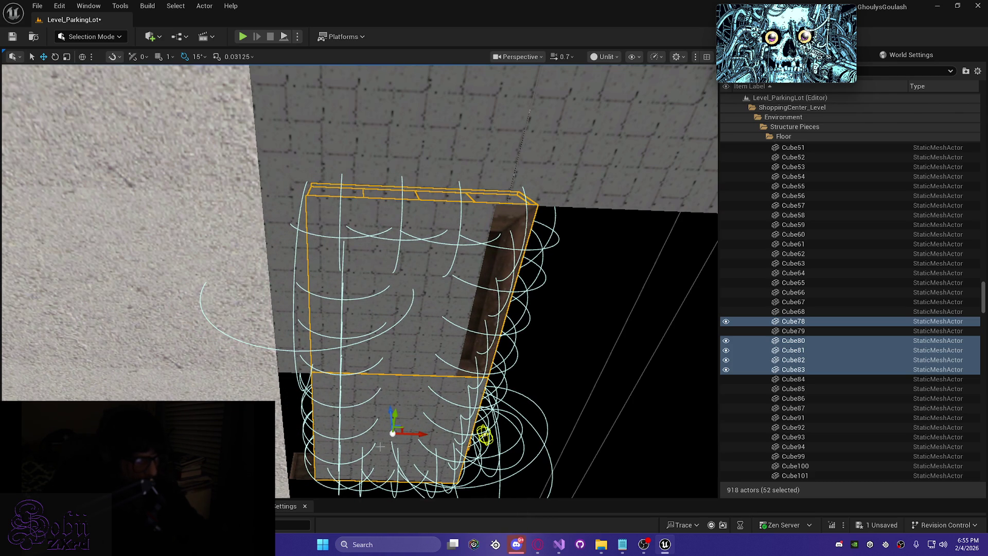
scroll(337, 369, up, 2)
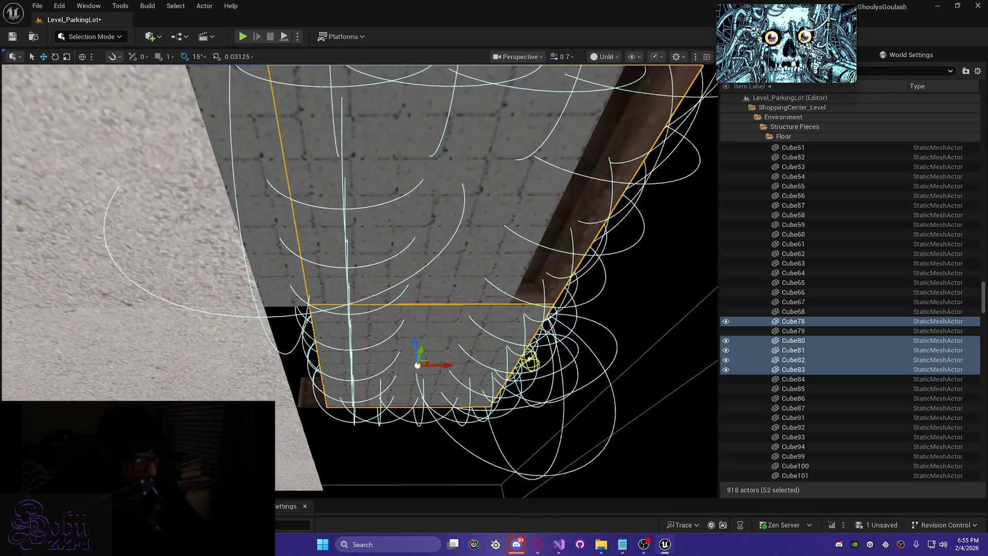
scroll(340, 303, up, 2)
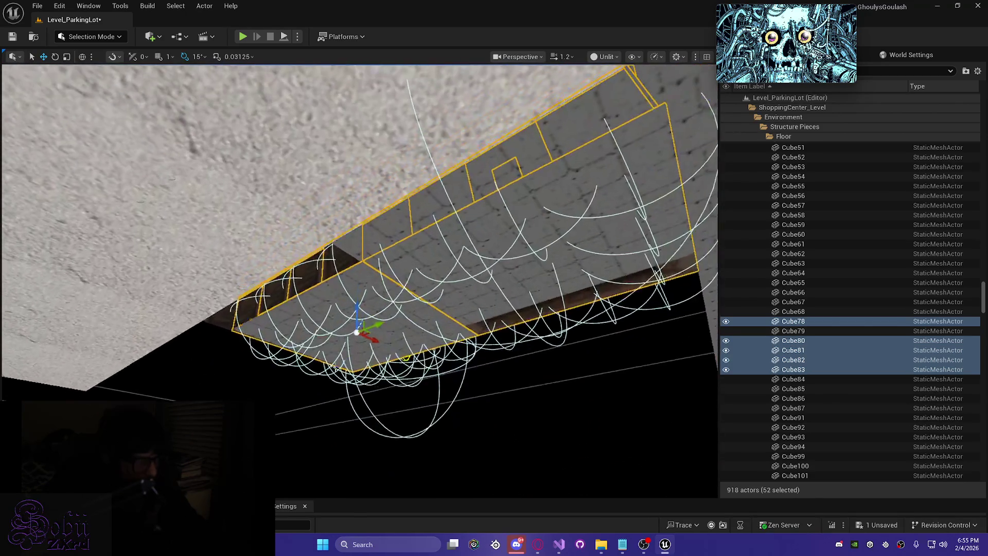
click(299, 312)
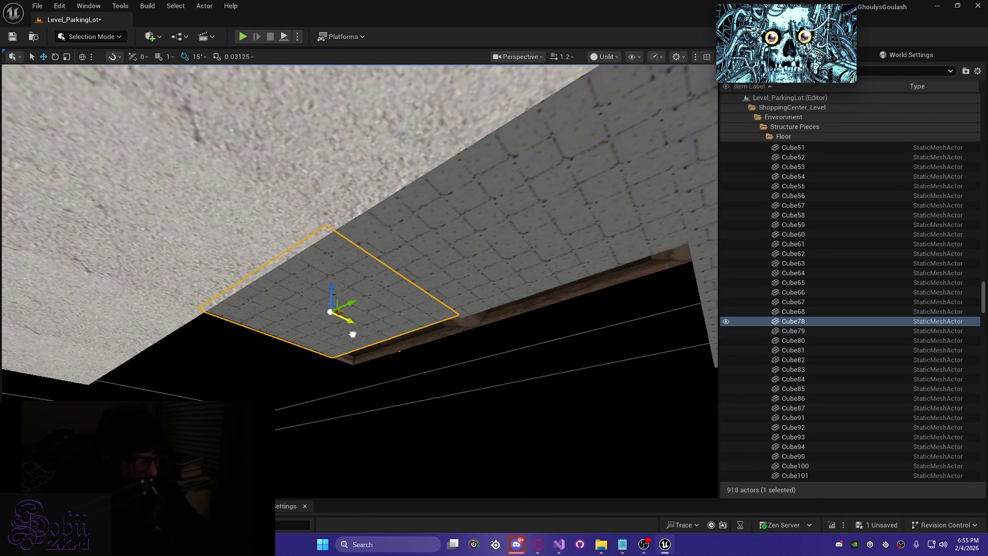
- Adjust the floor piece's height, then inspect it in wireframe, lit and unlit modes
mouse_move(354, 335)
mouse_down()
mouse_move(333, 283)
mouse_move(230, 248)
mouse_up()
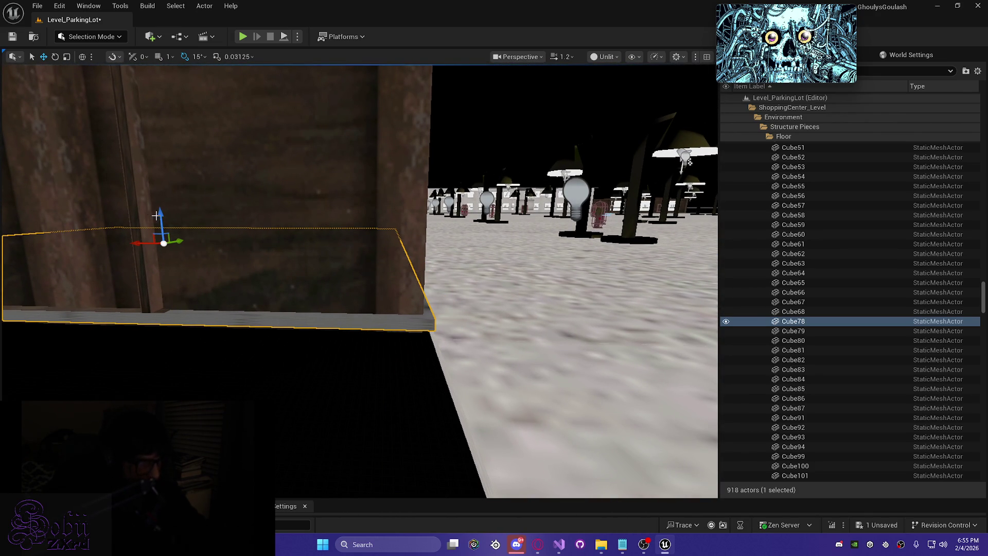
drag(159, 216, 191, 244)
scroll(193, 243, down, 2)
mouse_move(307, 268)
mouse_down()
mouse_move(329, 268)
mouse_move(307, 267)
mouse_up()
drag(308, 197, 306, 196)
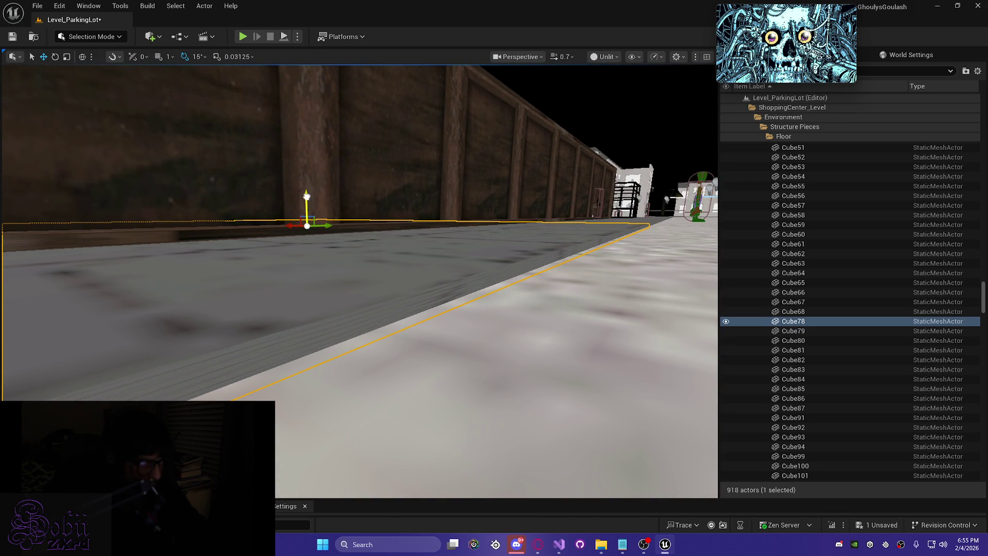
mouse_move(538, 190)
mouse_down()
mouse_move(566, 191)
mouse_move(514, 193)
mouse_move(489, 206)
mouse_move(538, 198)
mouse_move(535, 206)
mouse_move(538, 191)
mouse_up()
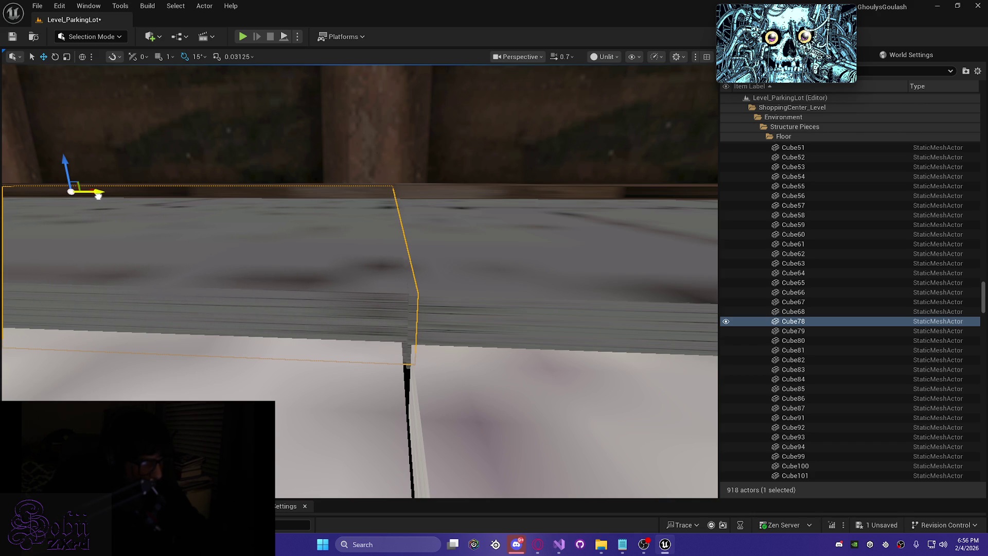
mouse_move(98, 197)
mouse_down()
mouse_move(61, 198)
mouse_move(101, 194)
mouse_move(82, 198)
mouse_up()
mouse_move(332, 270)
mouse_down()
mouse_move(308, 270)
mouse_move(332, 269)
mouse_move(352, 301)
mouse_move(335, 275)
mouse_move(308, 267)
mouse_move(350, 280)
mouse_move(97, 256)
mouse_up()
key(alt+2)
key(alt+4)
key(alt+3)
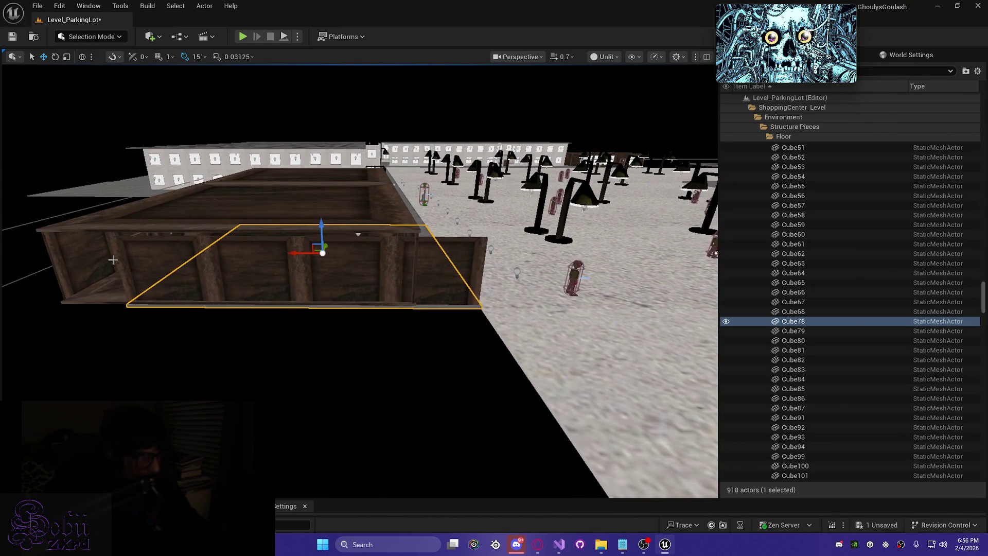
- Select the four lower wall panels PSX_WallNormalModel214–217 and slide them left and slightly up
click(160, 267)
ctrl+click(252, 269)
ctrl+click(381, 269)
ctrl+click(453, 269)
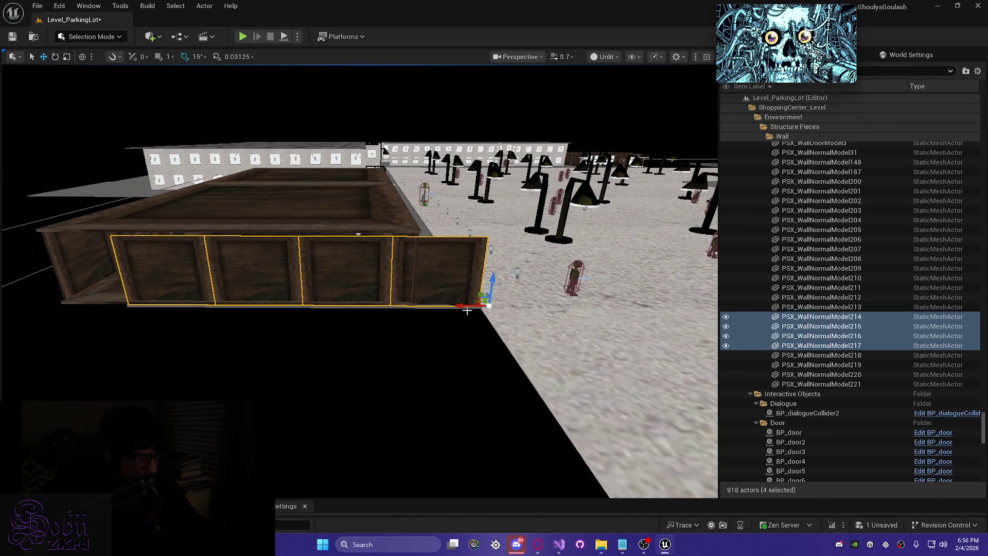
drag(461, 305, 396, 318)
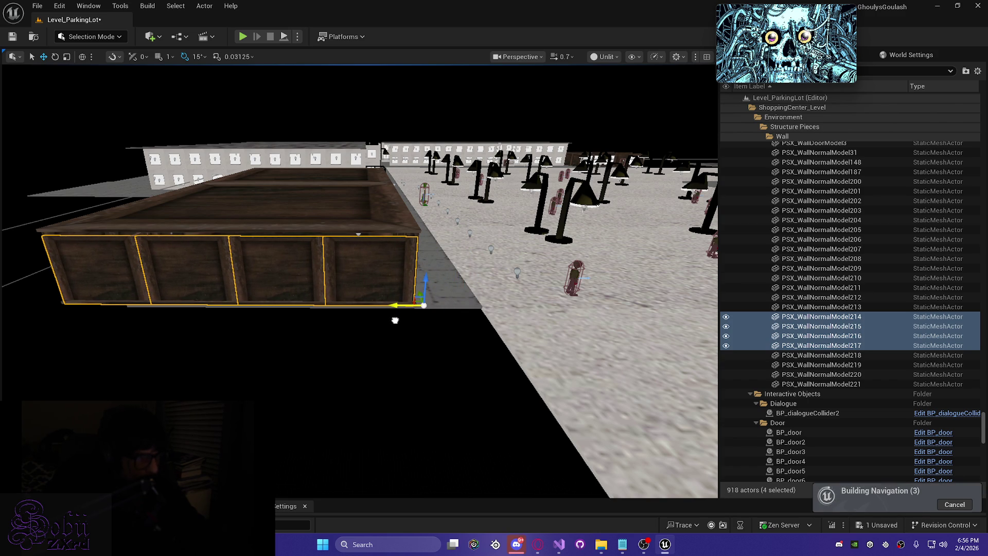
drag(427, 278, 425, 277)
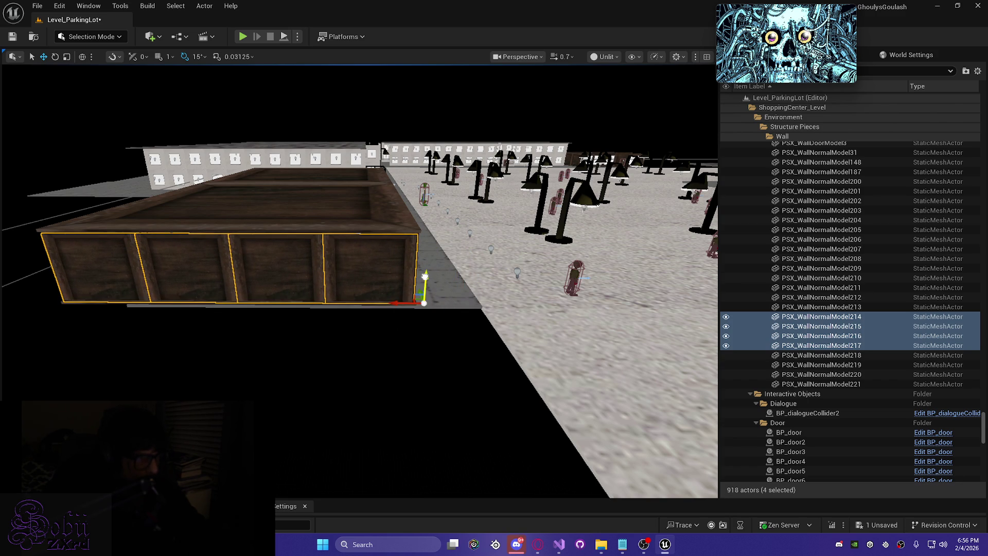
- Fine-tune the four wall panels' position with small upward and leftward nudges
scroll(425, 276, up, 1)
key(w)
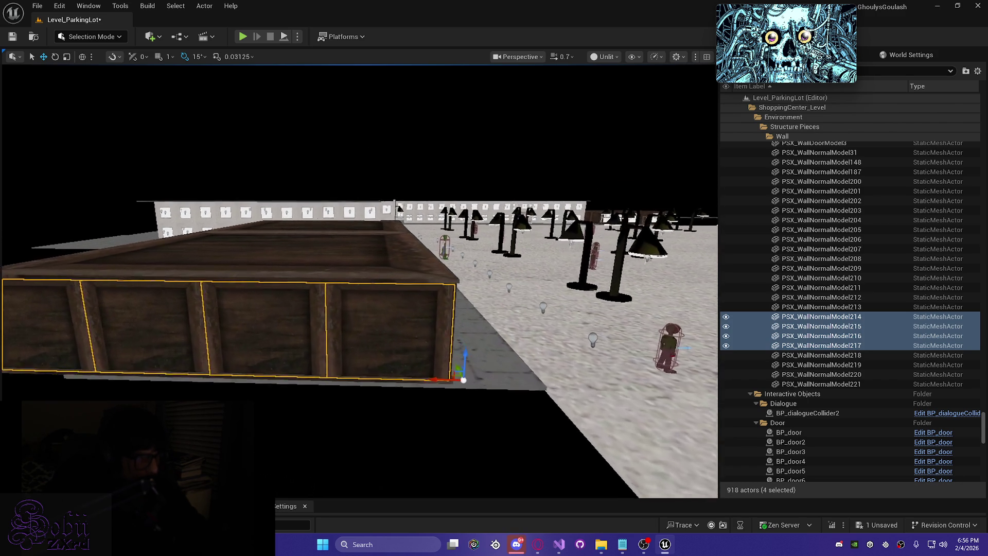
scroll(360, 282, up, 1)
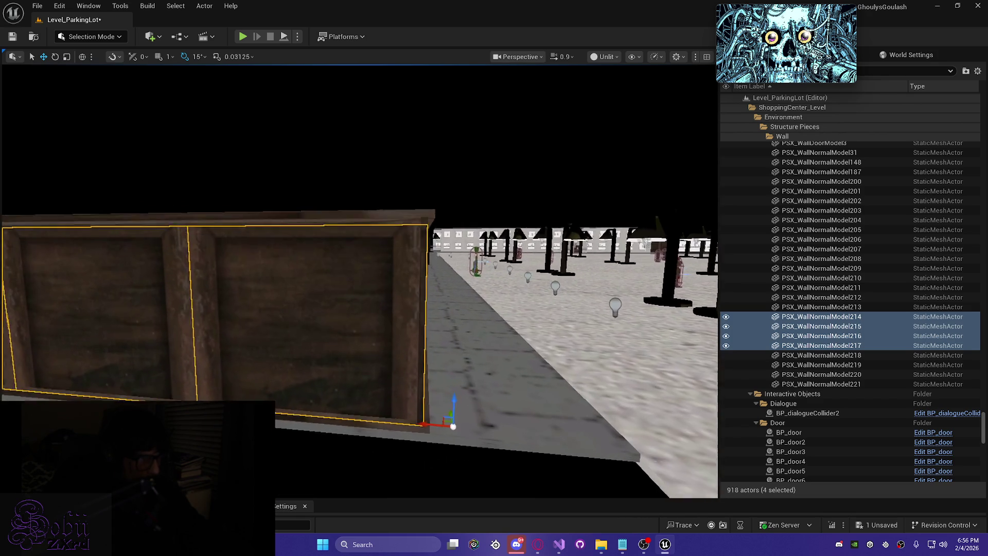
scroll(359, 282, down, 3)
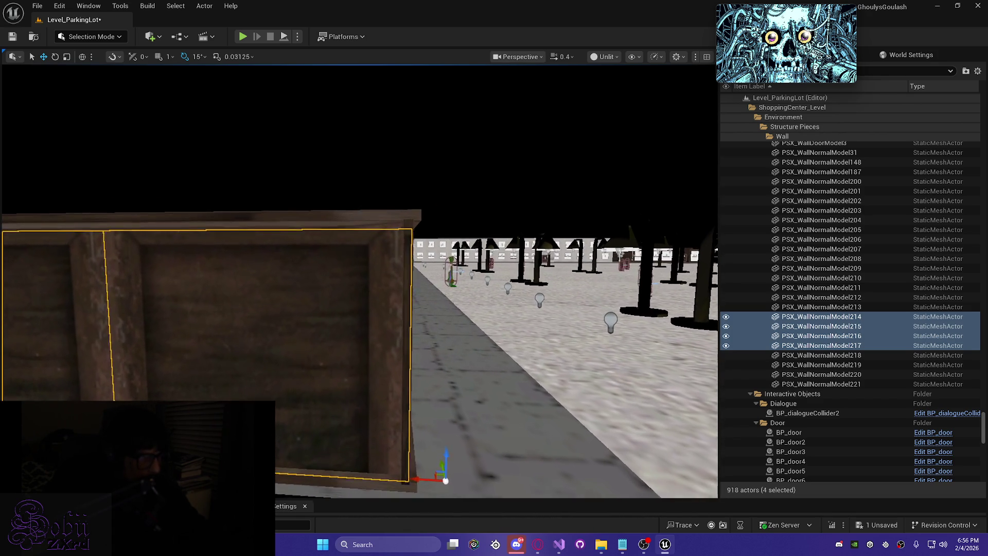
scroll(368, 322, down, 2)
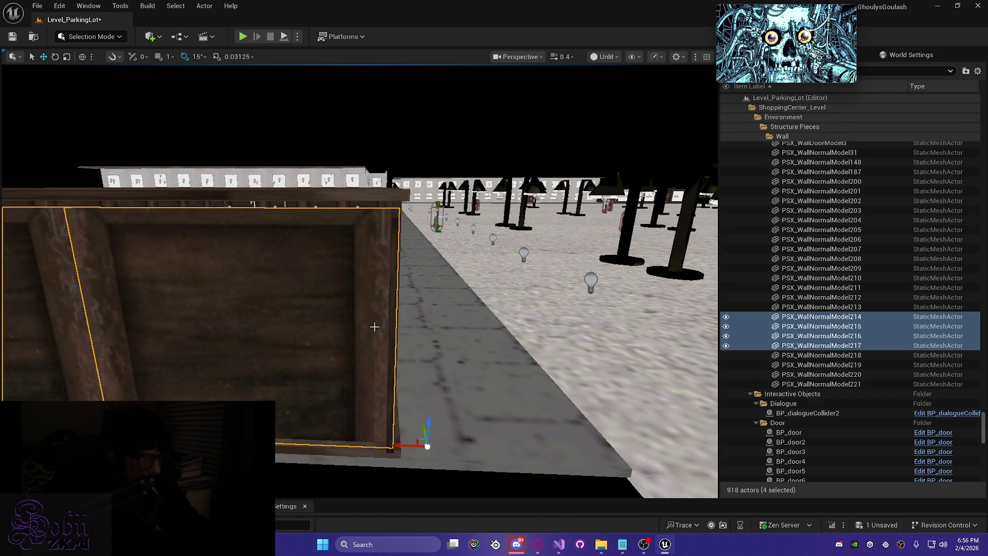
click(433, 420)
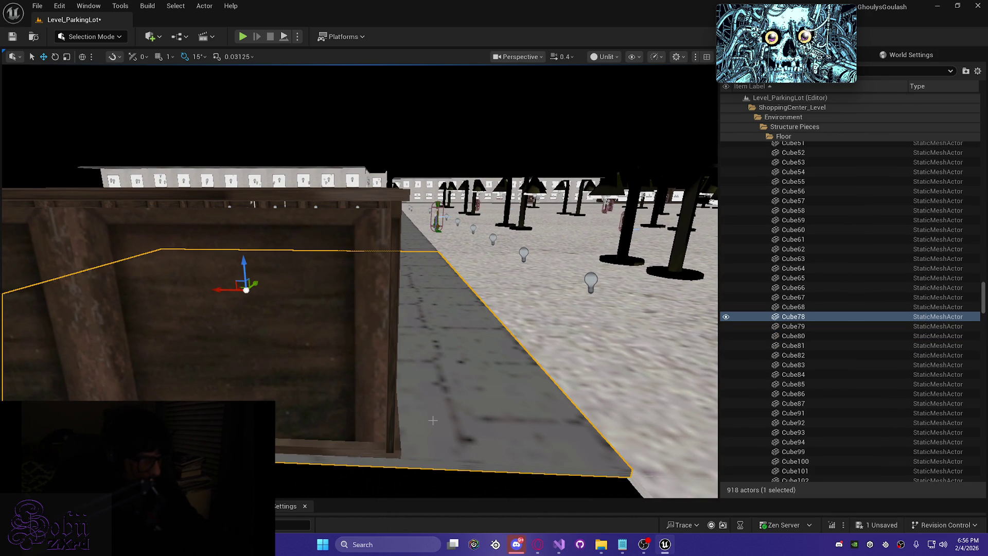
key(ctrl+z)
drag(430, 423, 432, 421)
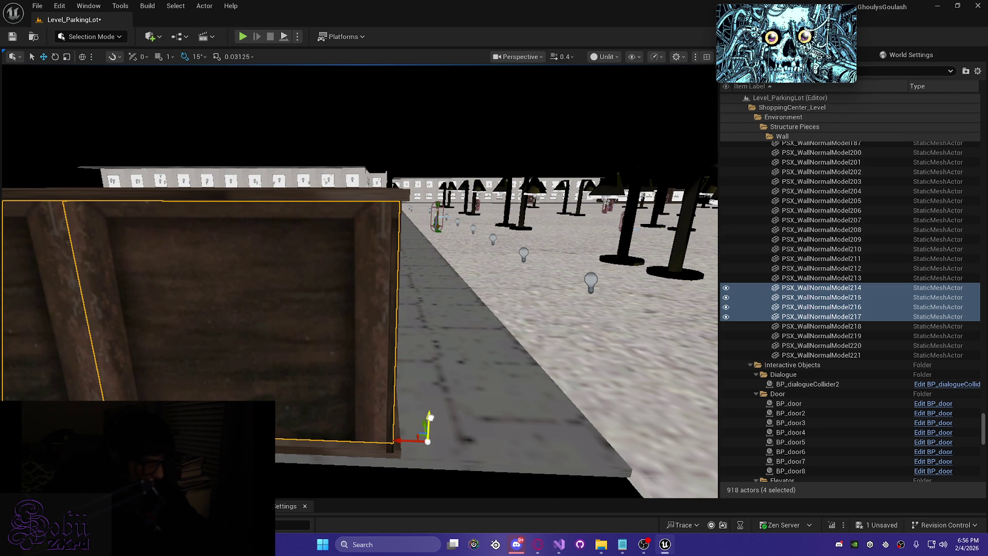
key(Right)
drag(376, 437, 372, 437)
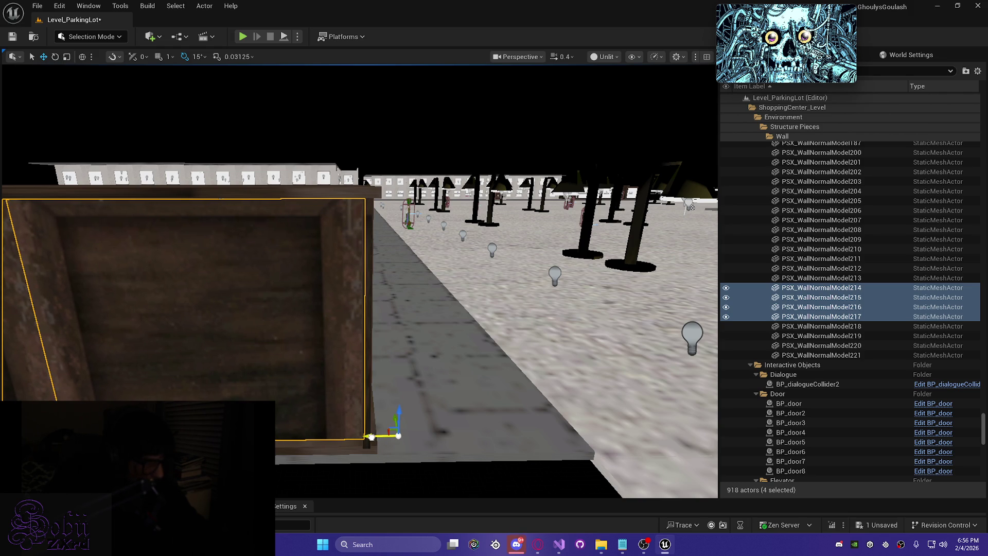
- Fly close to the wall's base and lower the four sections onto the floor
scroll(370, 437, up, 3)
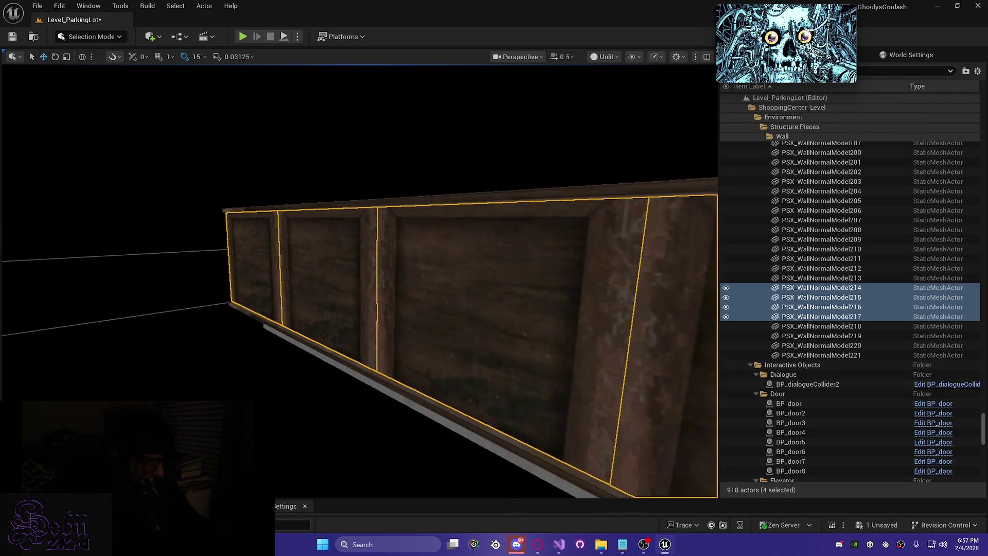
key(w)
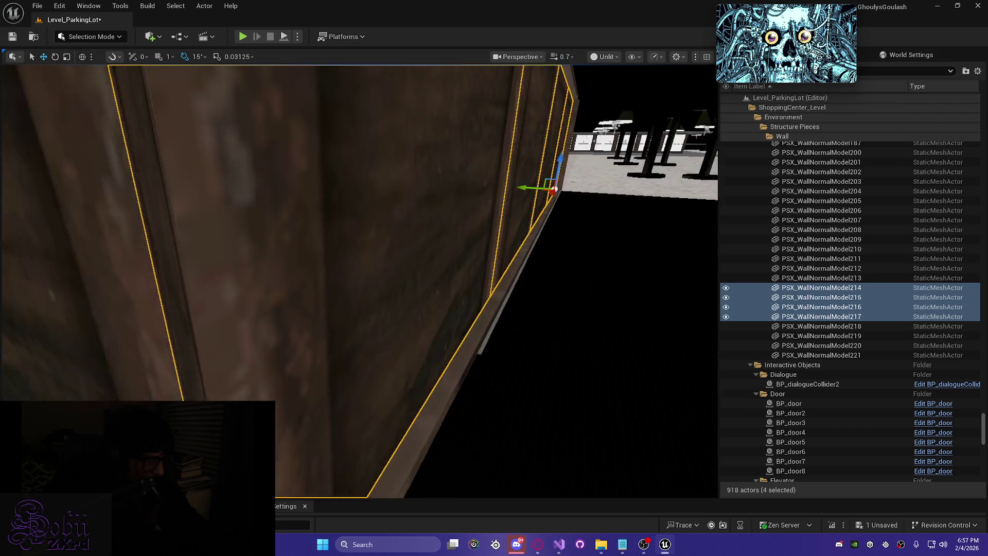
key(w)
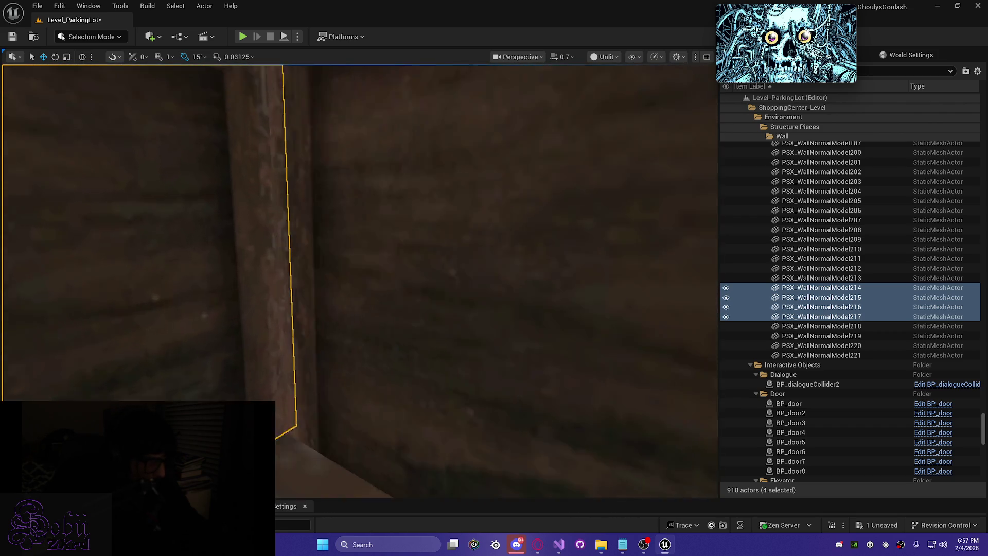
key(w)
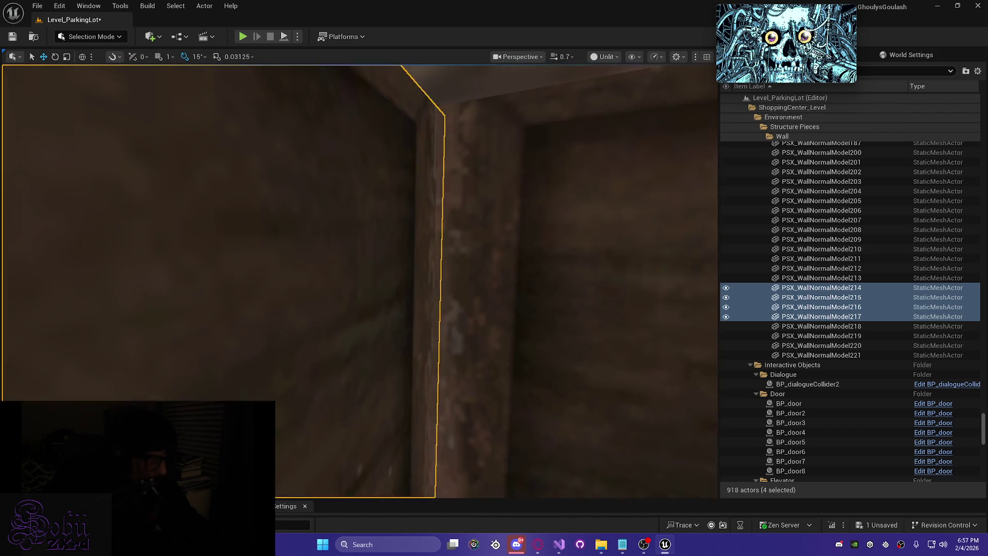
key(w)
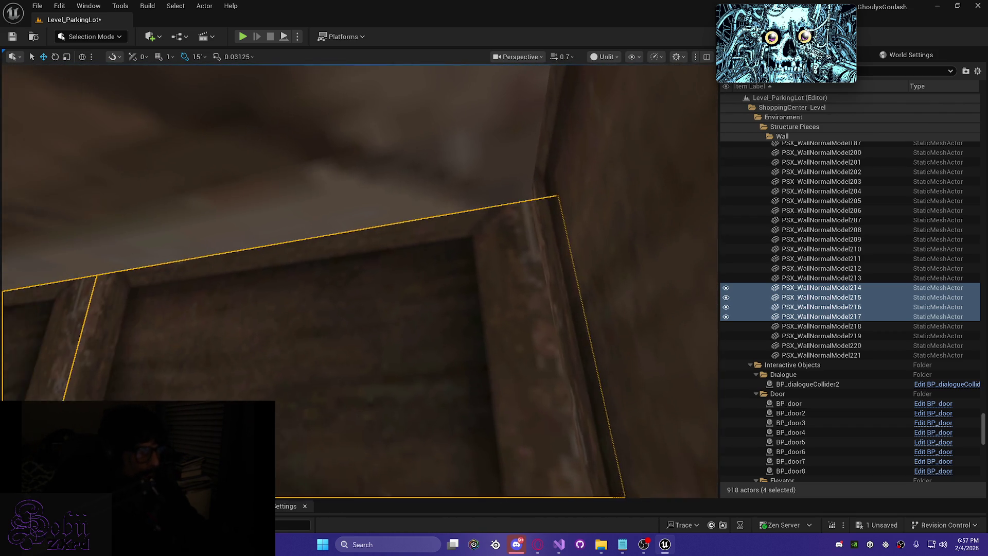
key(w)
scroll(360, 281, down, 1)
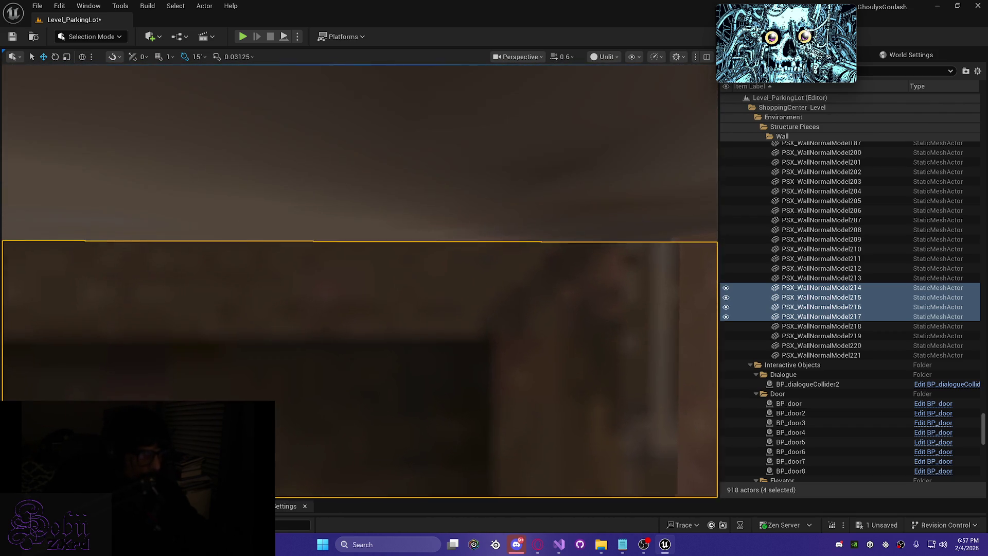
key(w)
scroll(360, 281, down, 1)
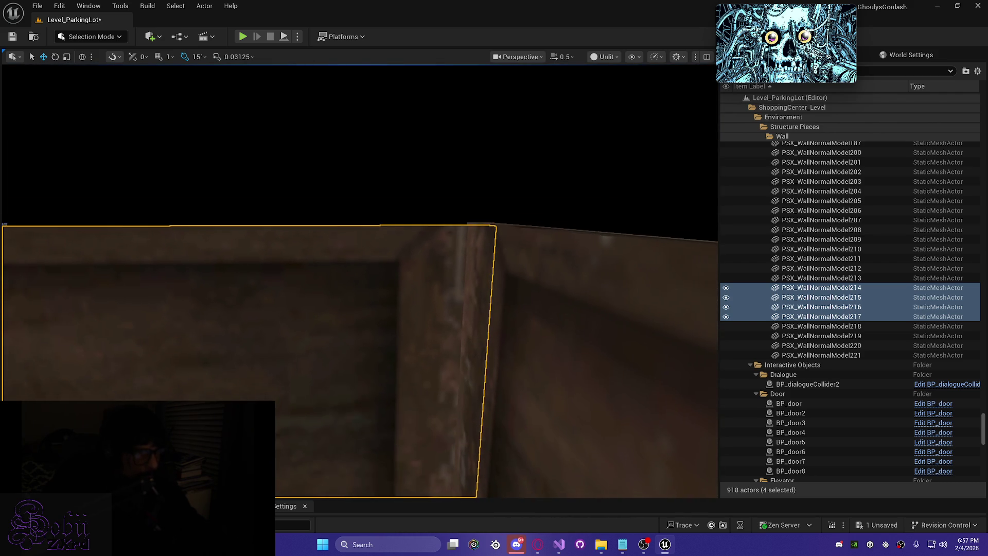
key(w)
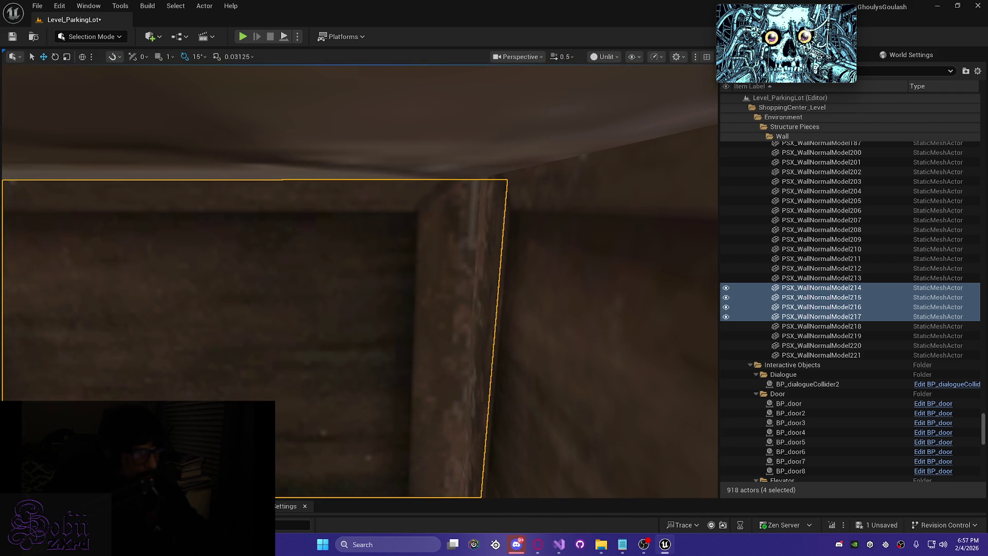
key(w)
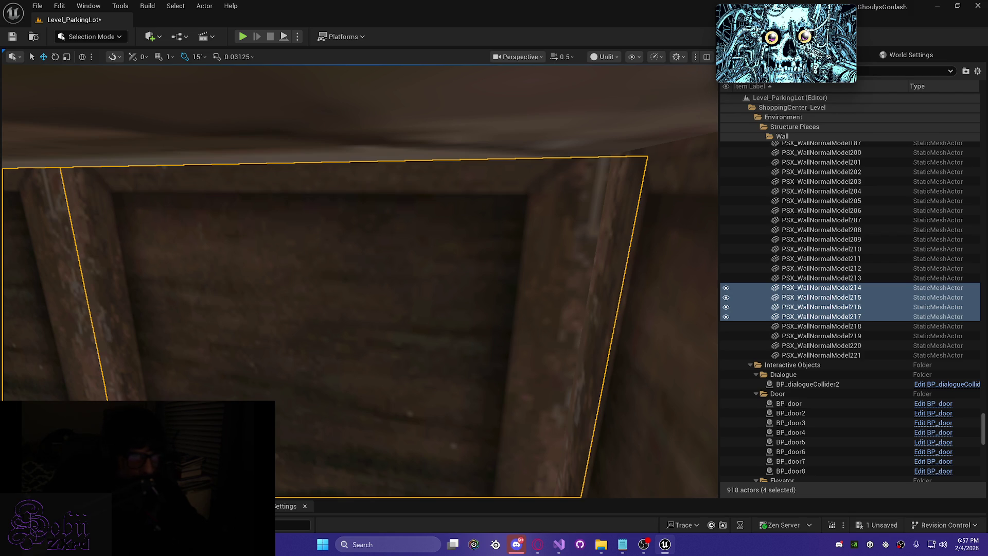
key(q)
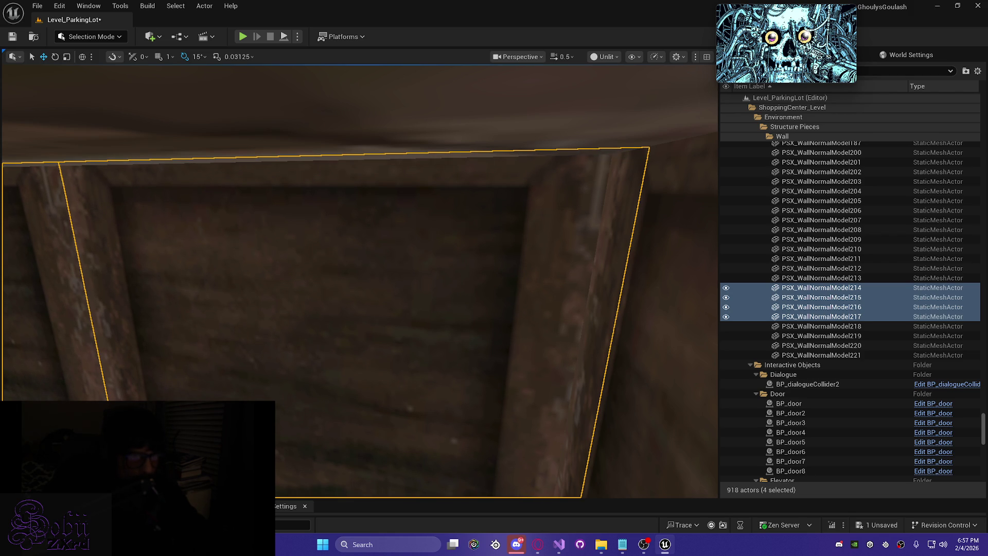
key(e)
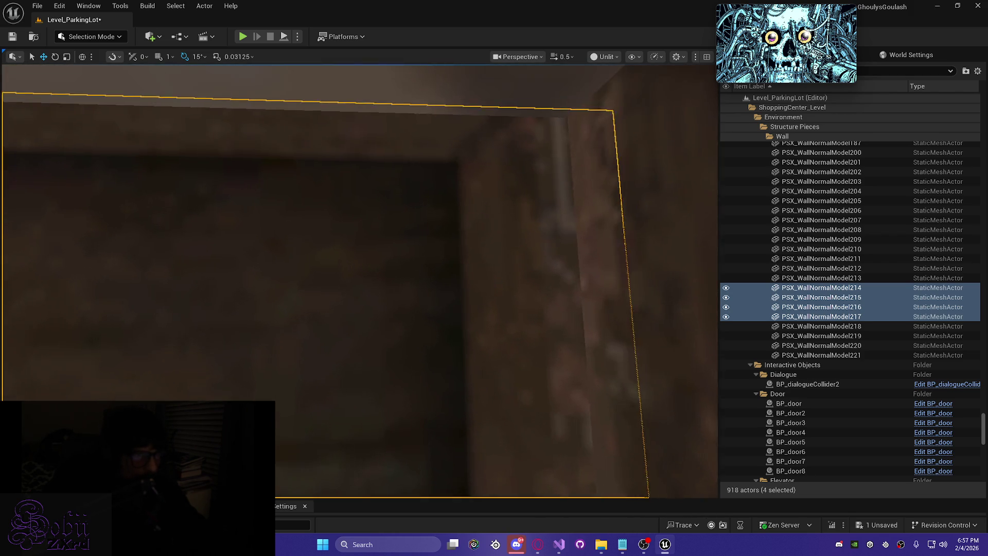
key(q)
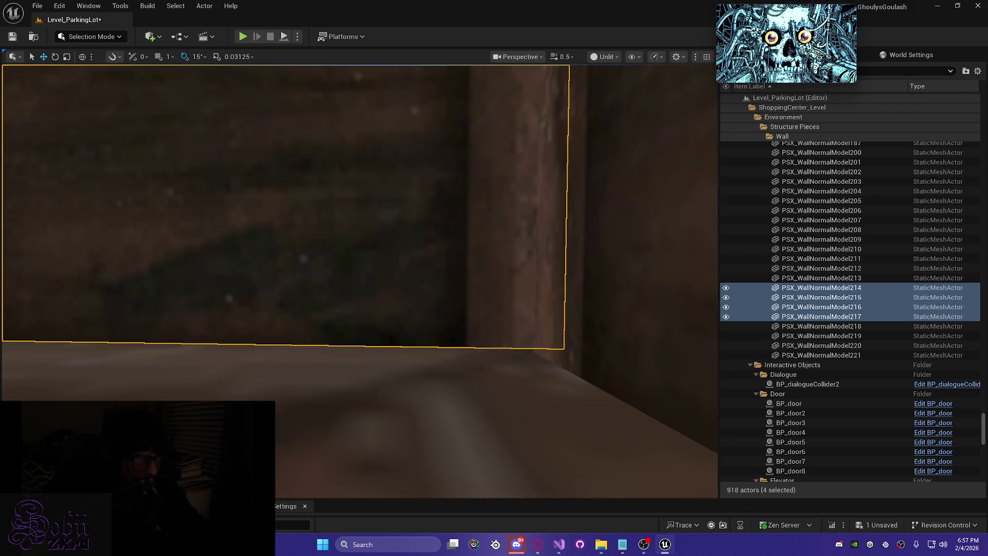
key(s)
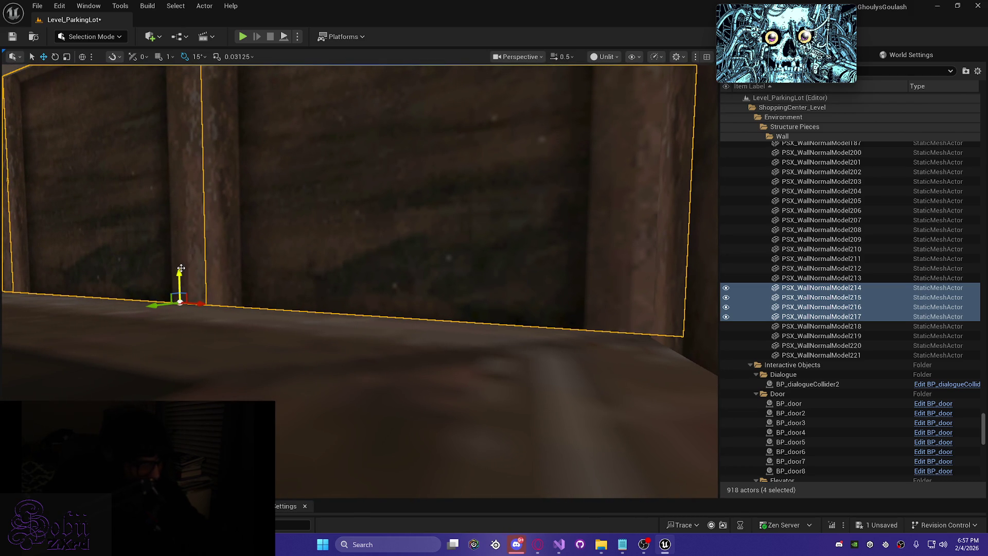
drag(181, 271, 178, 277)
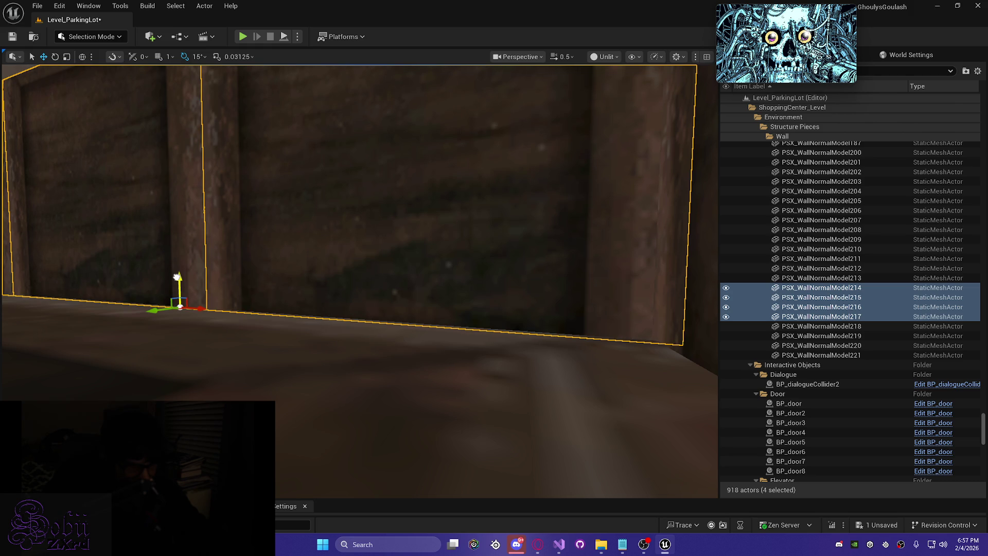
mouse_move(183, 276)
mouse_down()
mouse_move(386, 286)
mouse_move(299, 291)
mouse_up()
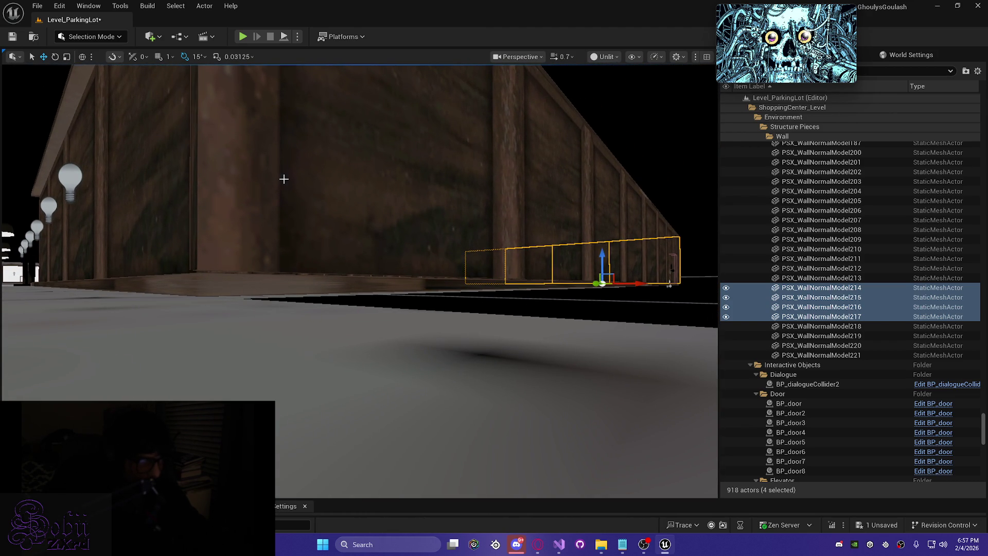
- Select wall sections PSX_WallNormalModel207 to 213, leaving out the door wall piece
click(285, 179)
ctrl+click(539, 212)
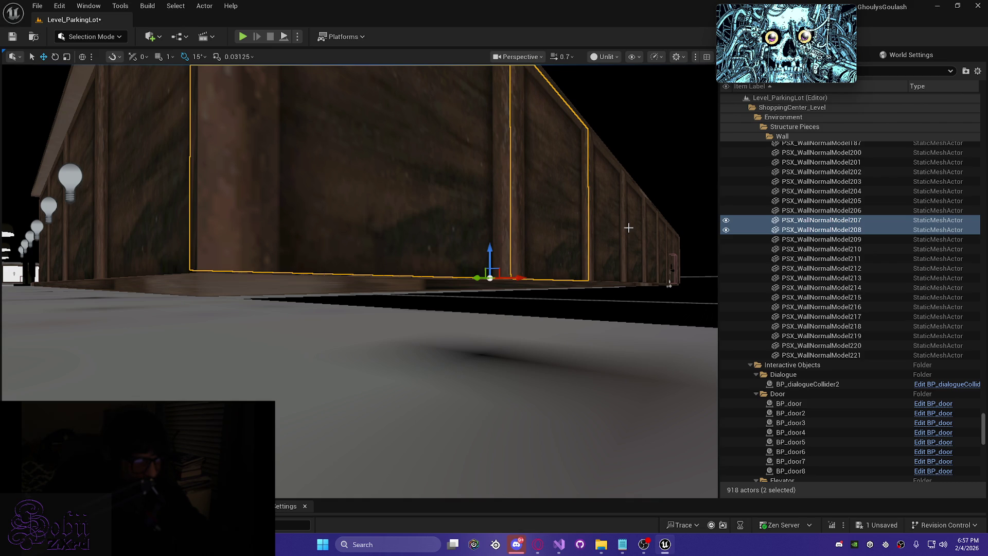
ctrl+click(611, 225)
ctrl+click(635, 242)
ctrl+click(651, 247)
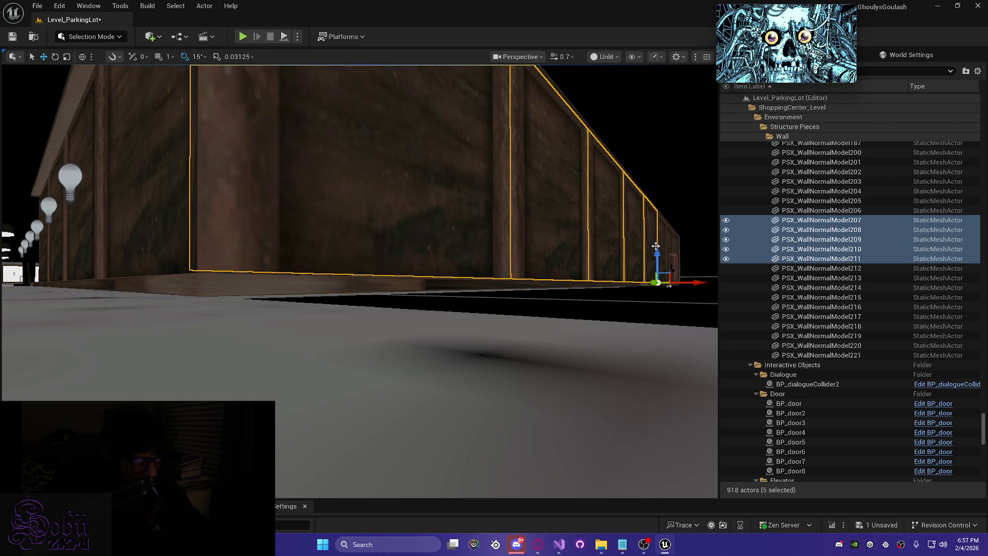
ctrl+click(663, 240)
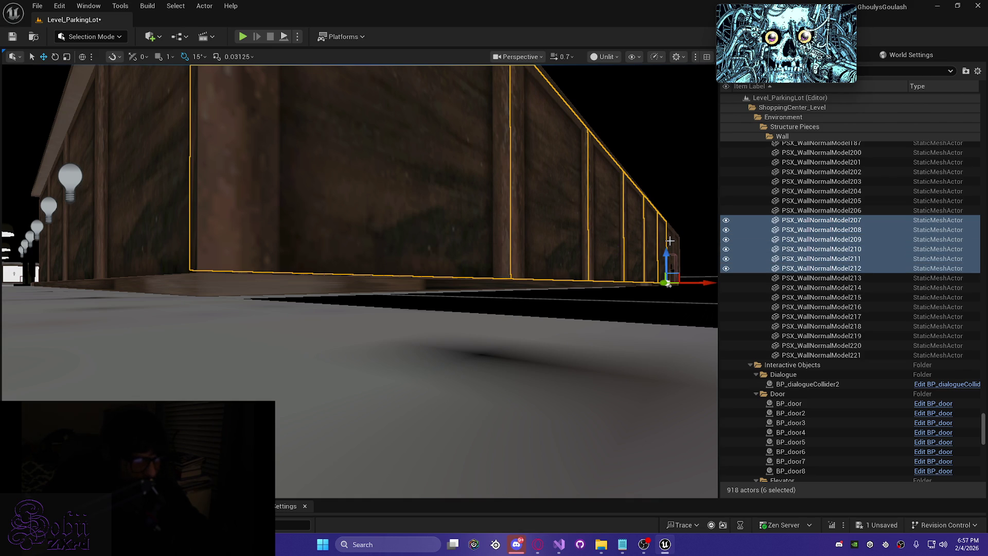
ctrl+click(674, 247)
ctrl+click(675, 247)
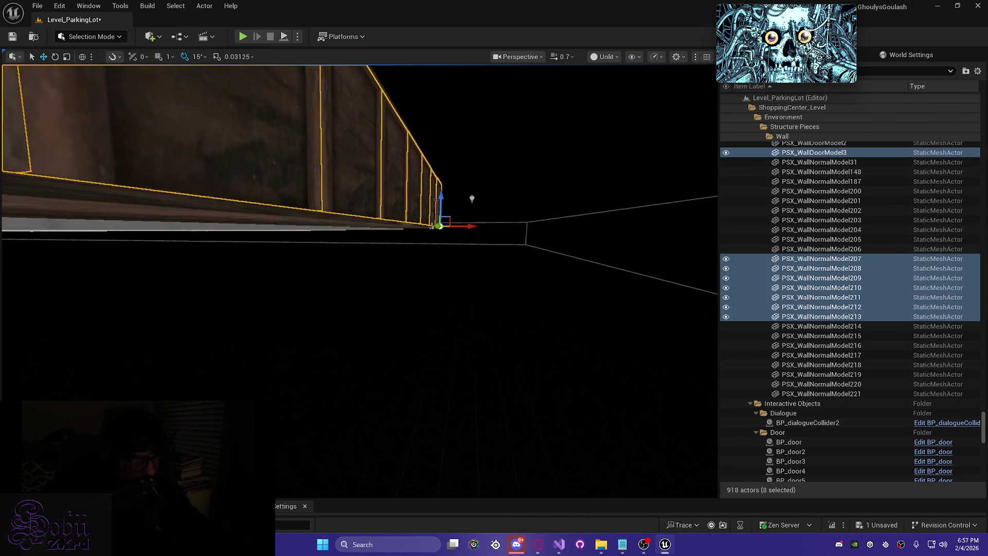
mouse_move(367, 256)
mouse_down()
mouse_move(282, 231)
mouse_move(271, 291)
mouse_move(626, 232)
mouse_up()
scroll(360, 276, down, 2)
ctrl+click(199, 212)
mouse_move(310, 230)
mouse_down()
mouse_move(325, 247)
mouse_move(309, 213)
mouse_move(320, 177)
mouse_move(316, 195)
mouse_up()
scroll(314, 232, up, 2)
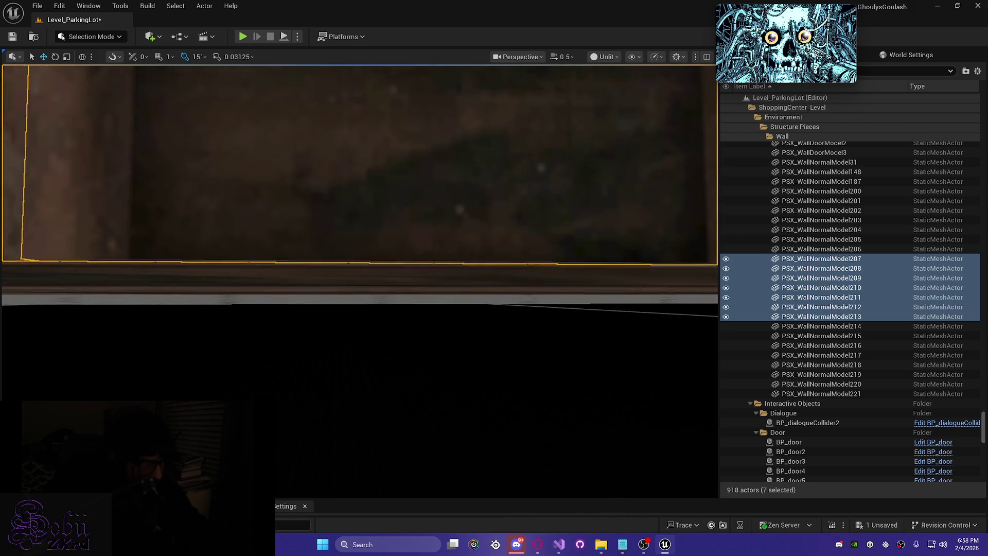
drag(316, 180, 319, 183)
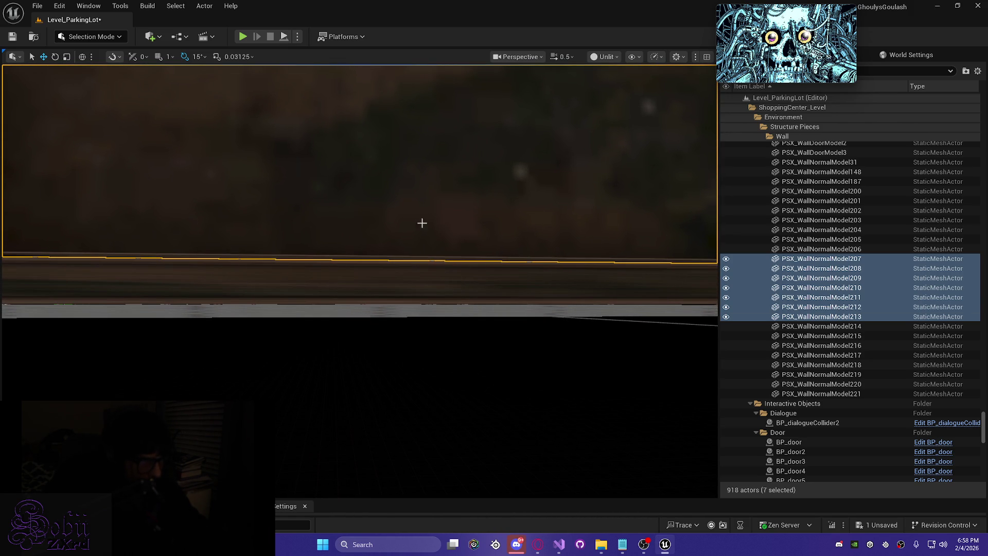
- Set the selection's pivot to a spot on the wall via the Pivot context menu
right_click(390, 257)
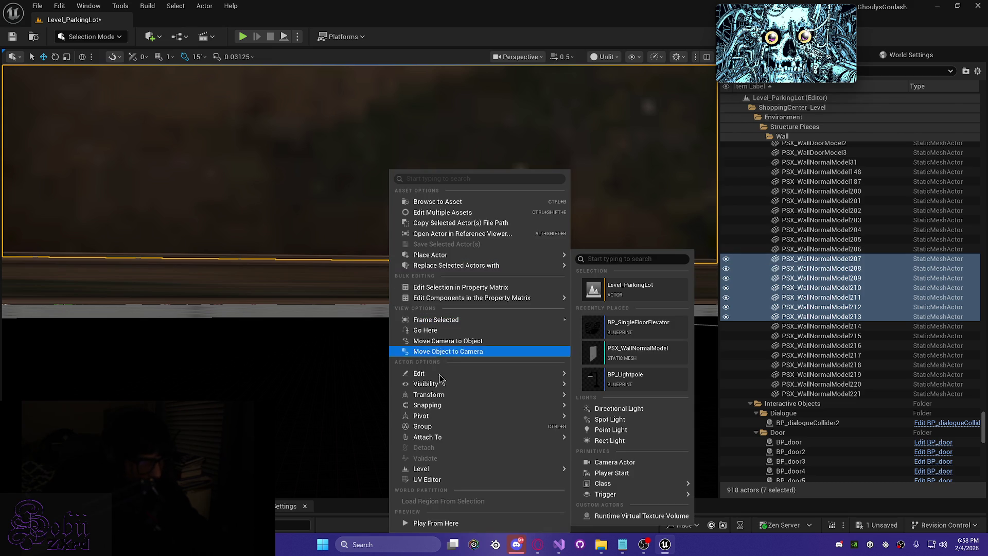
mouse_move(469, 417)
click(609, 446)
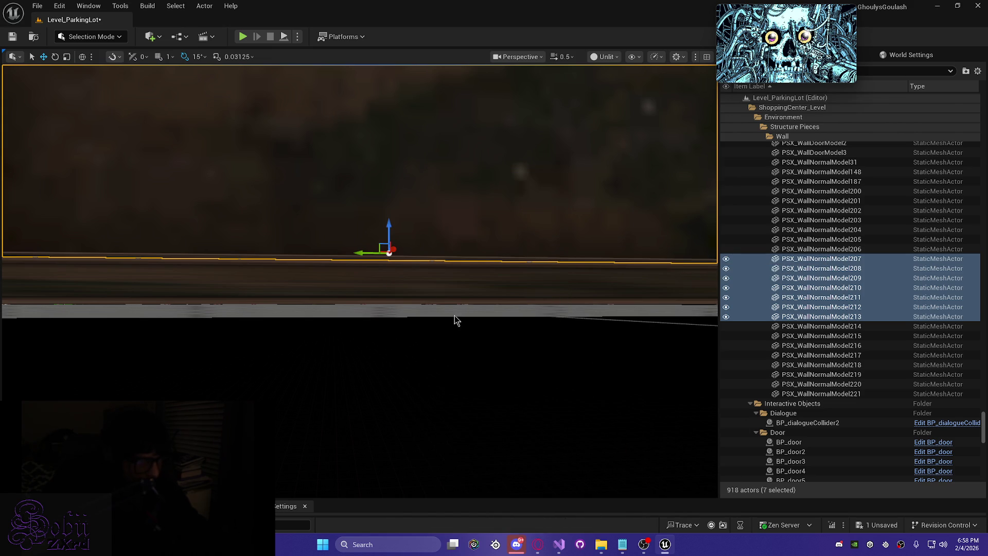
- Lower the seven wall sections slightly to meet the floor, then deselect them
mouse_move(389, 225)
mouse_down()
mouse_move(376, 211)
mouse_move(408, 314)
mouse_move(425, 160)
mouse_move(425, 198)
mouse_up()
scroll(425, 195, down, 1)
mouse_move(368, 213)
mouse_down()
mouse_move(368, 185)
mouse_move(368, 213)
mouse_up()
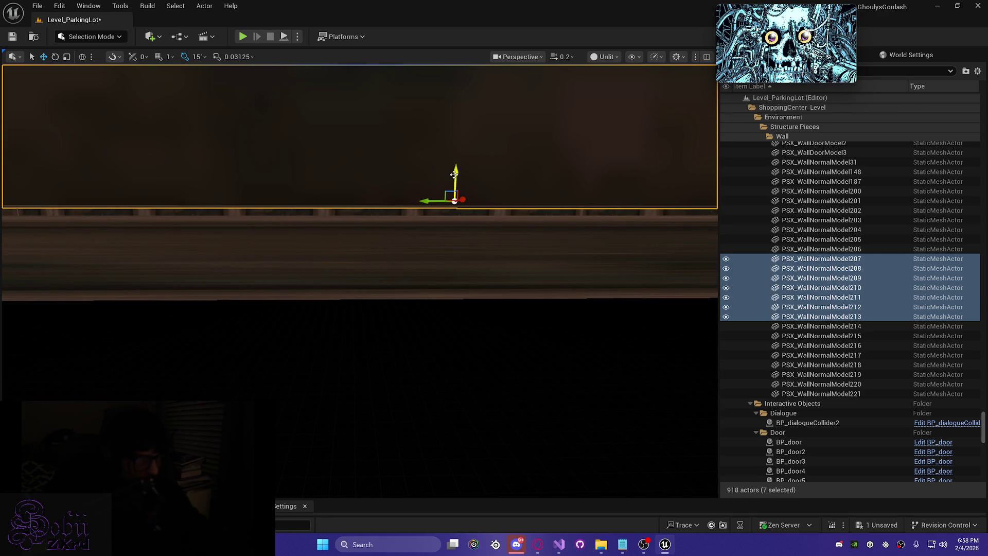
drag(454, 175, 453, 178)
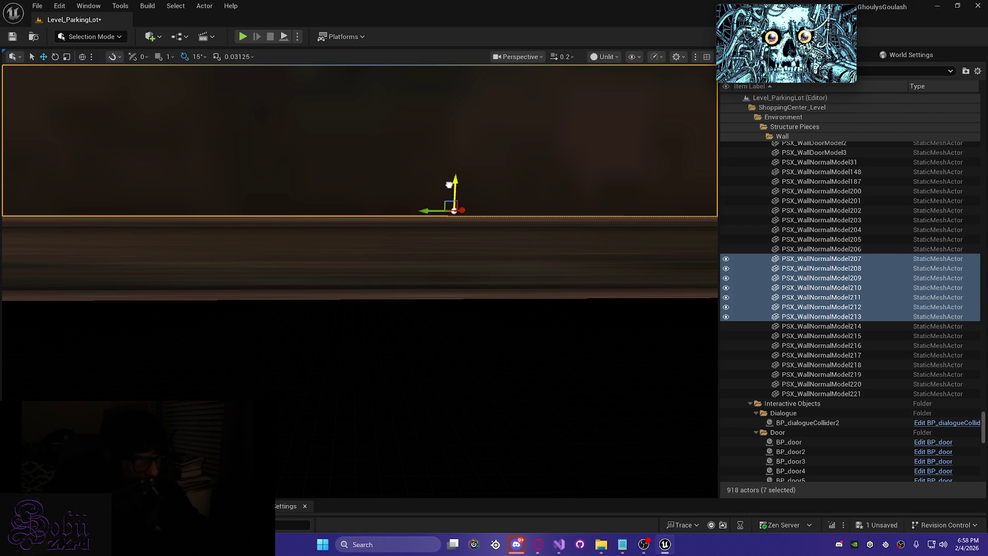
drag(364, 280, 364, 304)
click(364, 304)
scroll(363, 304, up, 2)
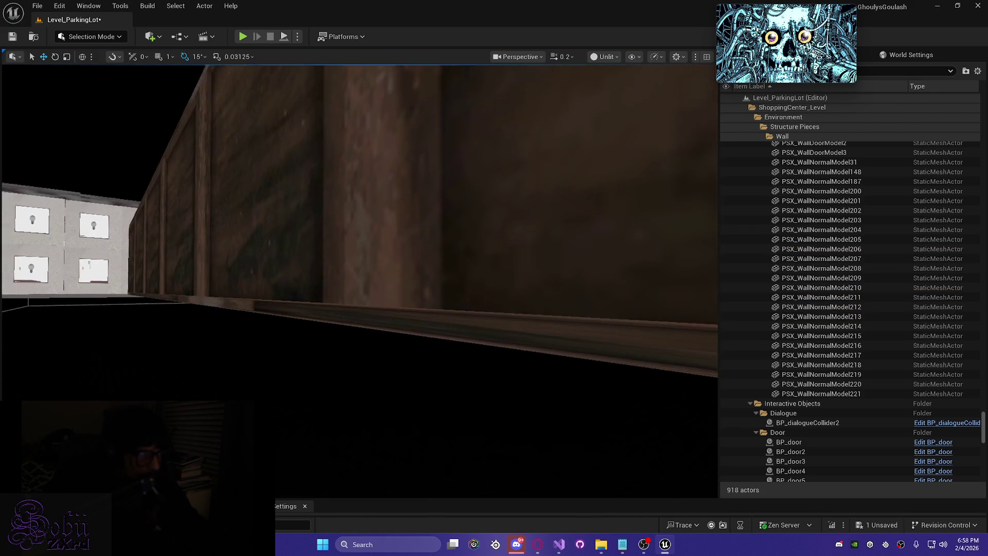
- Select the floor slab Cube83 and bring the view in along the wooden wall
key(d)
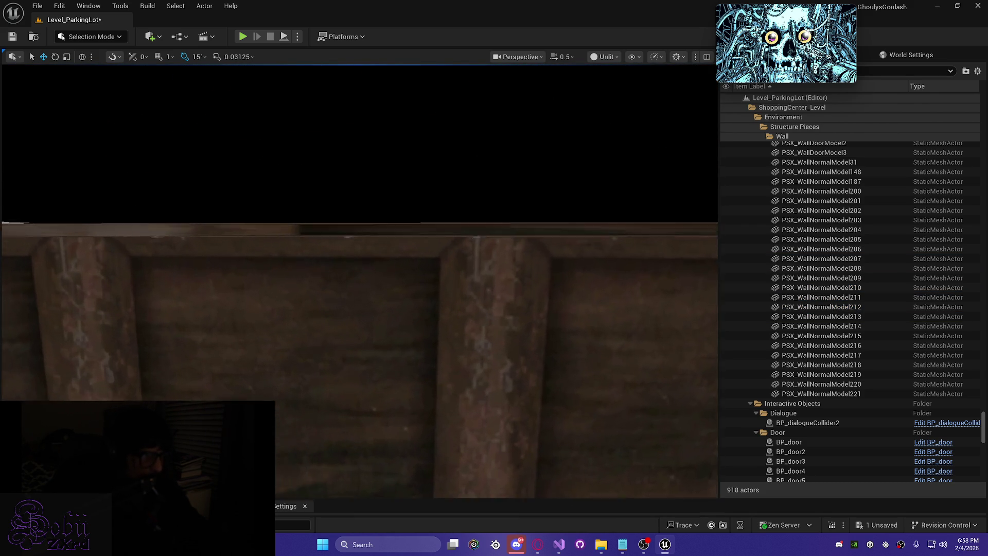
click(364, 247)
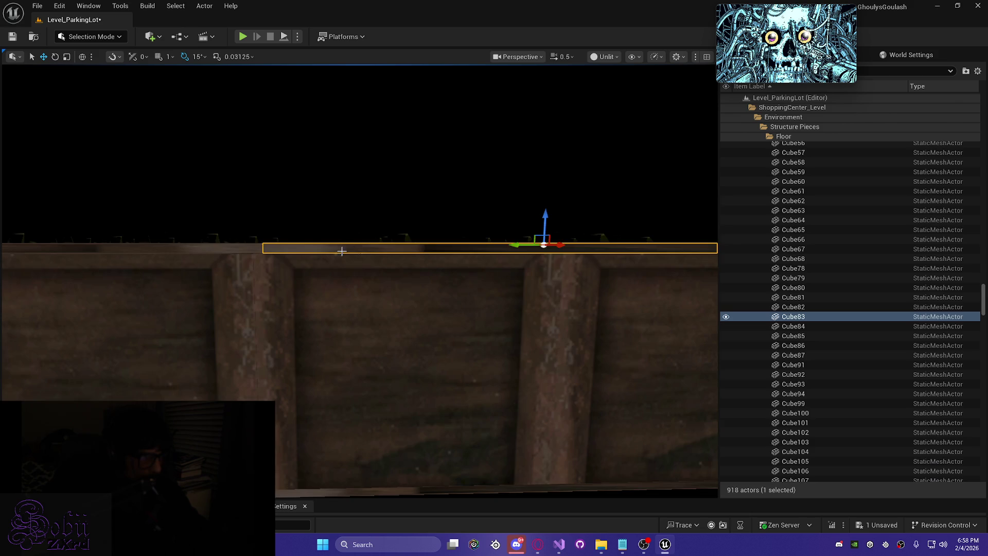
key(a)
key(w)
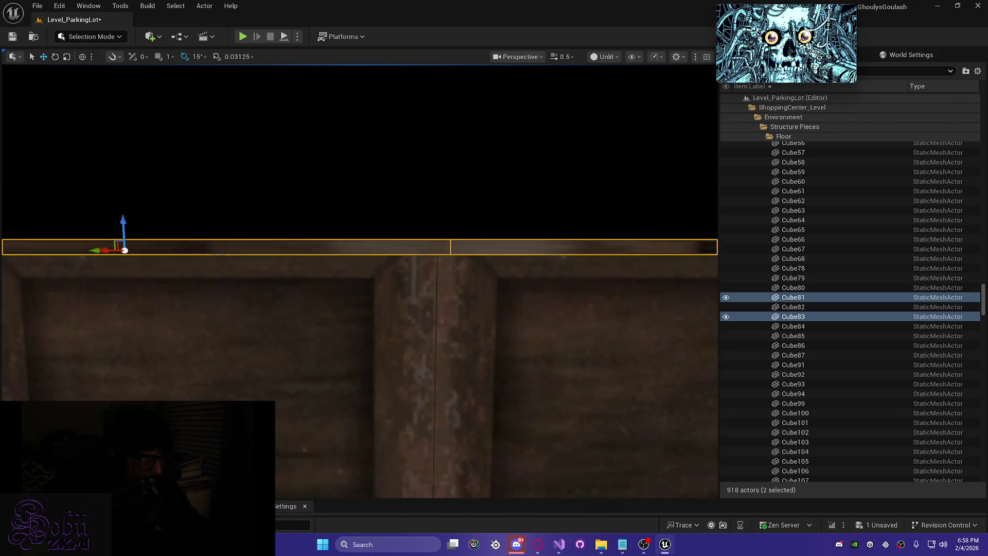
scroll(290, 270, down, 1)
key(q)
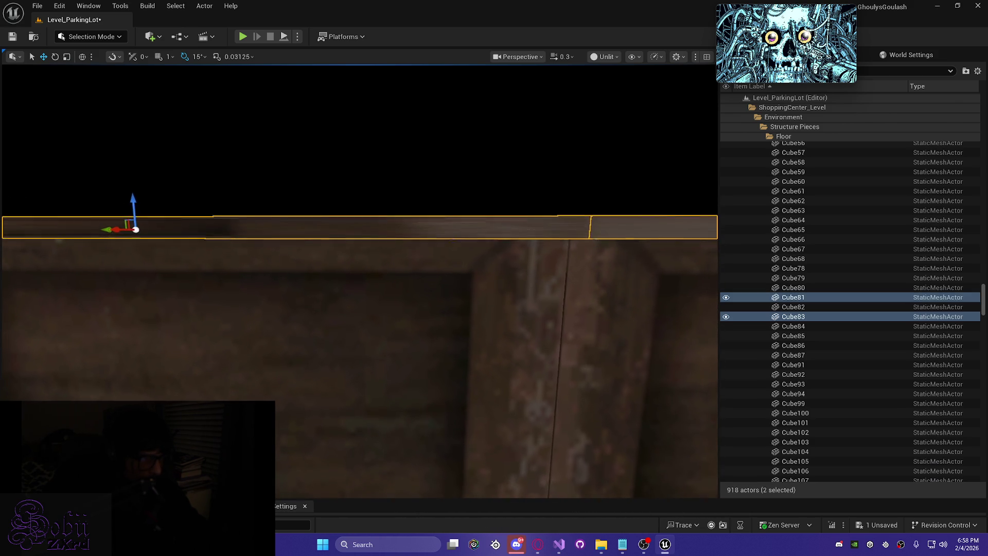
scroll(361, 280, down, 1)
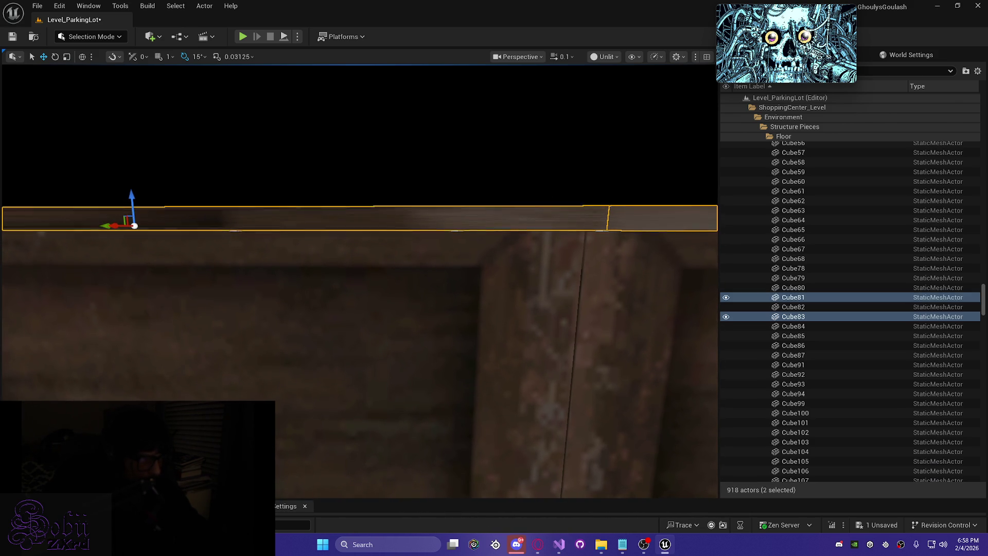
- Check the slabs in Wireframe, return to Unlit, and drag them slightly down to the wall top
key(alt+2)
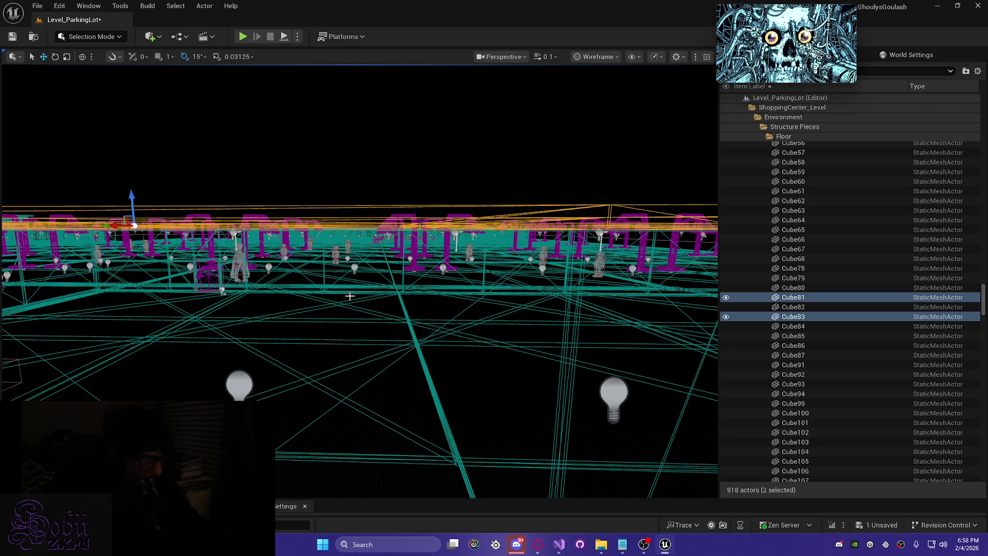
key(e)
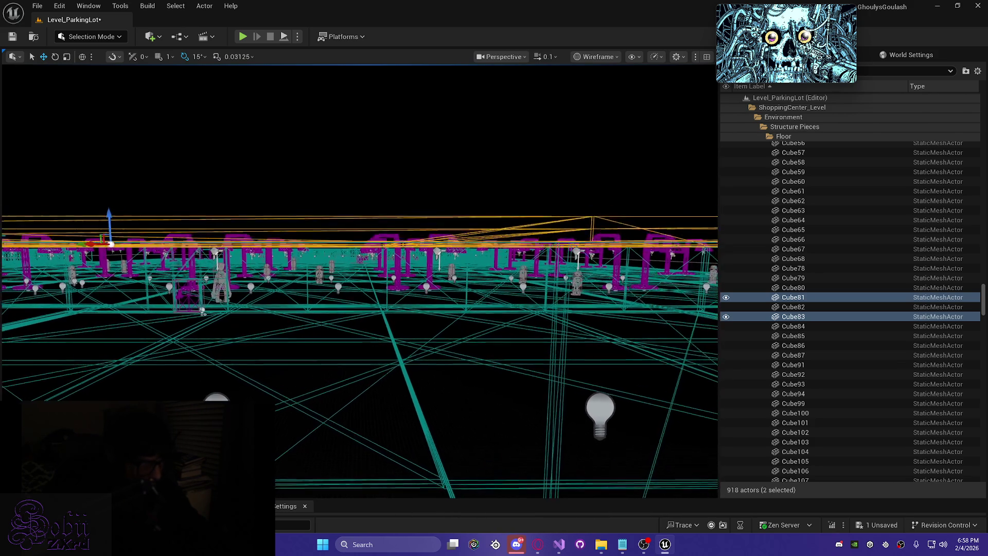
key(q)
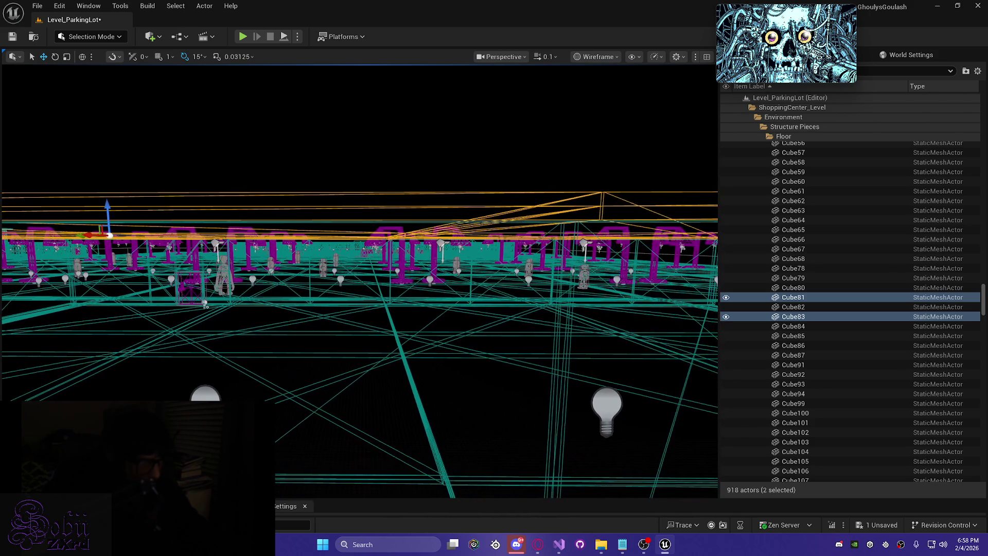
key(alt+3)
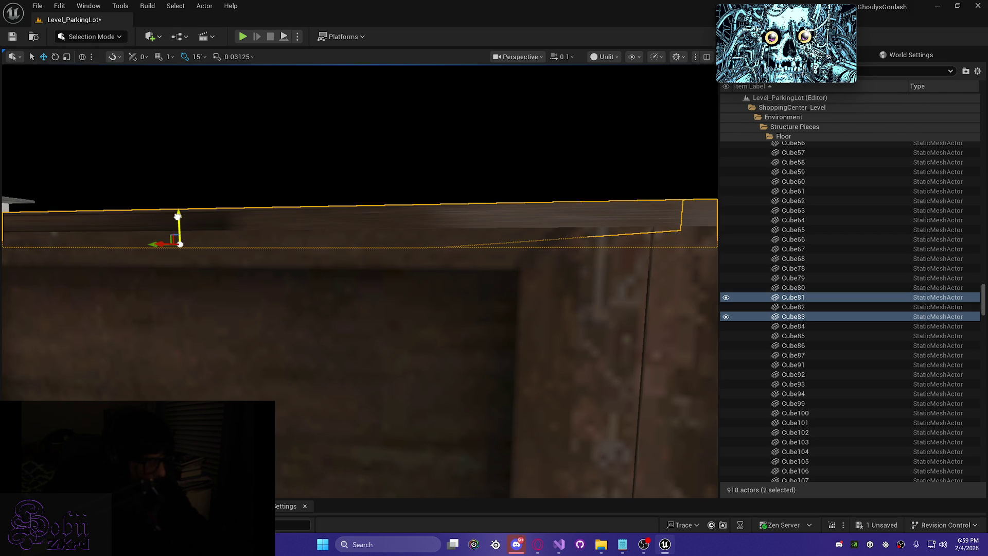
drag(179, 215, 179, 215)
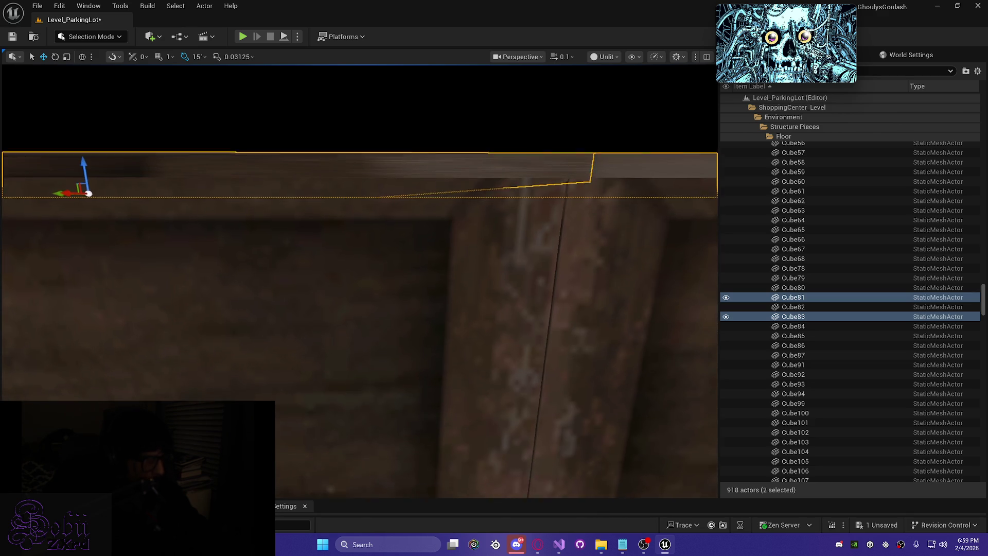
key(Escape)
scroll(360, 281, up, 3)
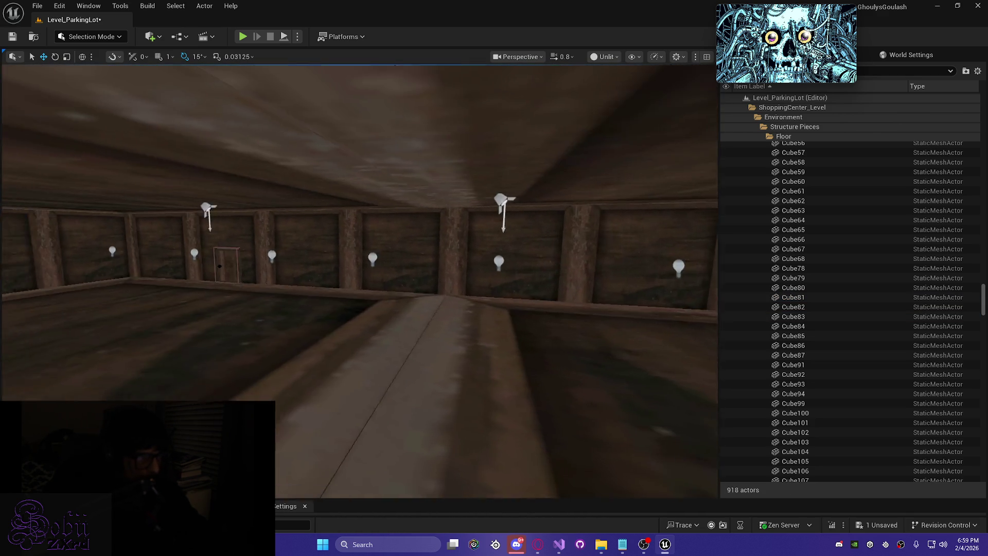
drag(331, 256, 332, 255)
- Preview the storefront spotlights in Lit mode and reframe the view on them
click(354, 243)
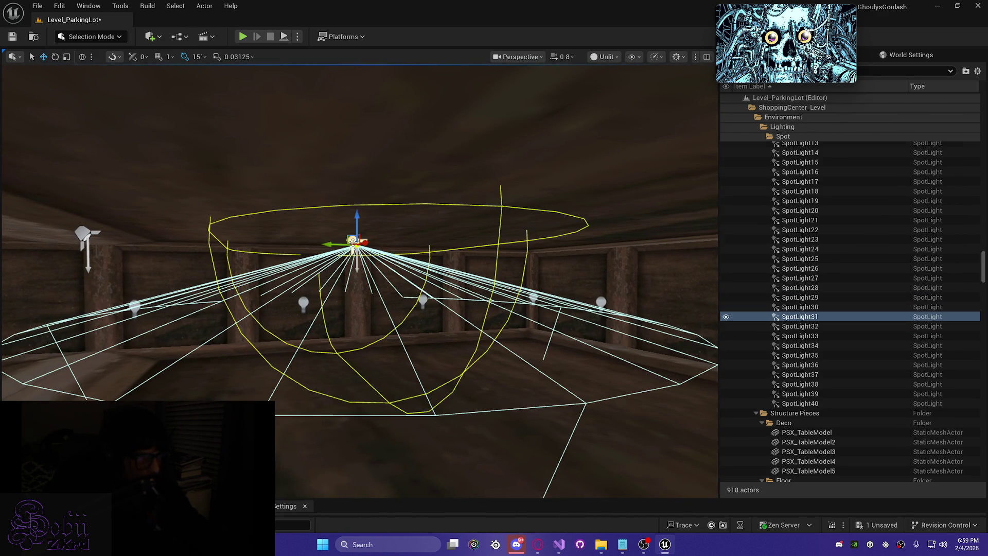
ctrl+click(85, 237)
scroll(85, 267, down, 3)
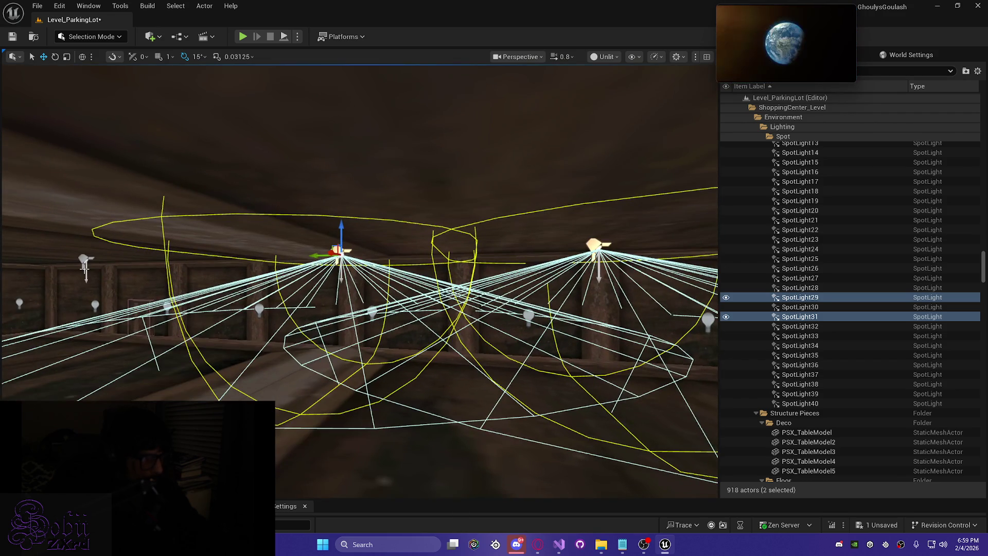
ctrl+click(82, 260)
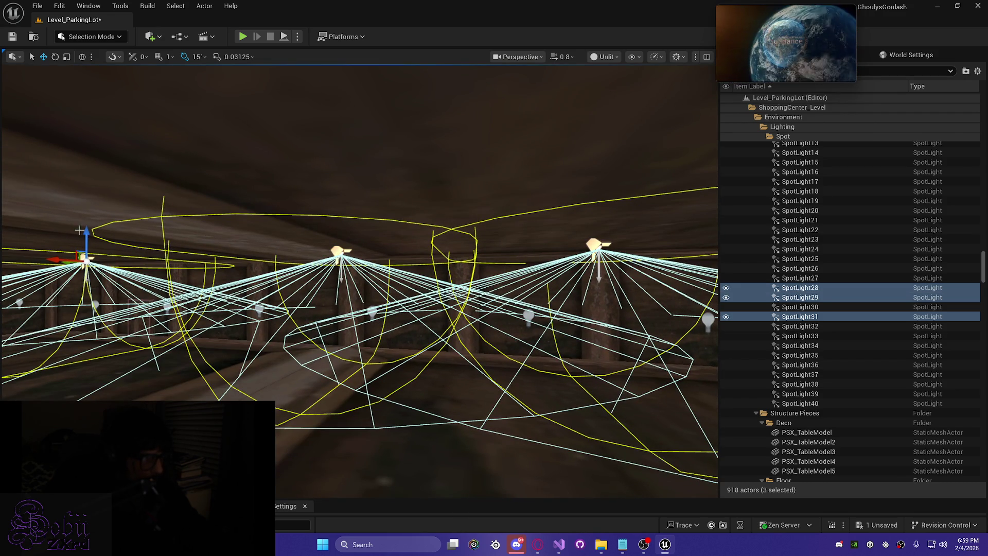
scroll(87, 233, down, 1)
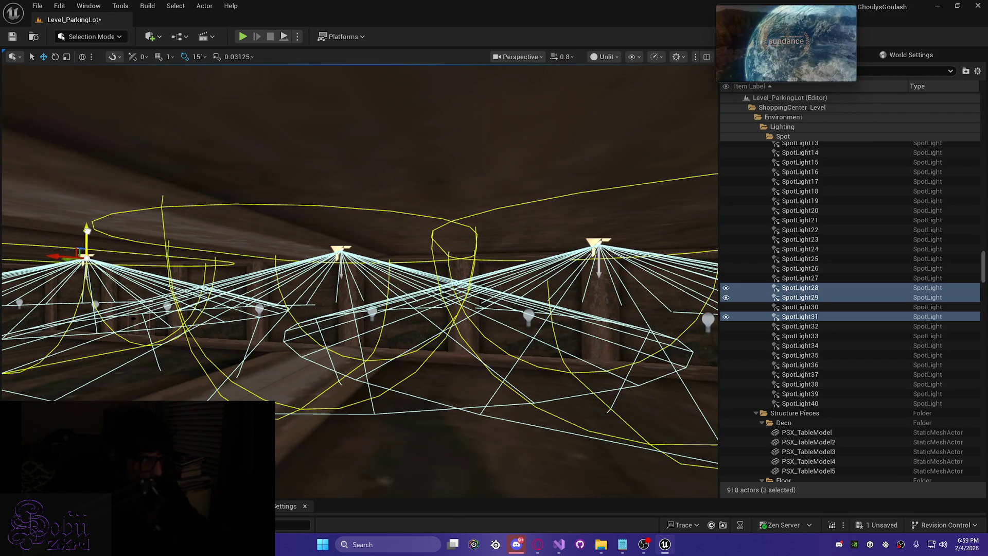
key(alt+4)
drag(236, 151, 235, 151)
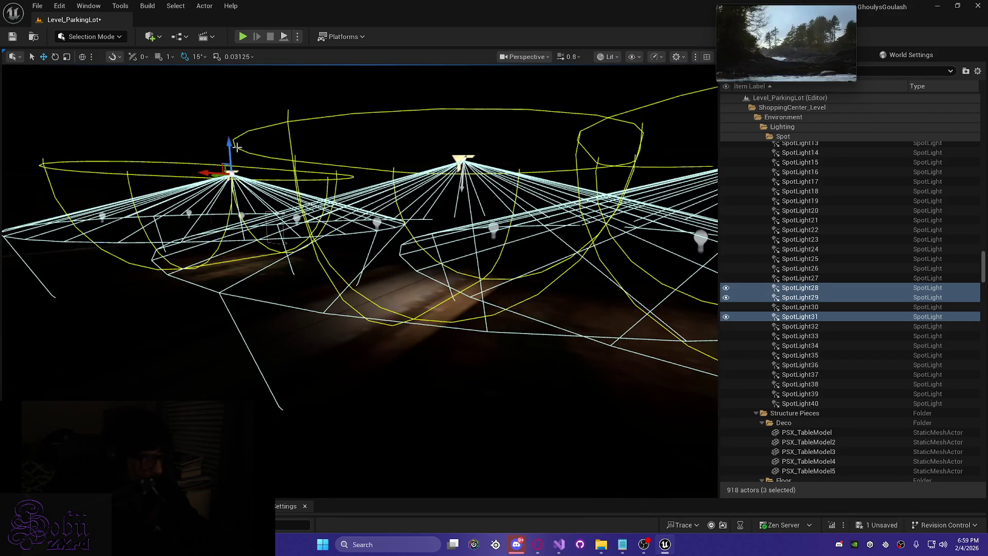
click(228, 149)
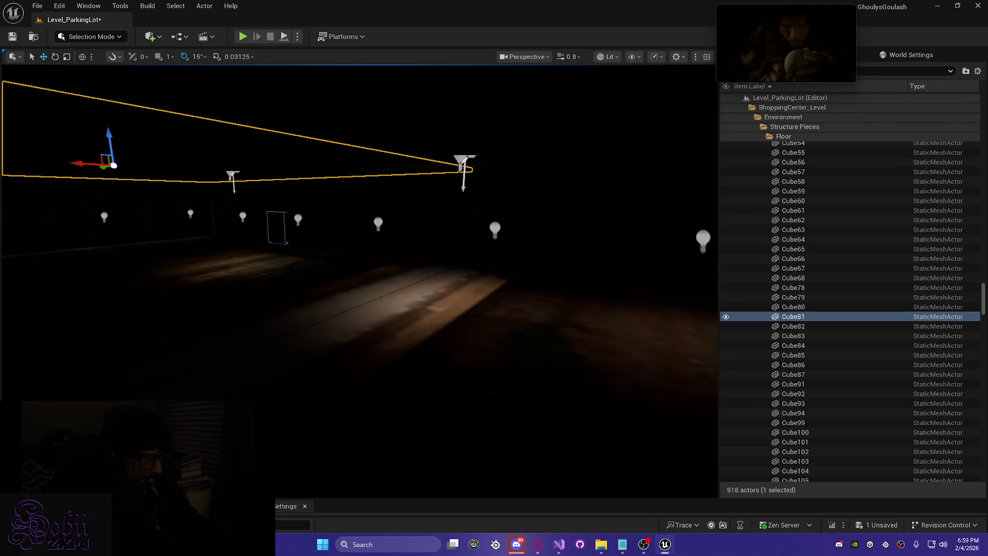
key(Escape)
drag(236, 151, 226, 158)
mouse_move(343, 189)
mouse_down()
mouse_move(340, 222)
mouse_move(357, 242)
mouse_up()
- Select SpotLight29, SpotLight28 and SpotLight31 and shift them together slightly right
click(328, 206)
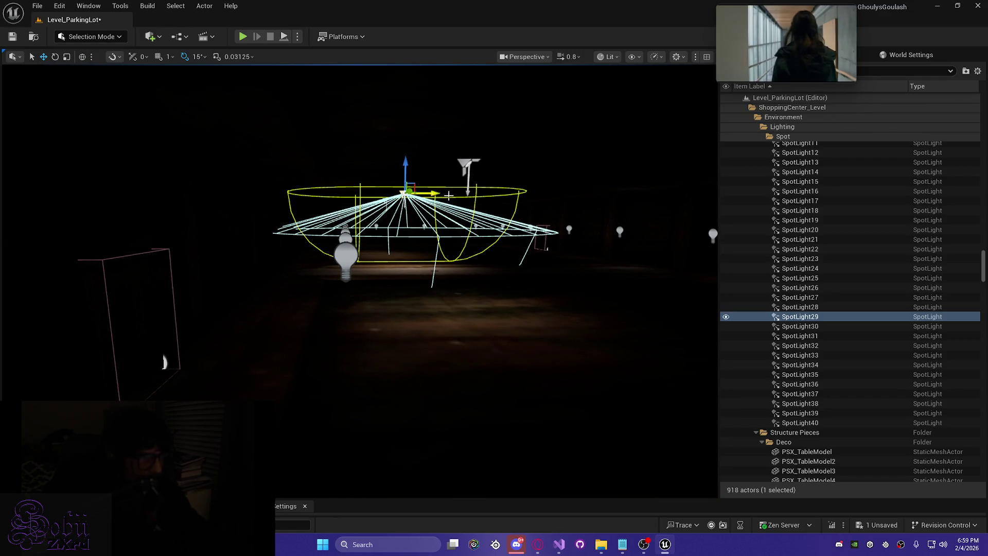
ctrl+click(466, 165)
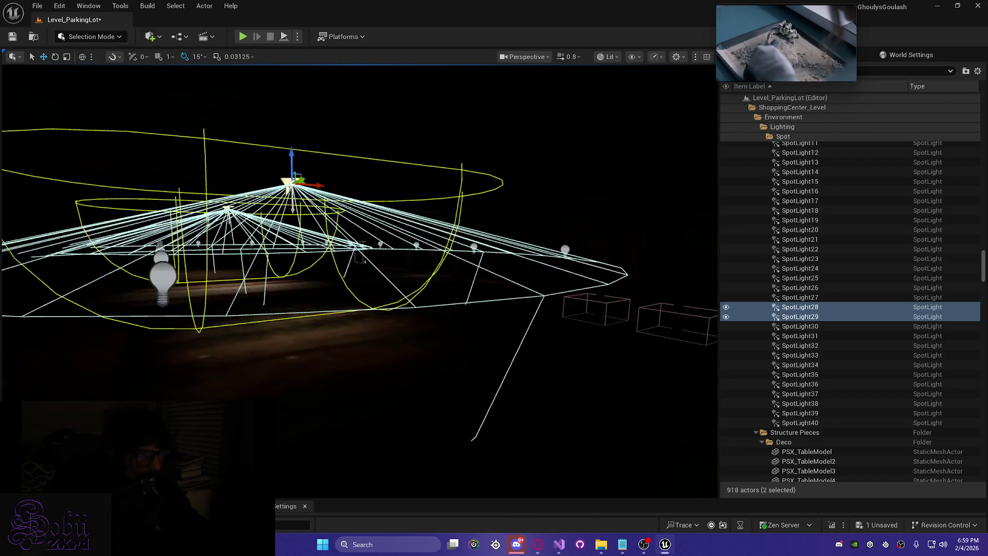
drag(494, 257, 532, 205)
ctrl+click(428, 258)
mouse_move(429, 257)
mouse_down()
mouse_move(417, 254)
mouse_move(447, 234)
mouse_up()
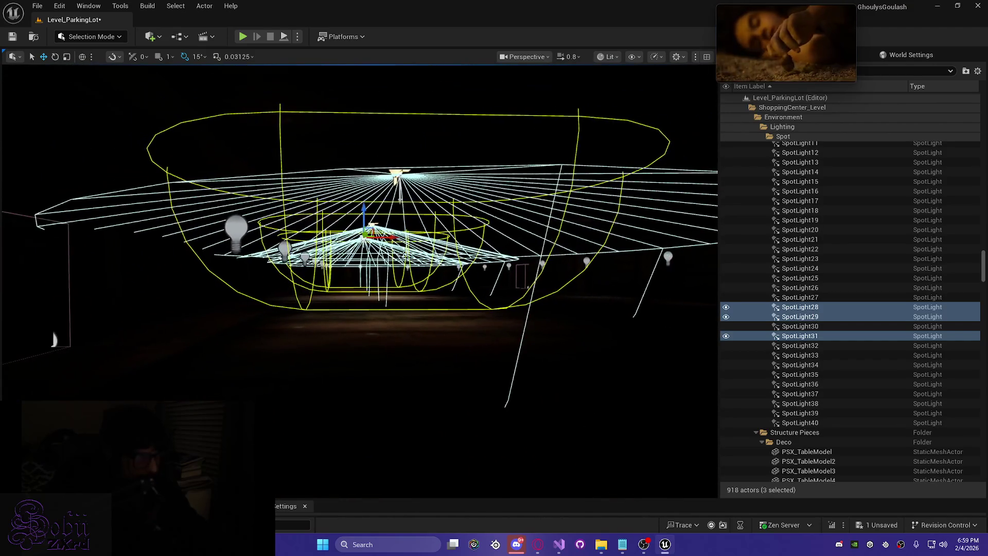
drag(378, 236, 403, 236)
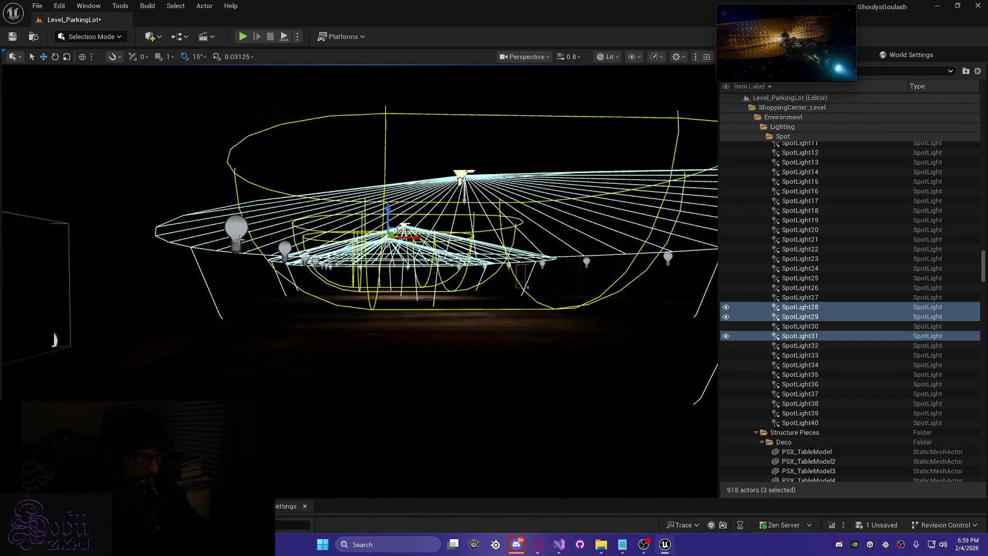
click(226, 226)
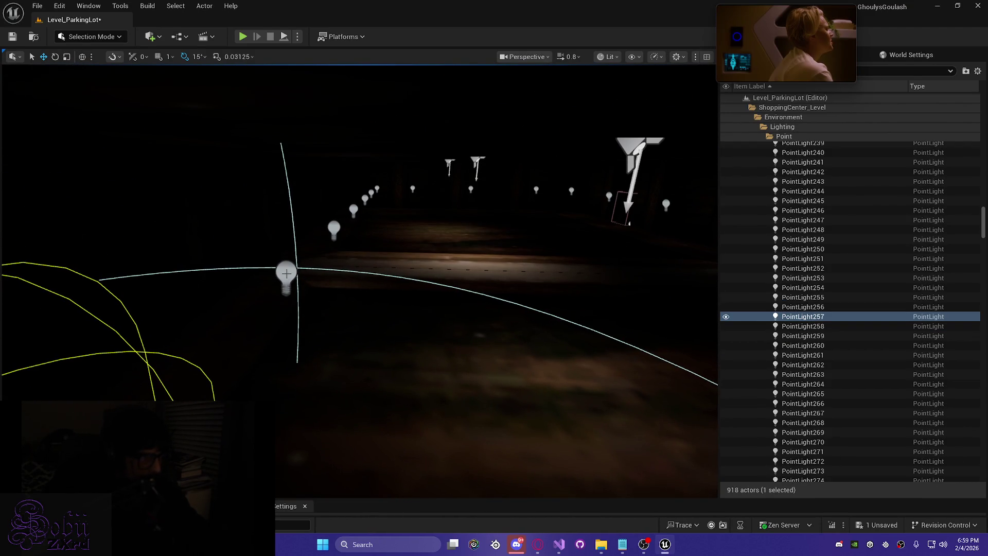
ctrl+click(367, 202)
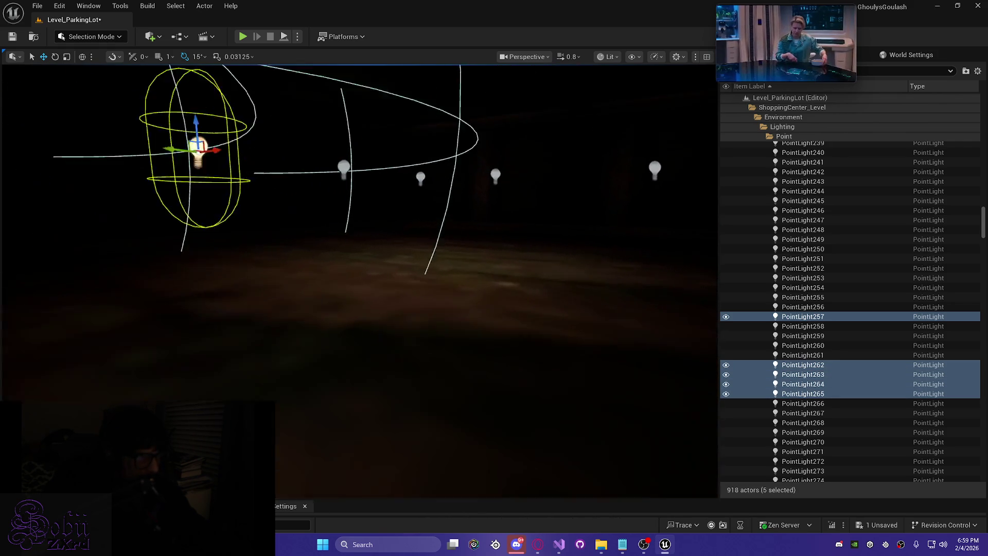
drag(443, 196, 419, 186)
ctrl+click(366, 194)
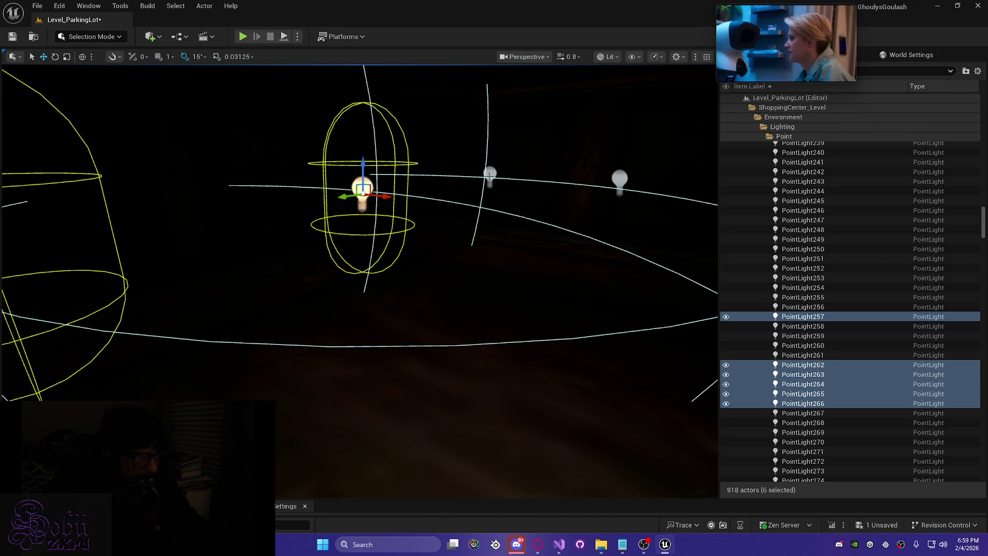
ctrl+click(490, 178)
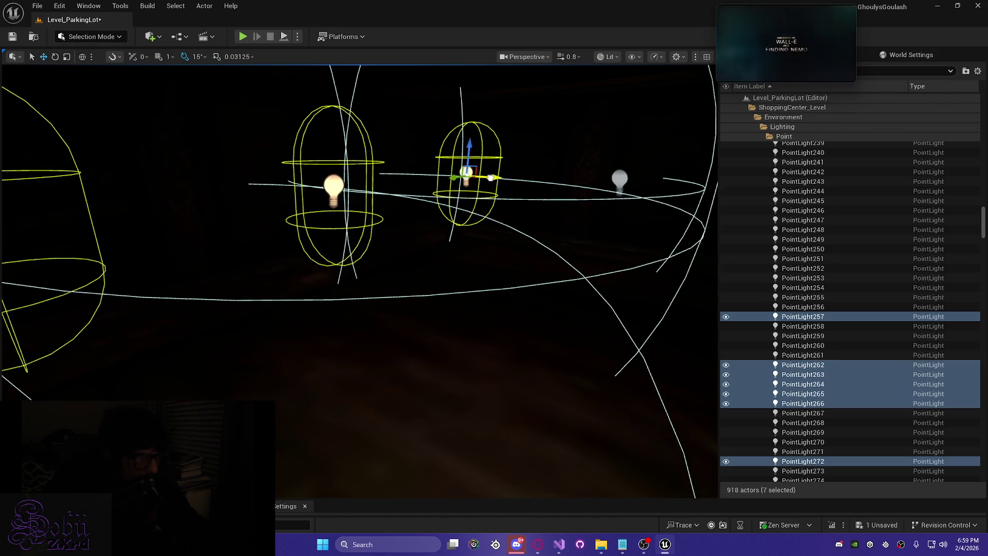
mouse_move(486, 177)
mouse_down()
mouse_move(515, 206)
mouse_move(515, 175)
mouse_move(489, 177)
mouse_move(499, 181)
mouse_move(488, 195)
mouse_up()
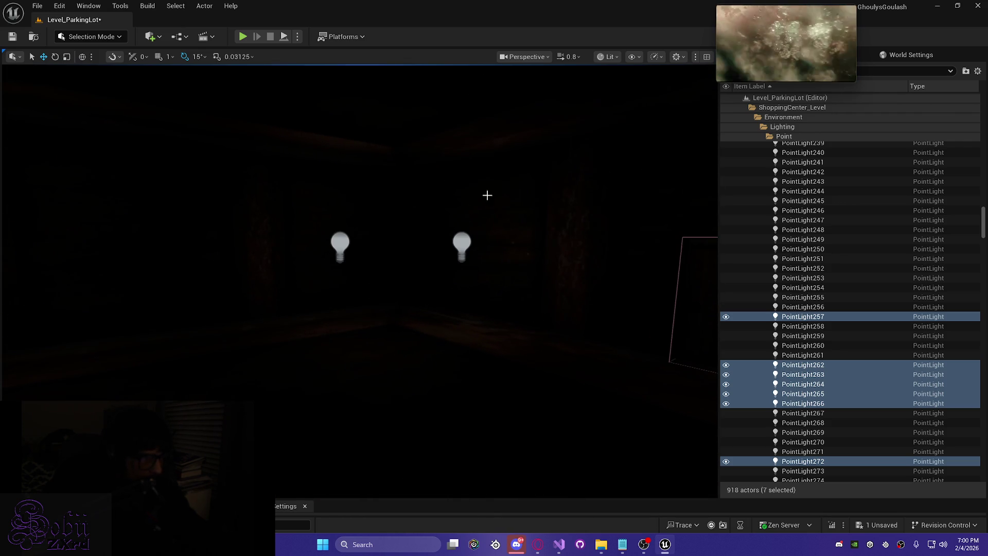
click(448, 243)
drag(448, 243, 465, 226)
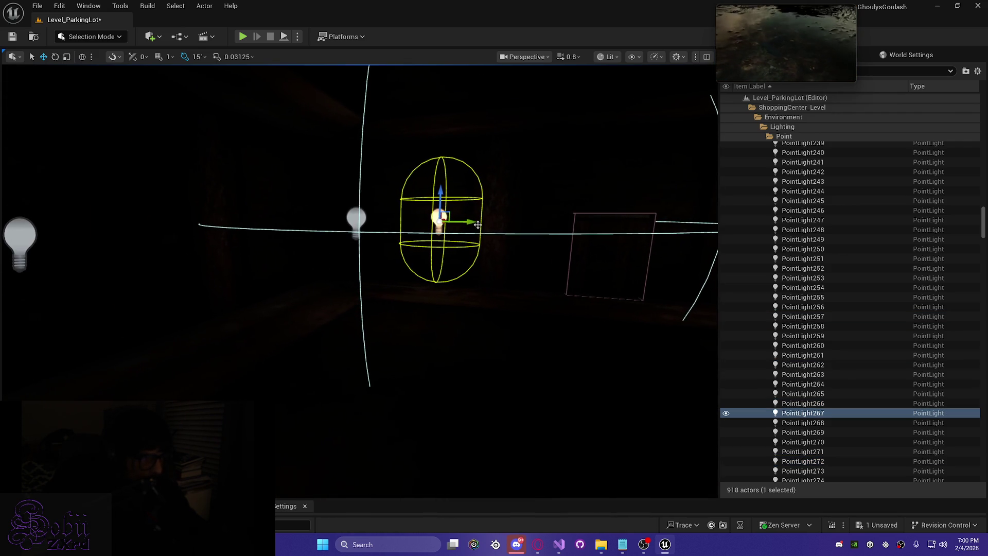
click(362, 229)
drag(404, 247, 414, 233)
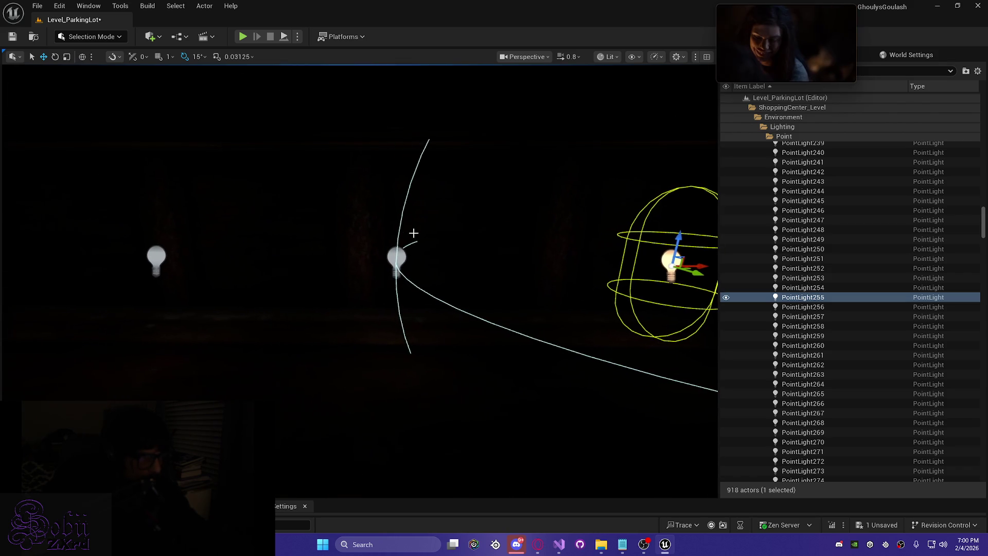
ctrl+click(397, 255)
ctrl+click(160, 257)
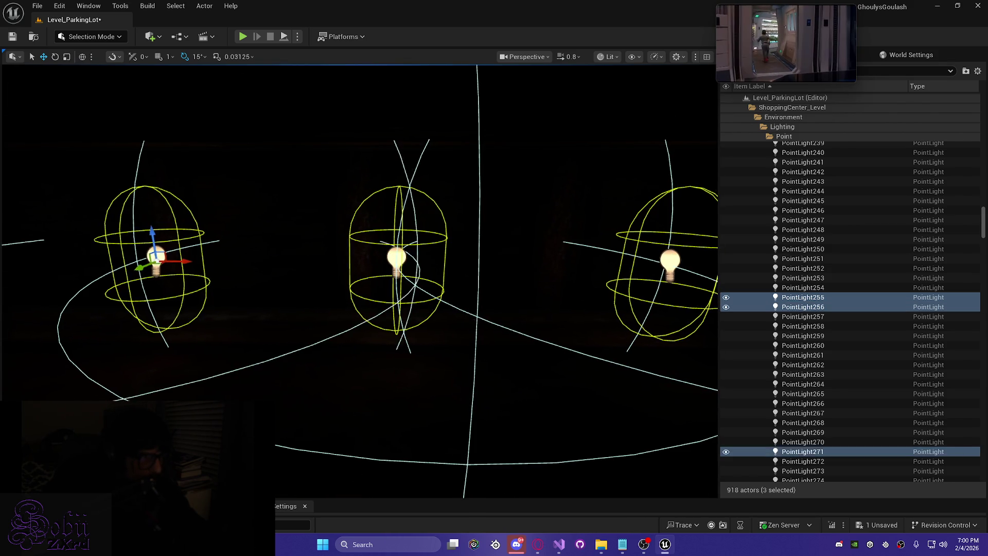
click(411, 288)
scroll(361, 257, down, 5)
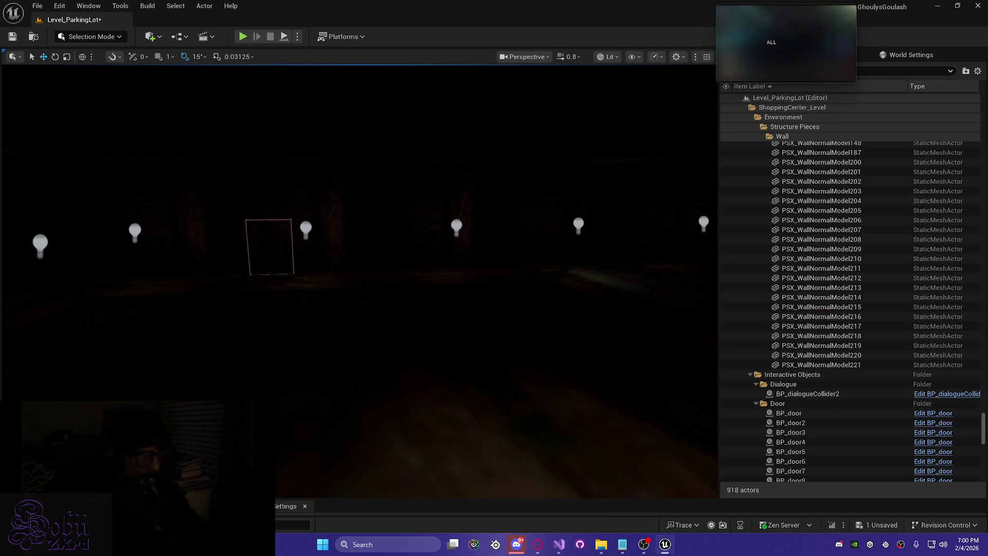
- Save Level_ParkingLot with Ctrl+S, then select SpotLight28 over the floor
mouse_move(360, 257)
mouse_down()
mouse_move(702, 311)
mouse_move(481, 311)
mouse_up()
key(ctrl+s)
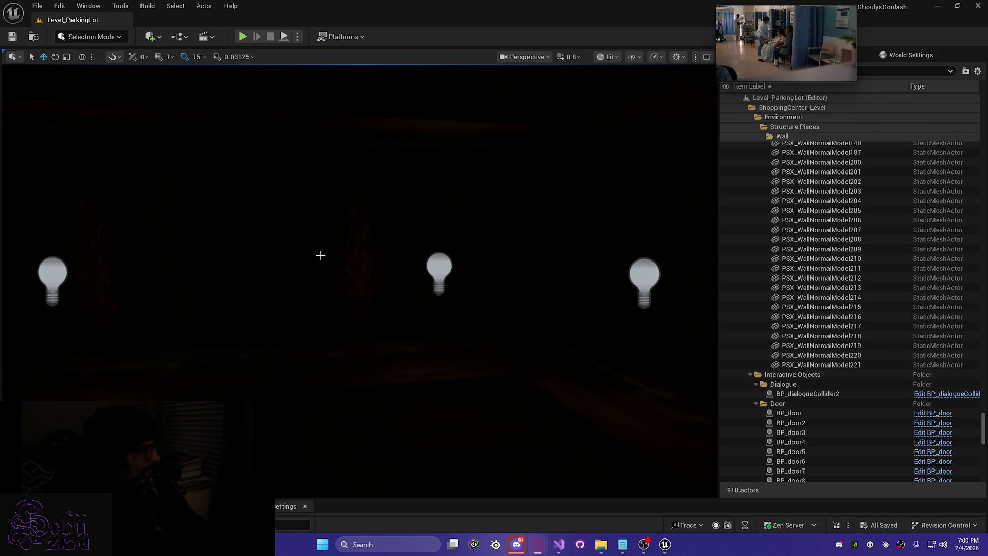
drag(319, 255, 324, 303)
mouse_move(388, 263)
mouse_down()
mouse_move(391, 314)
mouse_move(396, 304)
mouse_move(391, 293)
mouse_move(381, 314)
mouse_move(372, 257)
mouse_up()
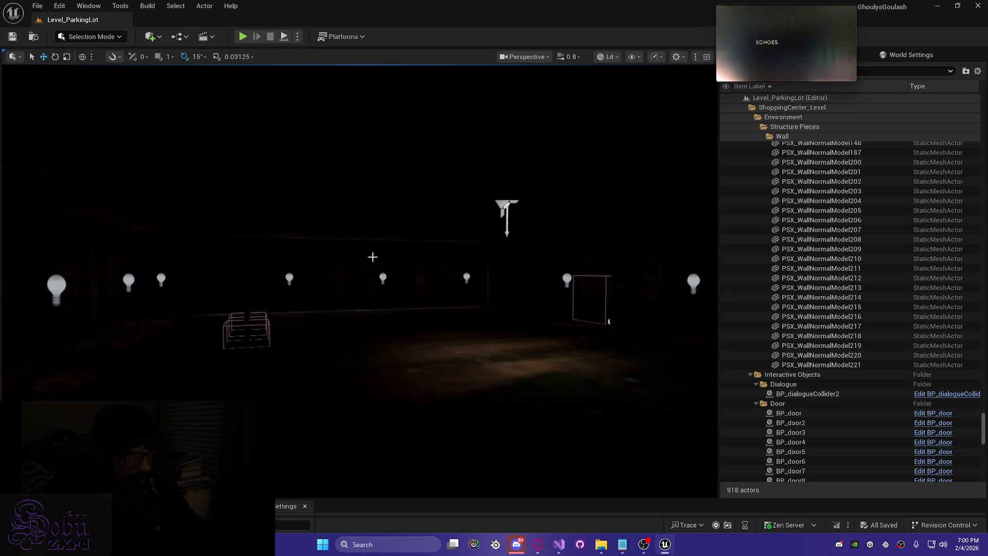
click(502, 206)
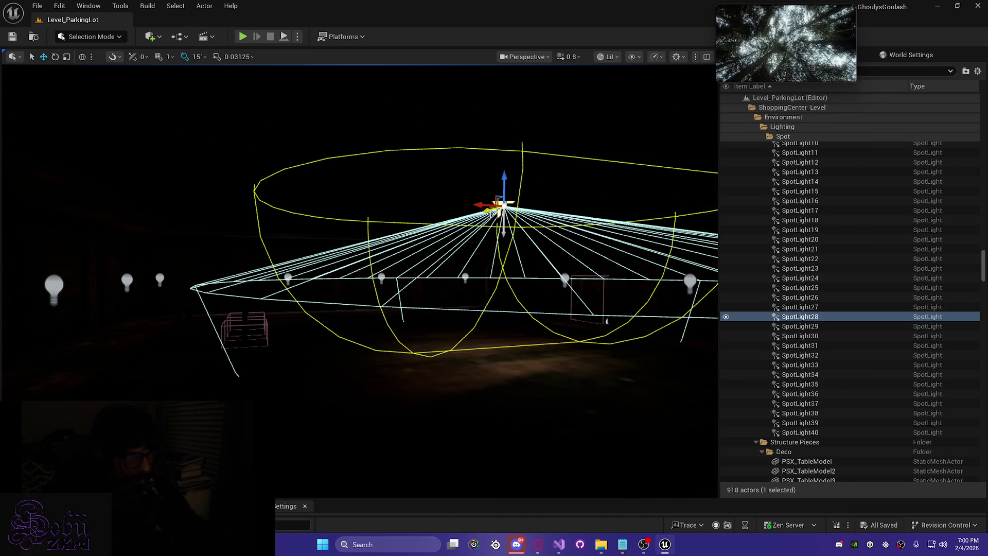
- Move SpotLight28 left along the storefront wall, checking alignment in Unlit and Lit views
drag(491, 212, 469, 214)
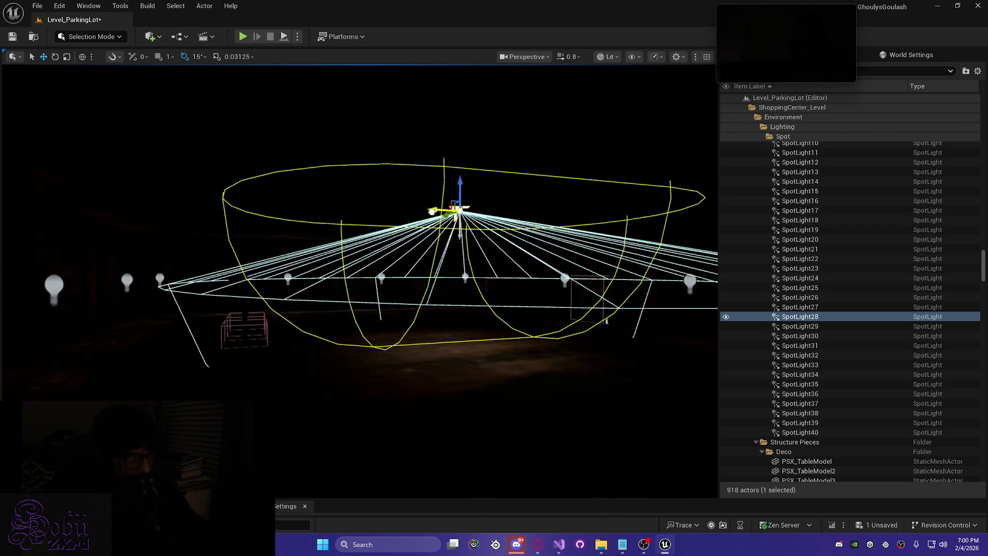
scroll(455, 210, up, 3)
mouse_move(324, 182)
mouse_down()
mouse_move(313, 162)
mouse_move(210, 178)
mouse_move(351, 191)
mouse_move(329, 216)
mouse_move(339, 247)
mouse_move(325, 209)
mouse_move(345, 208)
mouse_up()
key(alt+3)
mouse_move(363, 278)
mouse_down()
mouse_move(328, 278)
mouse_move(358, 257)
mouse_move(359, 222)
mouse_move(209, 278)
mouse_up()
key(alt+4)
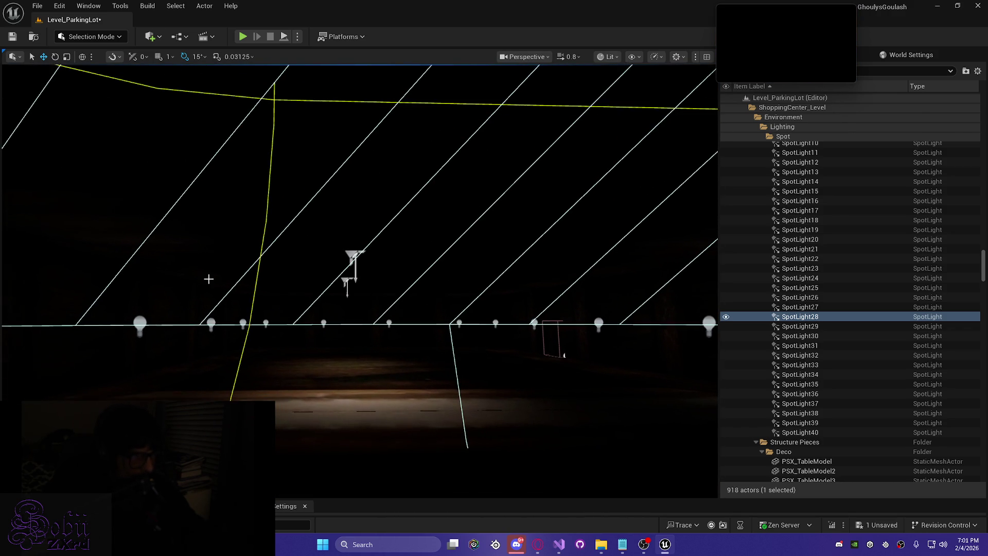
- Inspect SpotLight29 in Unlit view, then deselect it and move toward the back wall
click(355, 257)
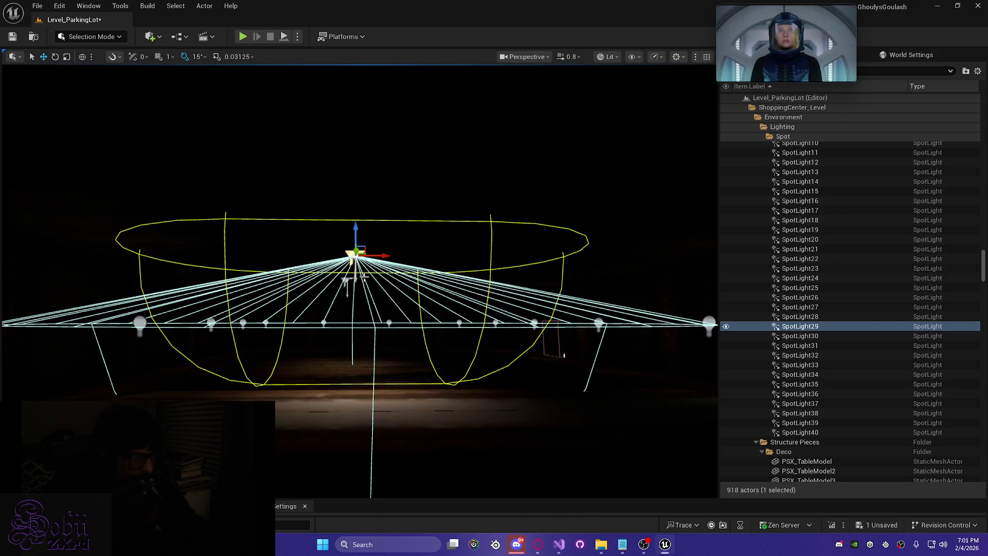
key(alt+3)
mouse_move(369, 264)
mouse_down()
mouse_move(406, 264)
mouse_move(350, 256)
mouse_move(365, 256)
mouse_up()
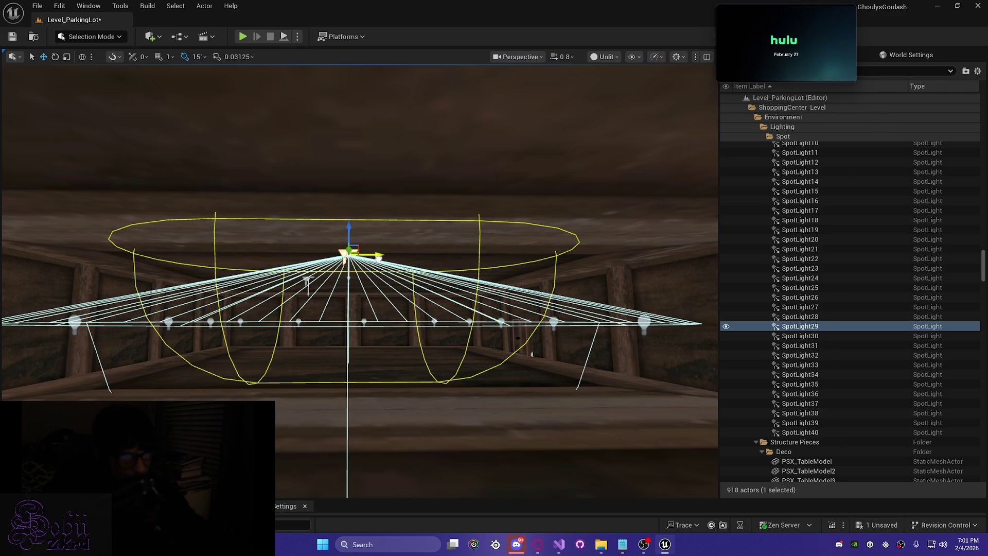
click(364, 256)
mouse_move(342, 268)
mouse_down()
mouse_move(360, 276)
mouse_move(386, 262)
mouse_move(299, 283)
mouse_up()
scroll(298, 283, up, 3)
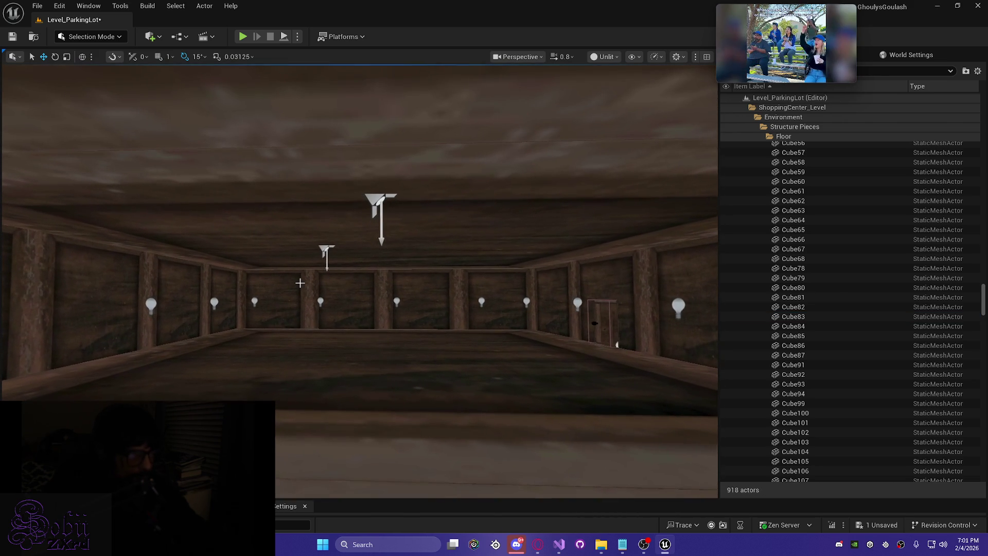
- Save, move SpotLight31 right along the wall, and review it in Lit and Unlit views
key(ctrl+s)
scroll(329, 288, up, 2)
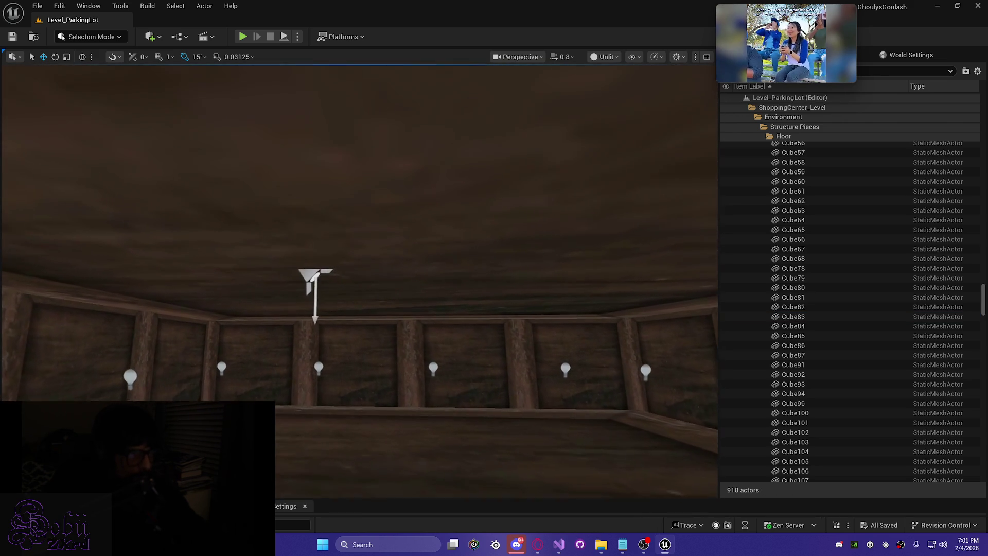
click(315, 281)
mouse_move(340, 281)
mouse_down()
mouse_move(462, 289)
mouse_move(276, 418)
mouse_up()
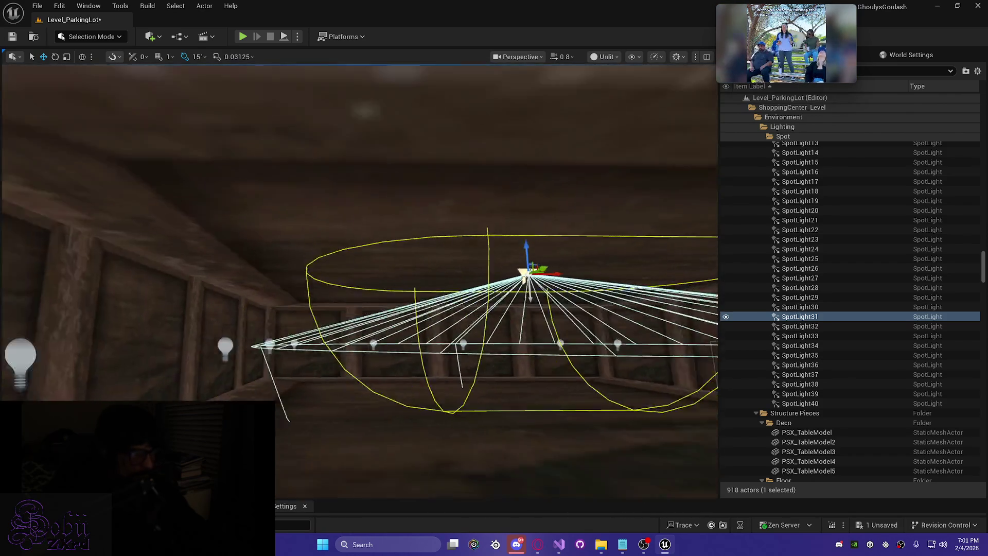
key(f)
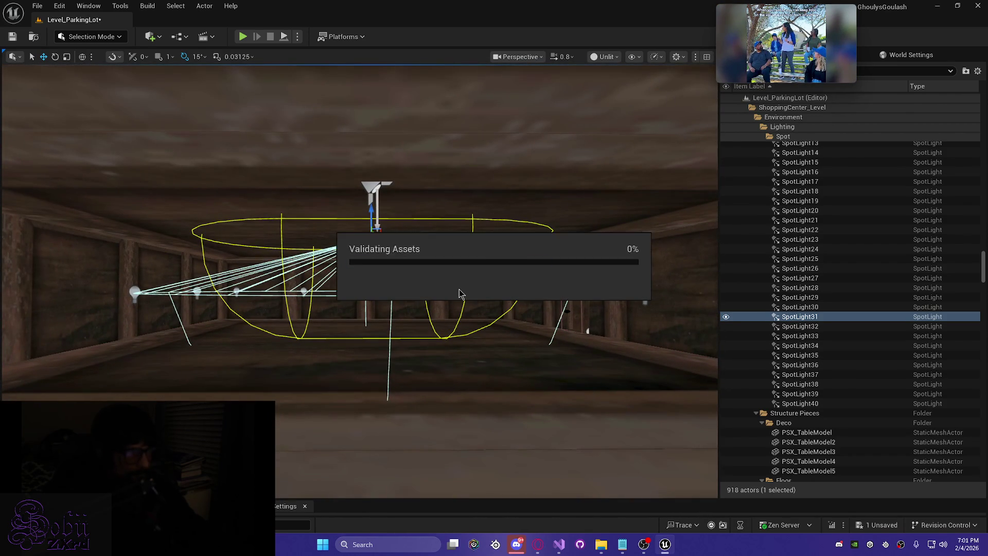
key(alt+4)
mouse_move(440, 313)
mouse_down()
mouse_move(391, 314)
mouse_move(381, 278)
mouse_move(361, 272)
mouse_up()
drag(438, 325, 381, 268)
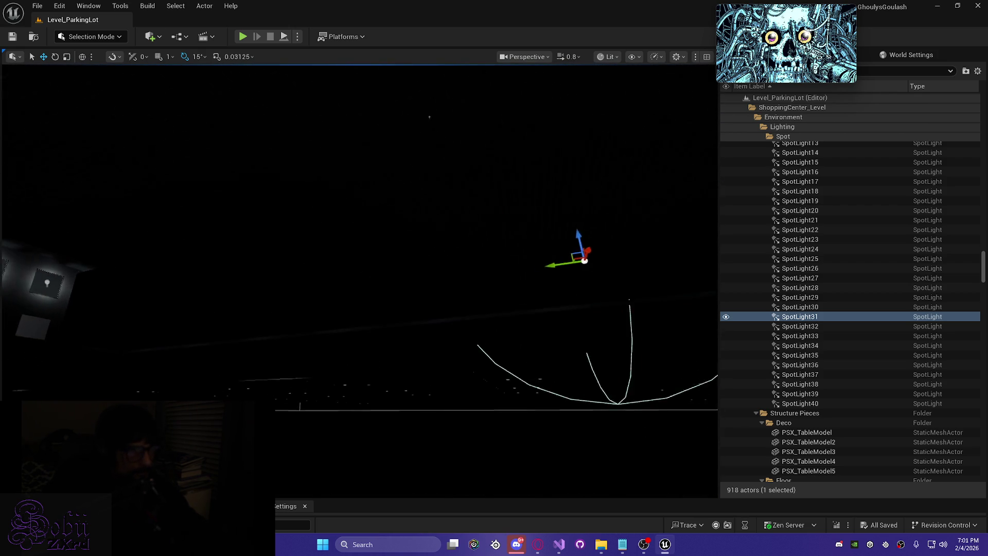
key(alt+3)
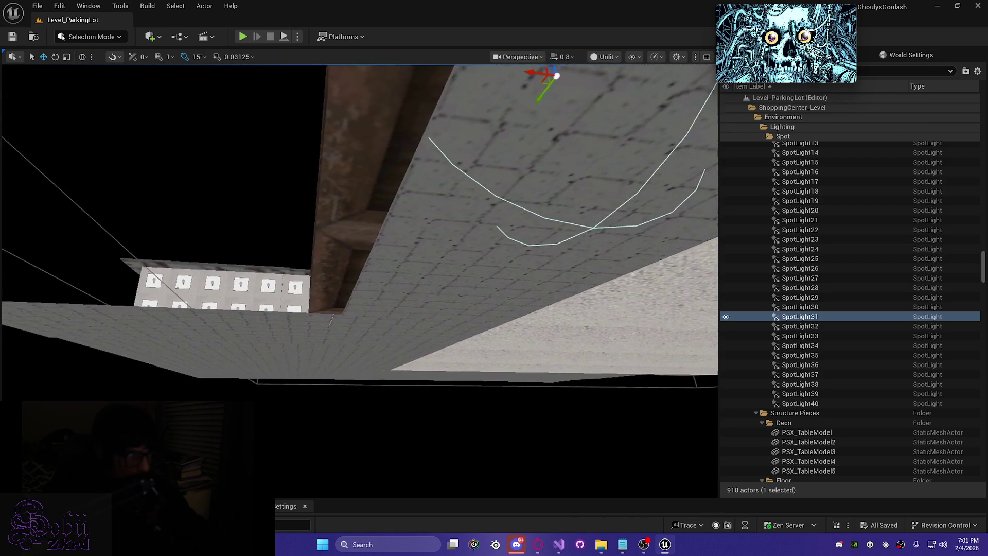
- Duplicate ceiling pieces Cube79 and Cube78 and slide the copies left to extend the ceiling
click(469, 371)
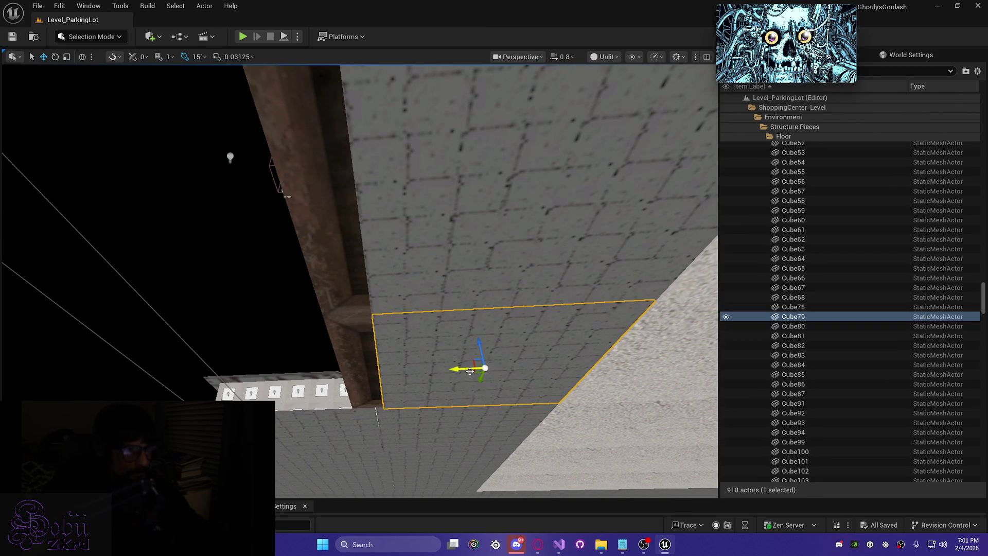
ctrl+click(440, 244)
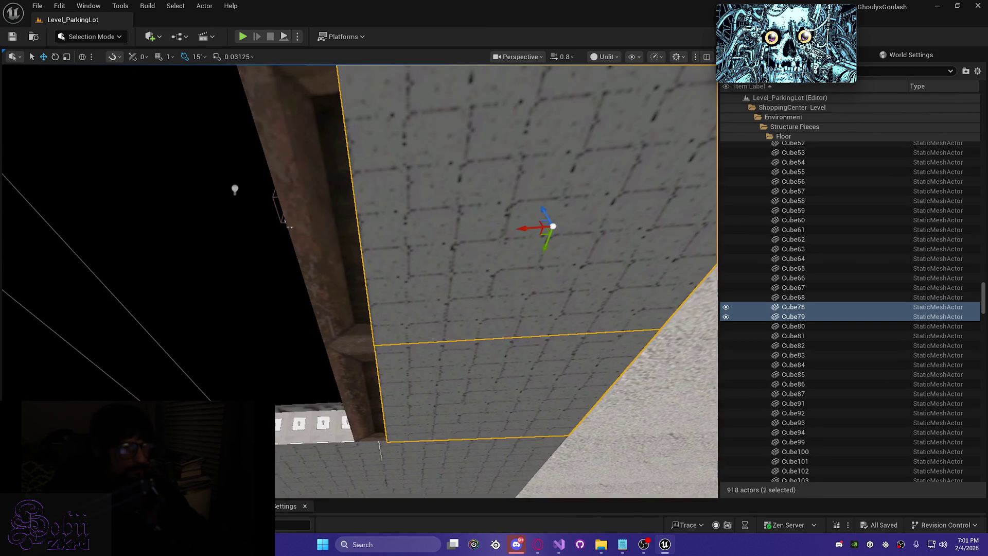
key(ctrl+d)
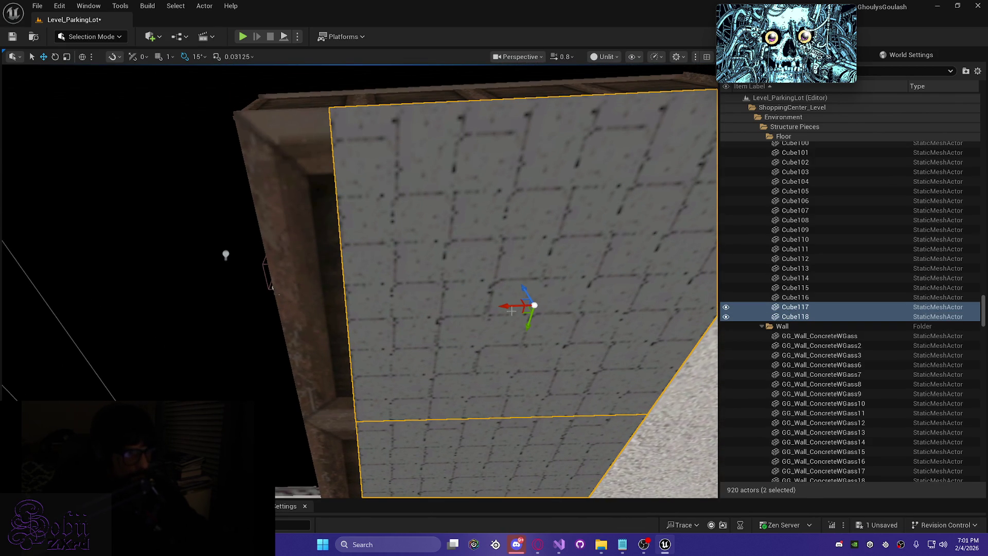
mouse_move(504, 305)
mouse_down()
mouse_move(142, 344)
mouse_move(151, 347)
mouse_up()
scroll(251, 308, down, 4)
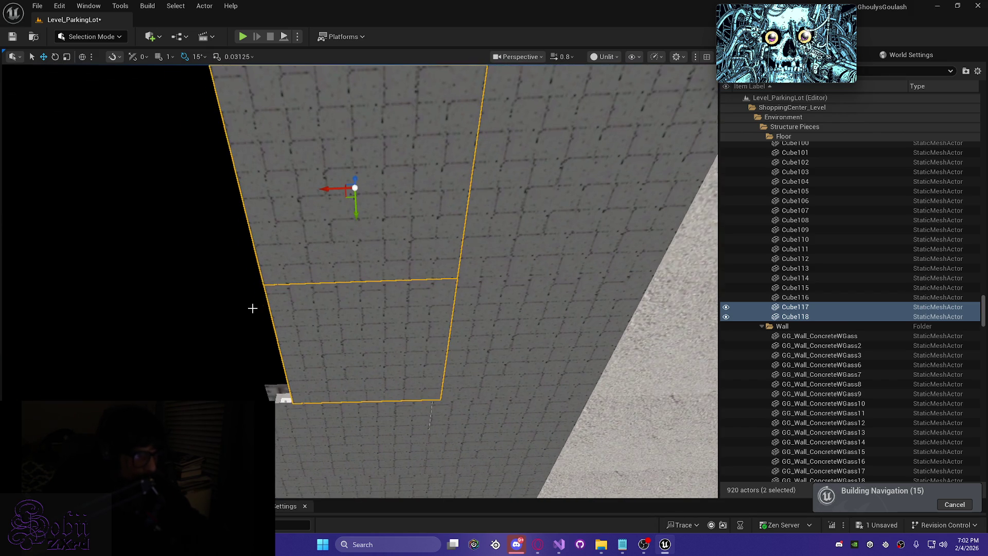
key(Escape)
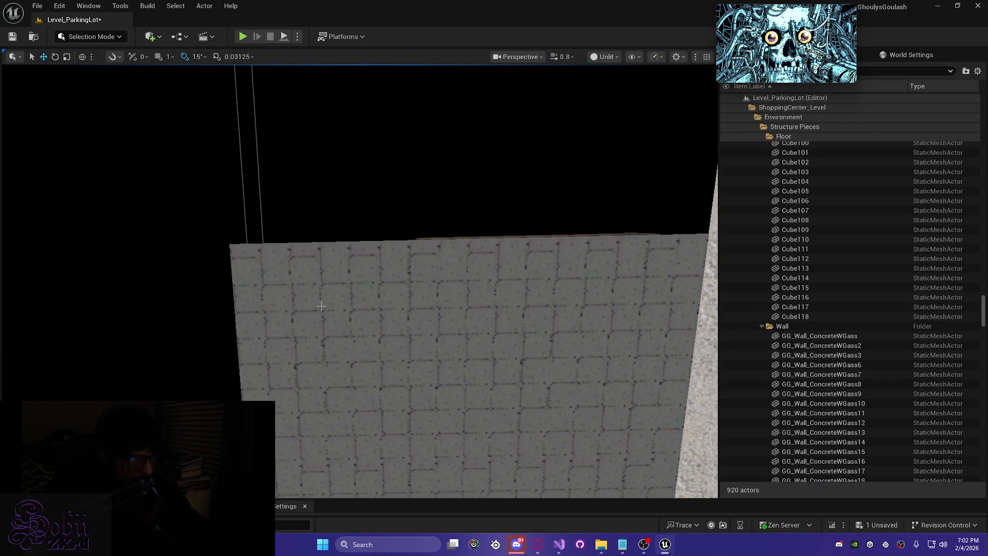
scroll(324, 307, up, 3)
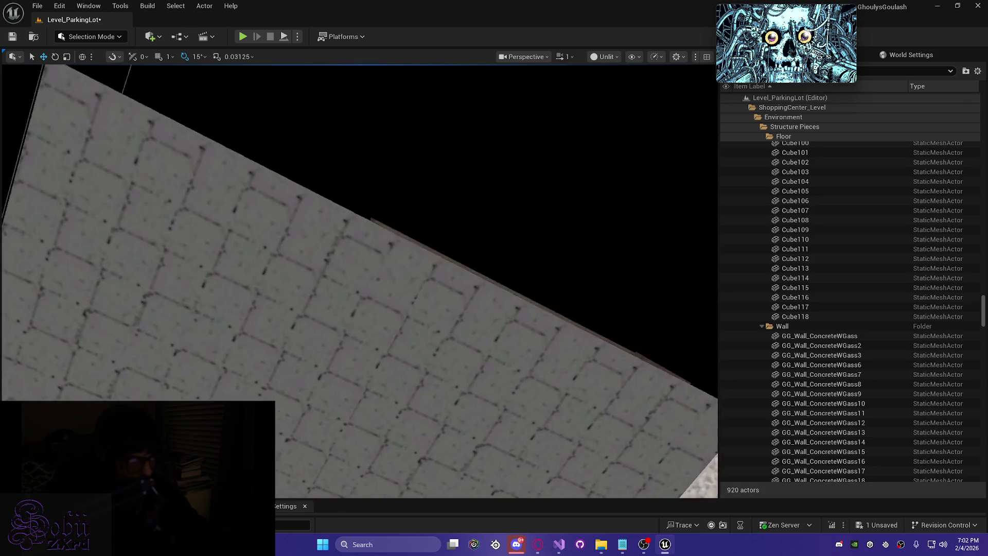
scroll(360, 280, down, 4)
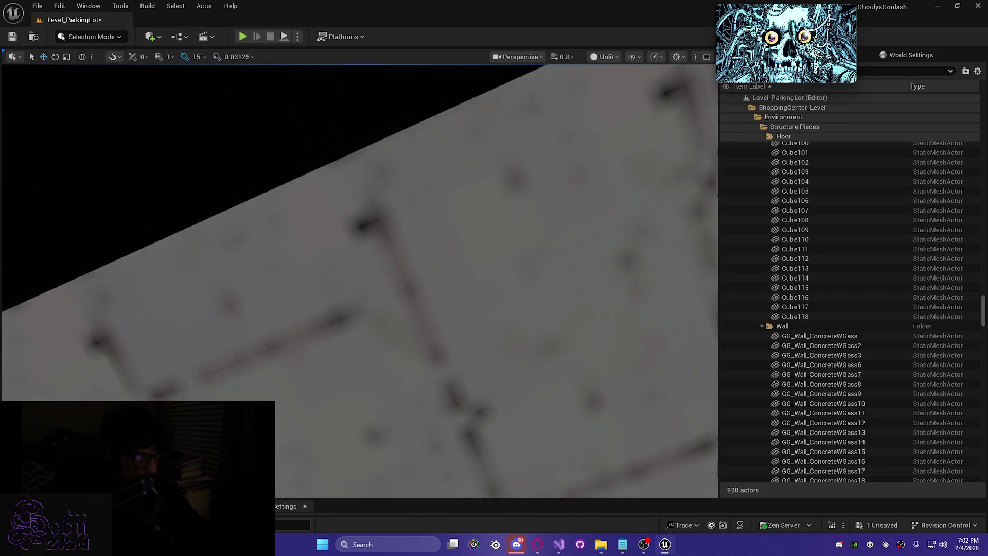
scroll(361, 280, down, 5)
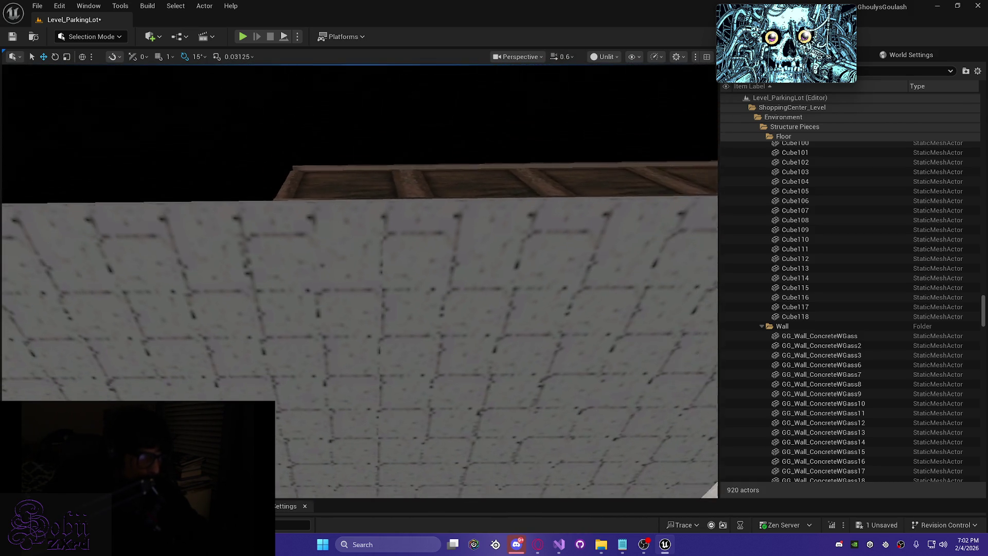
scroll(360, 280, up, 3)
- Select and frame the new pieces Cube117 and Cube118 to check their placement
click(309, 334)
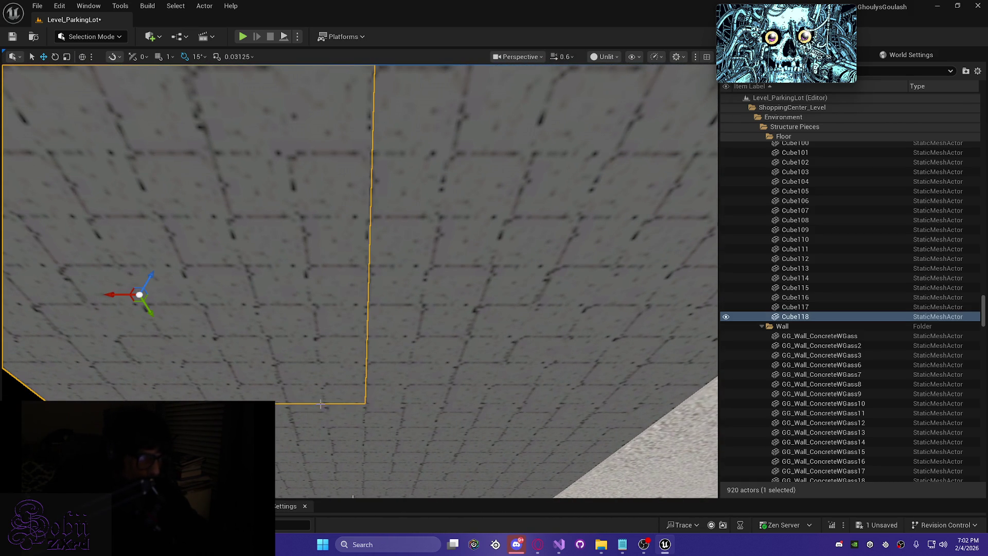
ctrl+click(322, 433)
scroll(322, 432, up, 4)
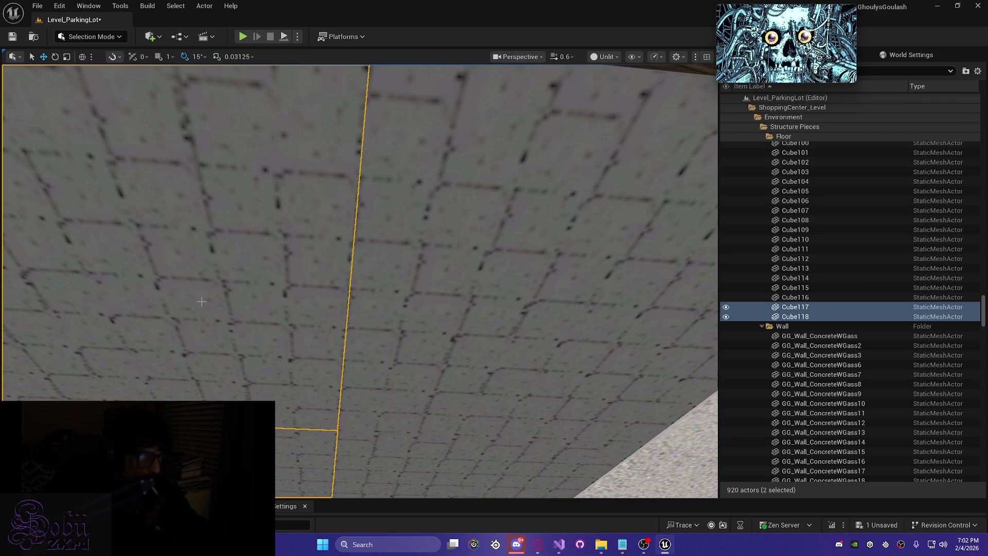
scroll(126, 304, up, 5)
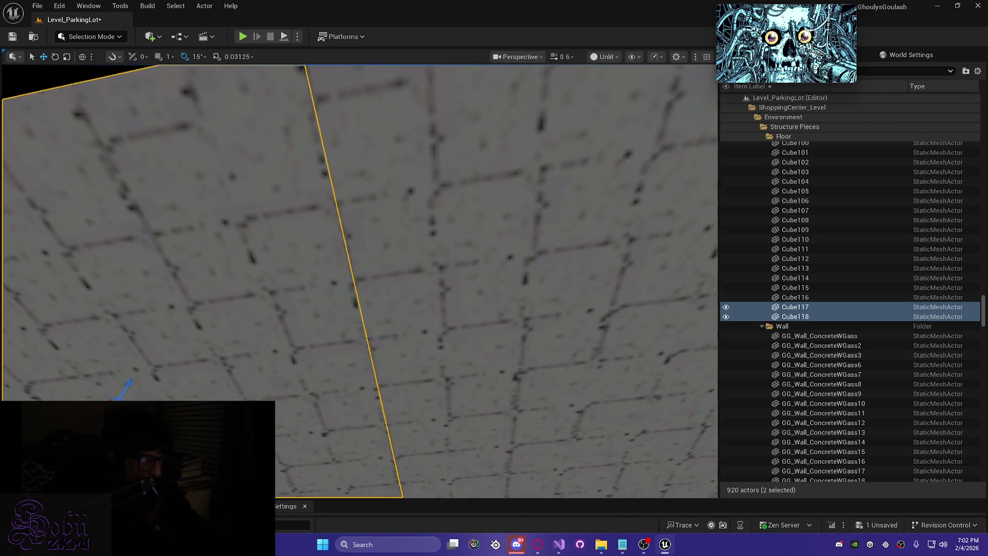
scroll(360, 280, up, 3)
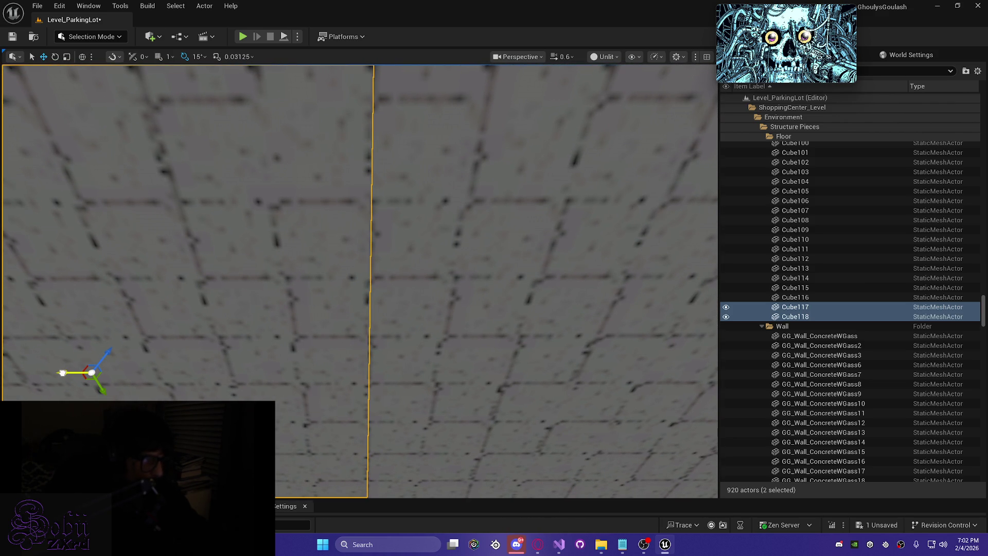
mouse_move(172, 334)
mouse_down()
mouse_move(172, 283)
mouse_move(172, 330)
mouse_up()
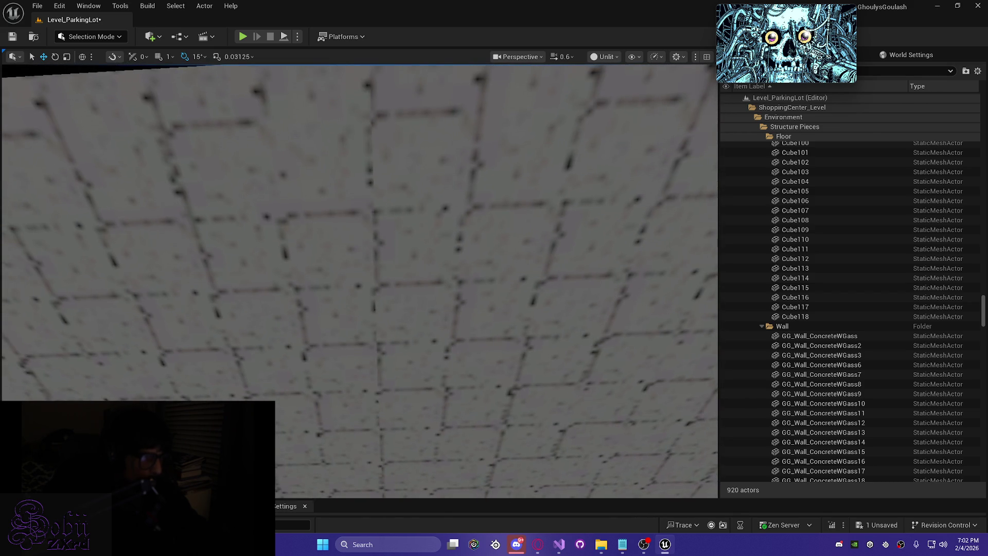
click(172, 329)
click(252, 317)
key(f)
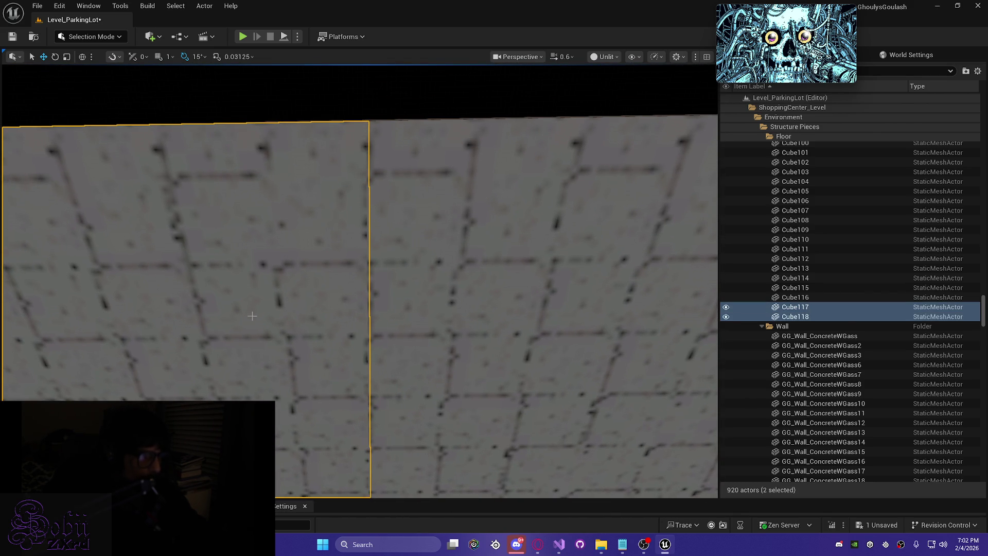
ctrl+click(171, 389)
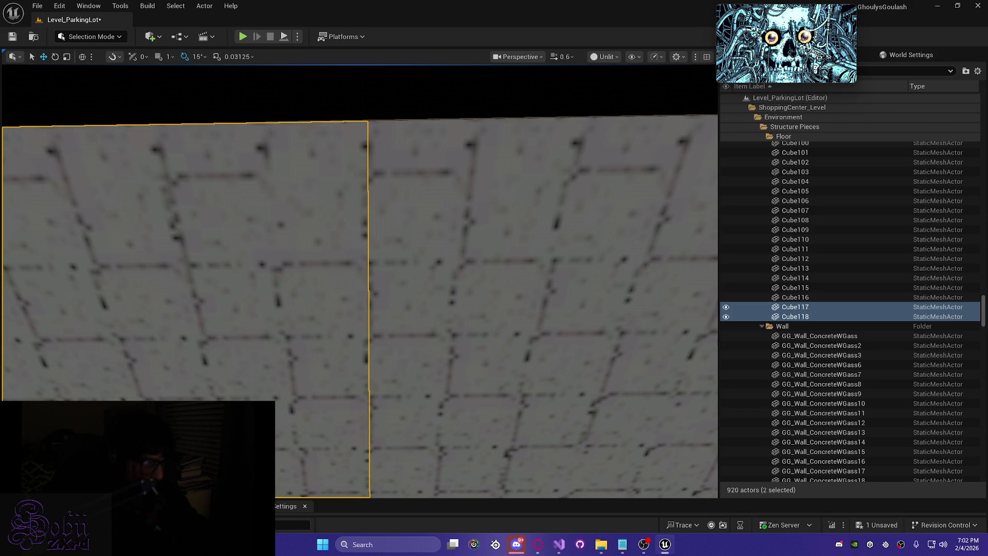
key(Escape)
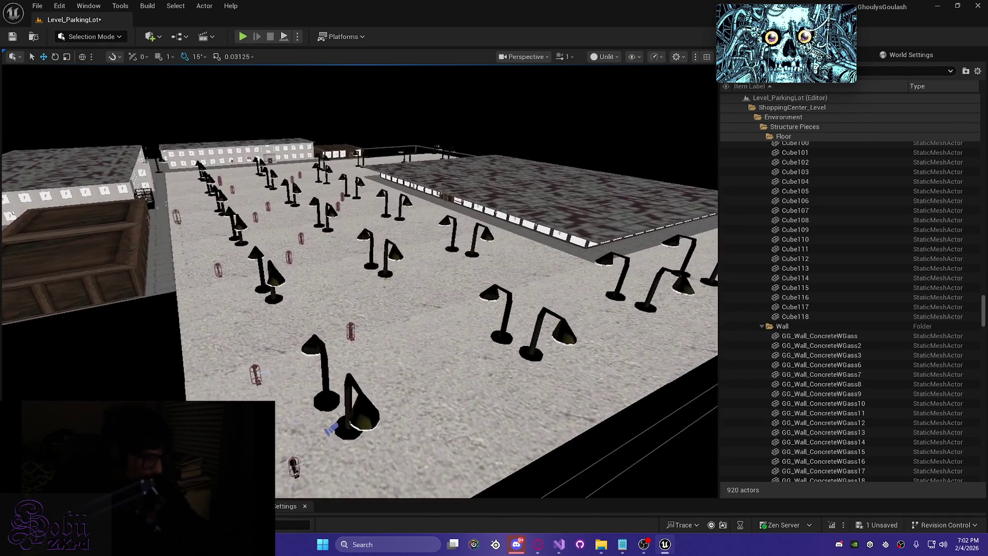
- Switch to Lit view, save the level, and fly down along the storefront windows
key(alt+4)
key(ctrl+s)
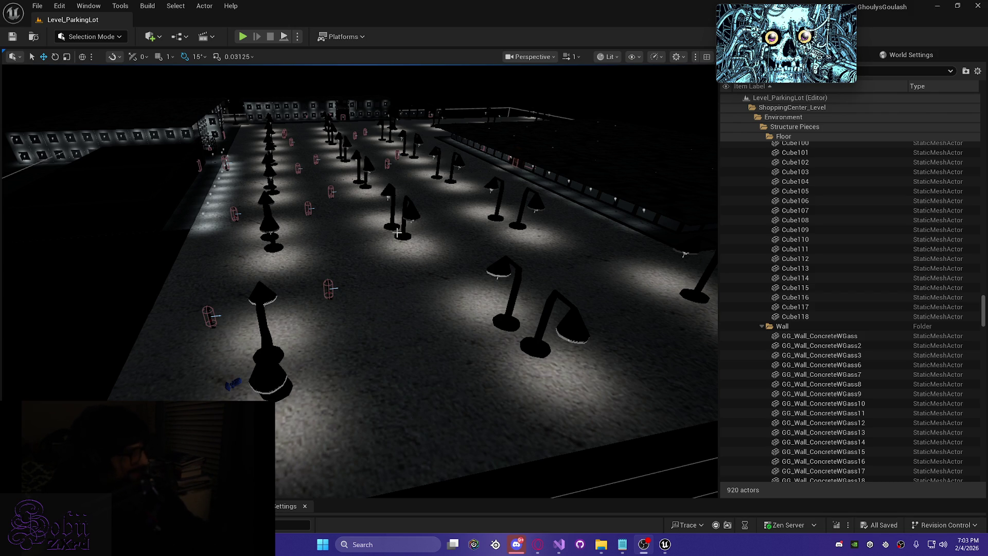
key(w)
key(w)
key(d)
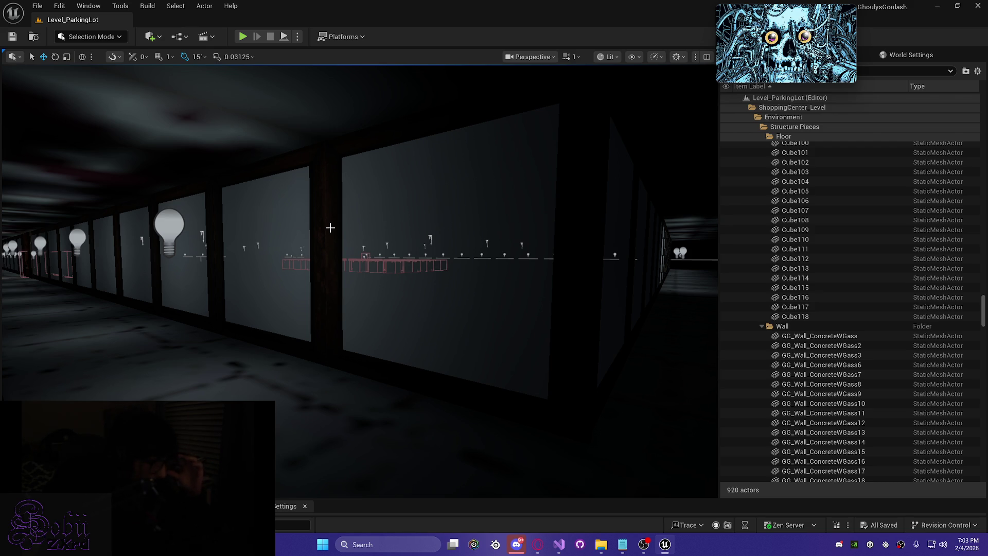
click(175, 244)
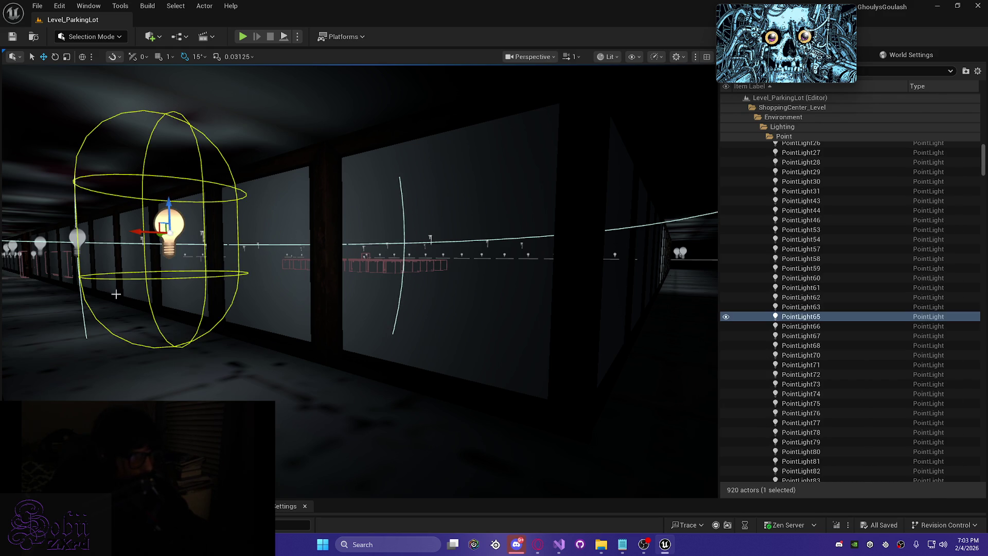
- Rotate PointLight65 90° using 90° snapping and centre it left and down in its window
mouse_move(136, 231)
mouse_down()
mouse_move(238, 229)
mouse_move(280, 252)
mouse_up()
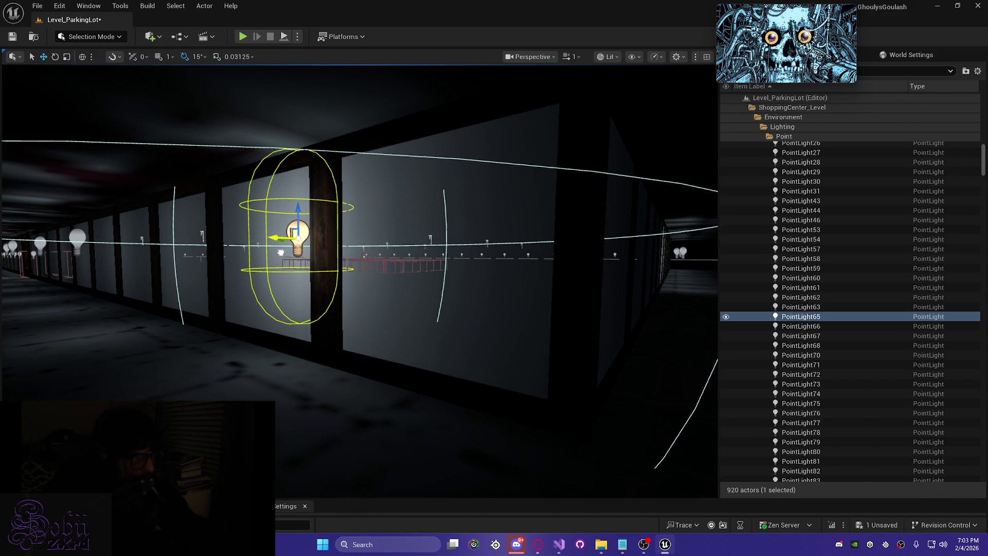
mouse_move(234, 305)
mouse_down()
mouse_move(205, 302)
mouse_move(234, 305)
mouse_up()
key(e)
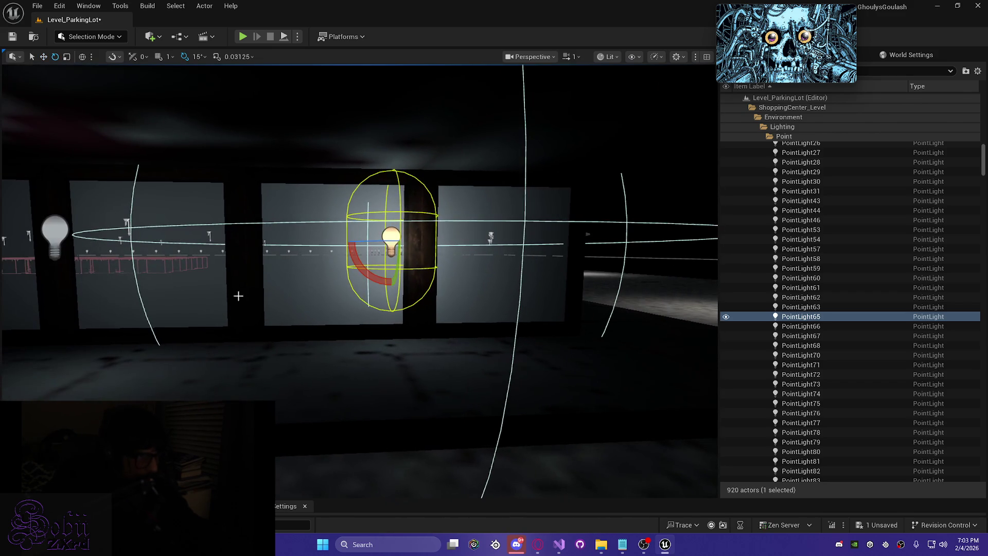
click(199, 57)
click(242, 155)
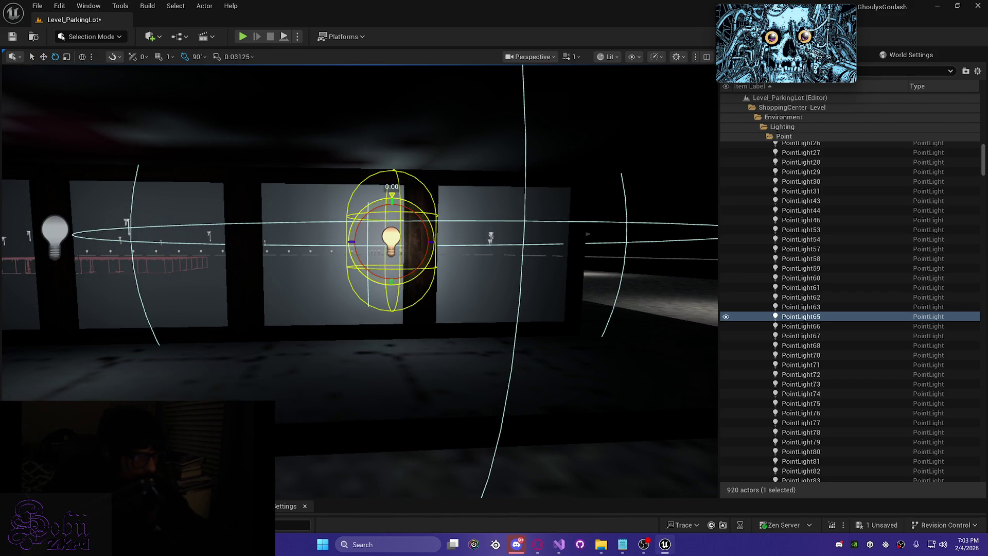
drag(357, 265, 356, 276)
key(w)
drag(368, 242, 309, 251)
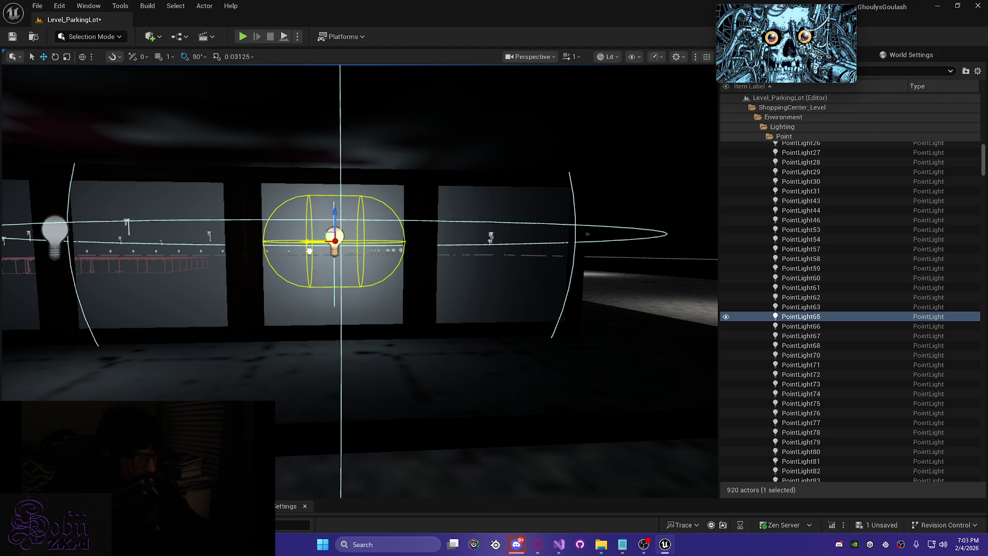
drag(336, 212, 336, 225)
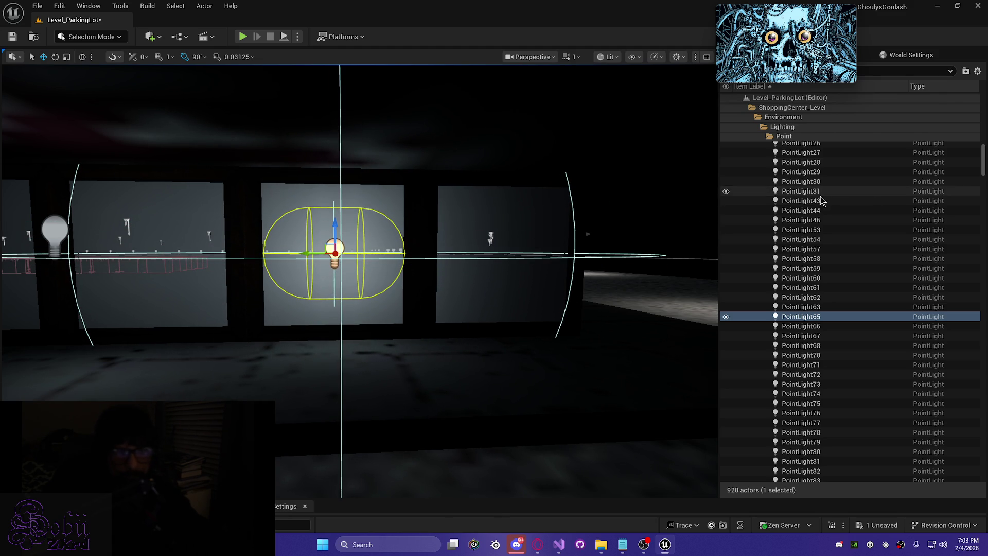
click(824, 55)
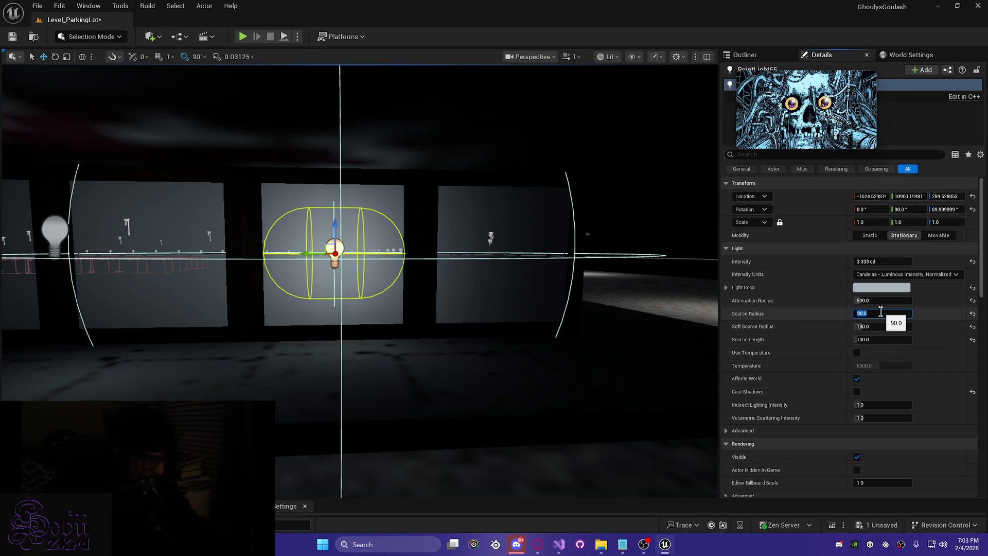
- Set the light's Source Radius to 134 and shift it along the wall to the next window
key(Return)
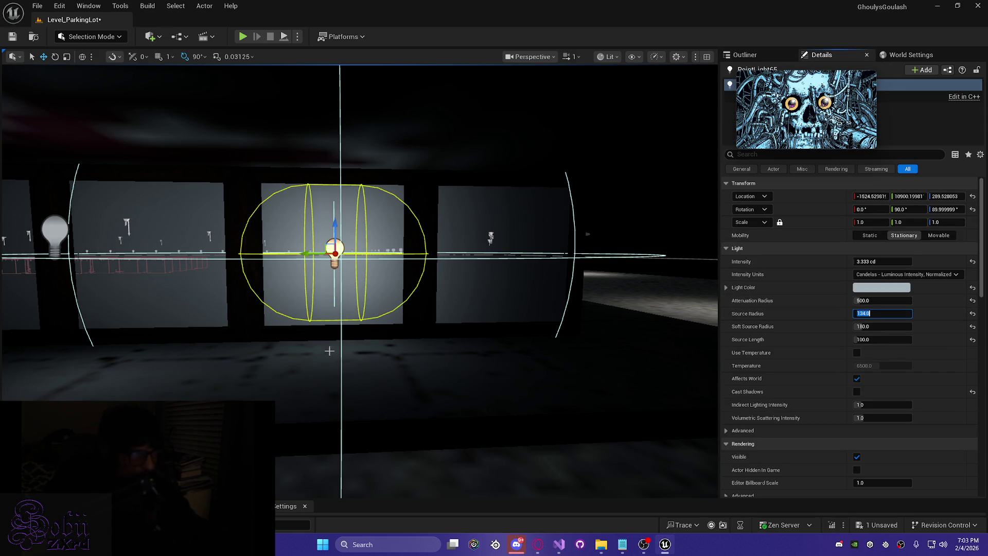
mouse_move(354, 354)
mouse_down()
mouse_move(309, 355)
mouse_move(365, 354)
mouse_move(329, 355)
mouse_up()
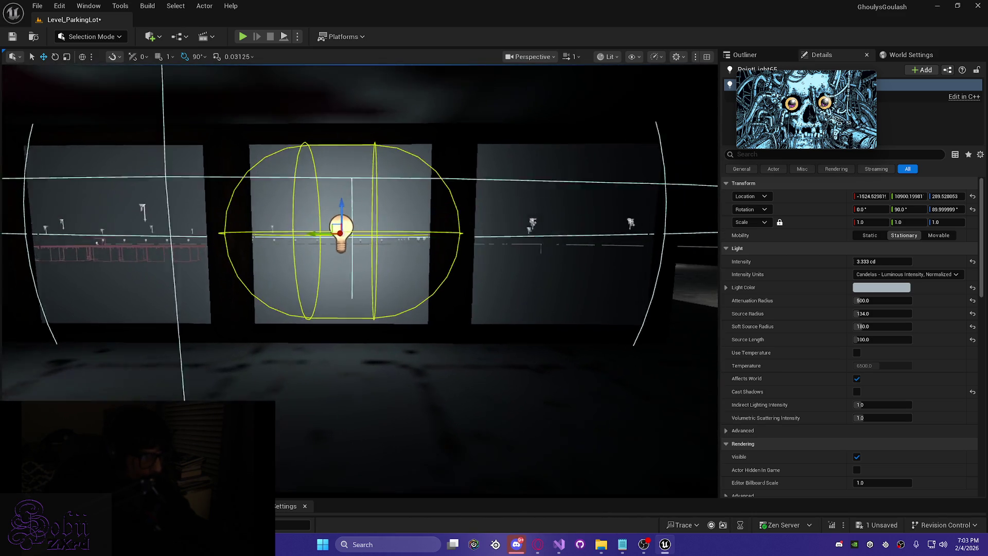
scroll(310, 239, up, 2)
drag(308, 244, 270, 246)
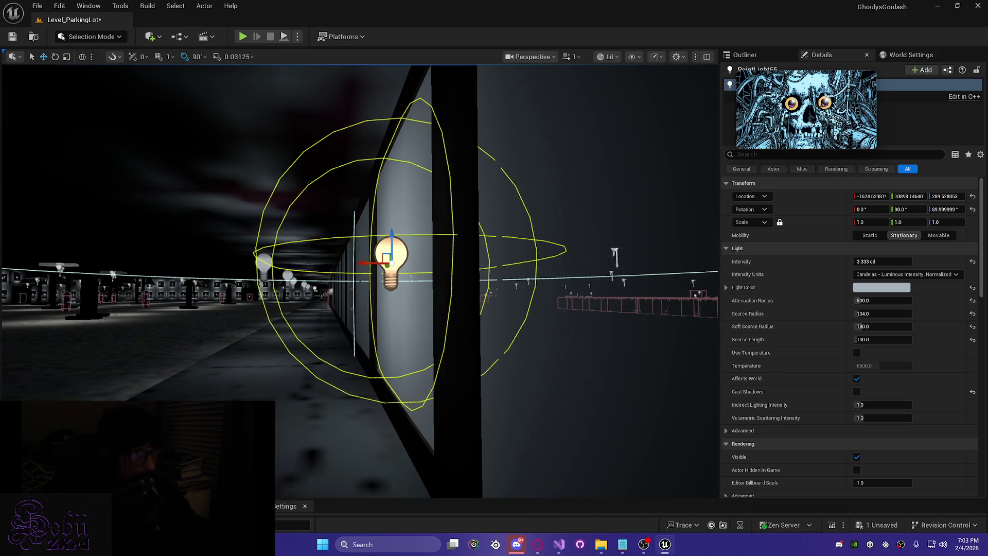
drag(364, 265, 400, 270)
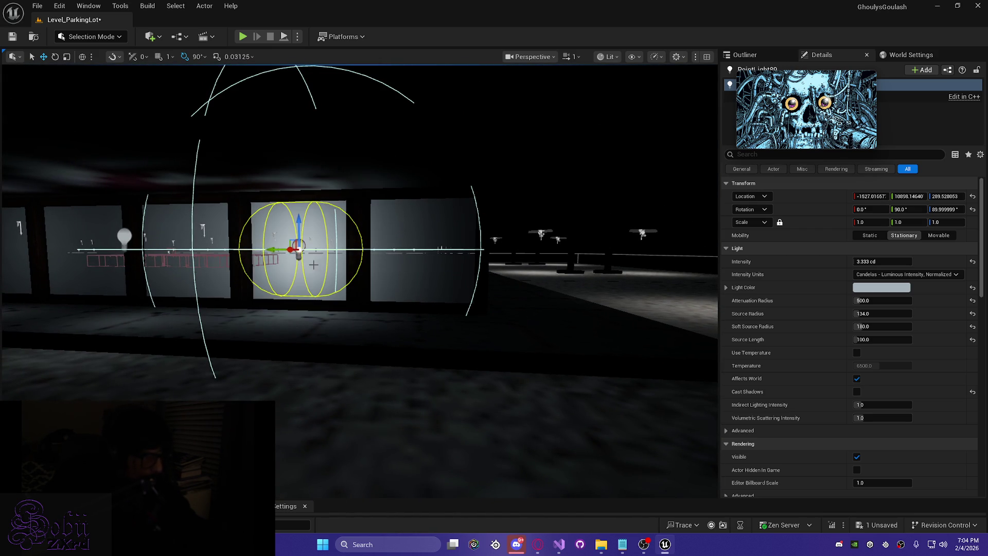
drag(270, 250, 429, 244)
- Rotate PointLight66 90°, move it toward the window glass, and give it Source Radius 134
click(367, 272)
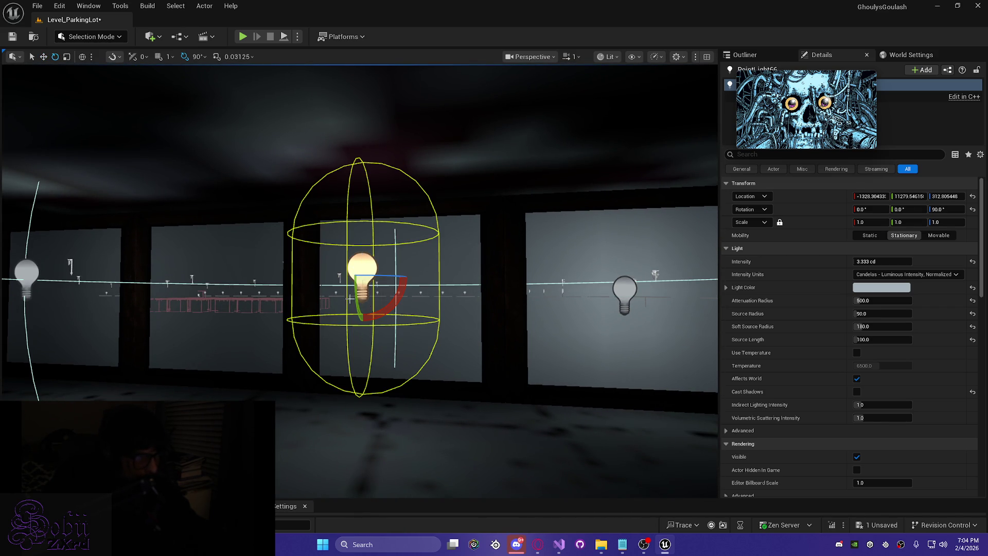
drag(396, 306, 396, 330)
key(w)
drag(420, 266, 573, 276)
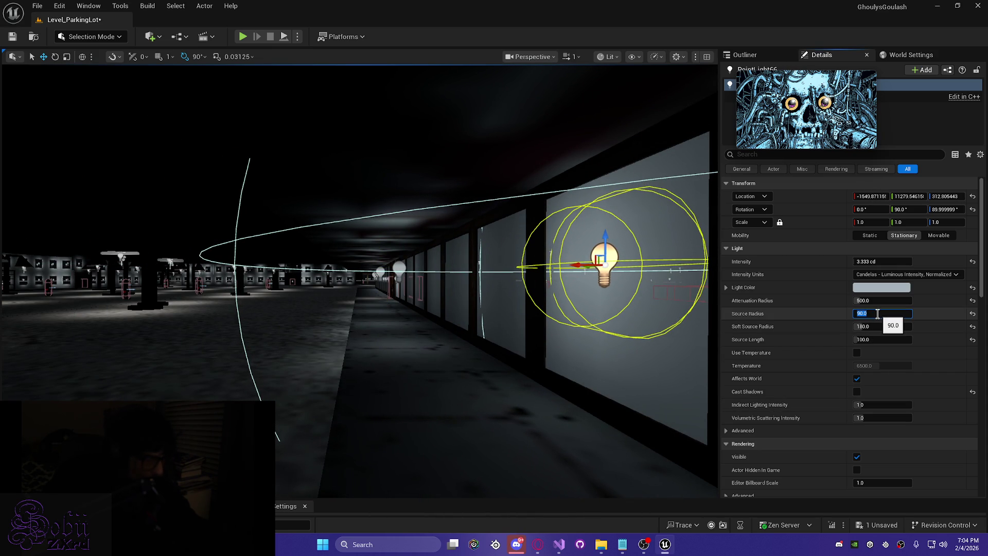
text(134)
key(Return)
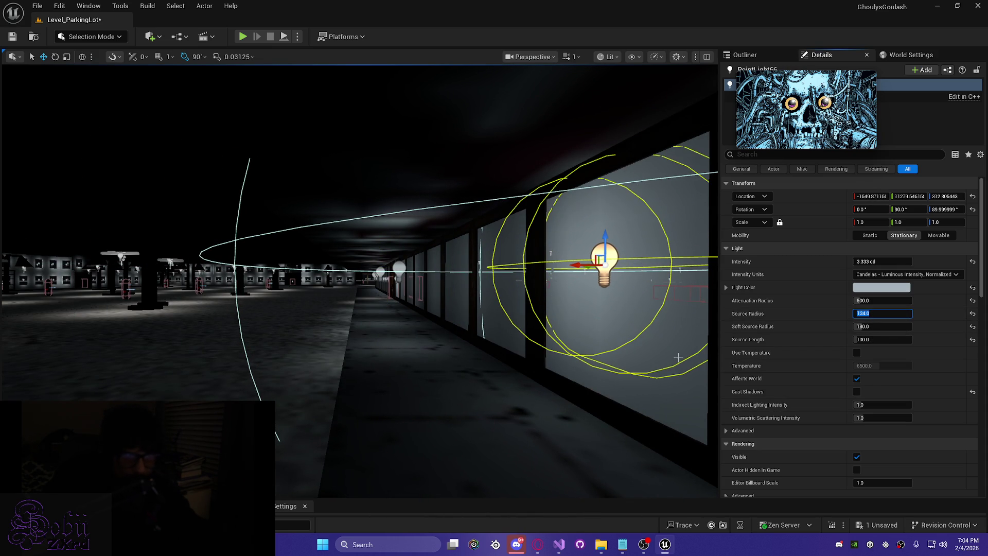
key(f)
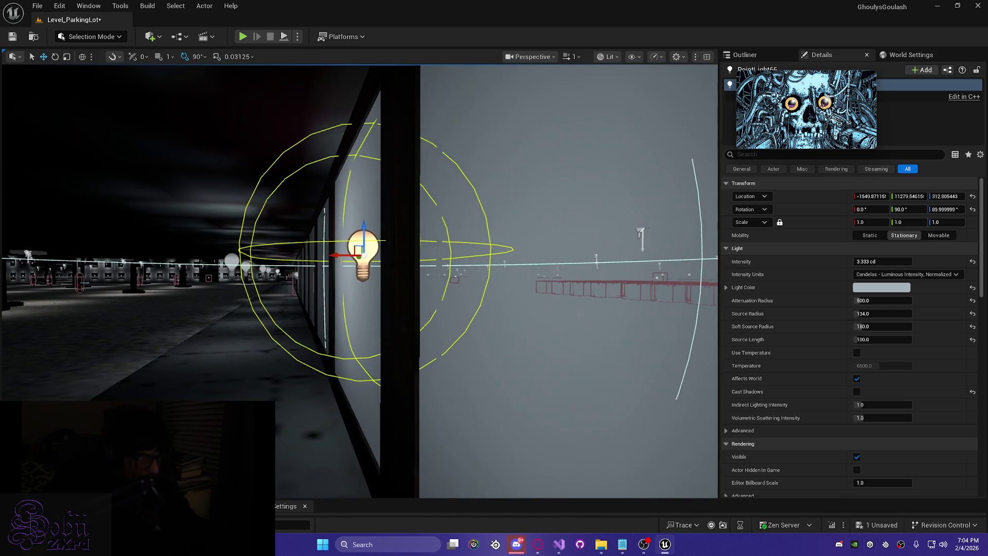
- Centre PointLight66 sideways and lower it to the middle of its window pane
drag(332, 256, 313, 258)
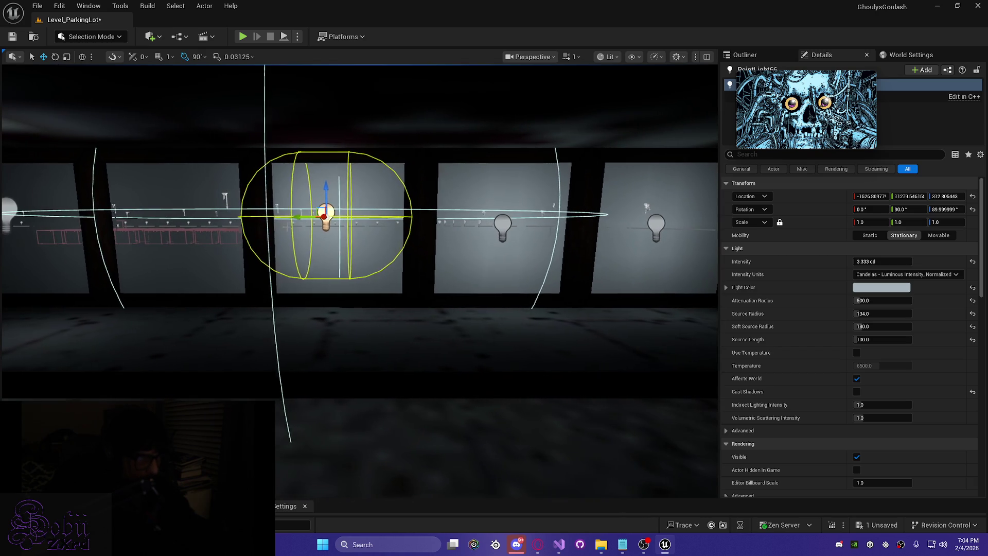
drag(311, 219, 309, 219)
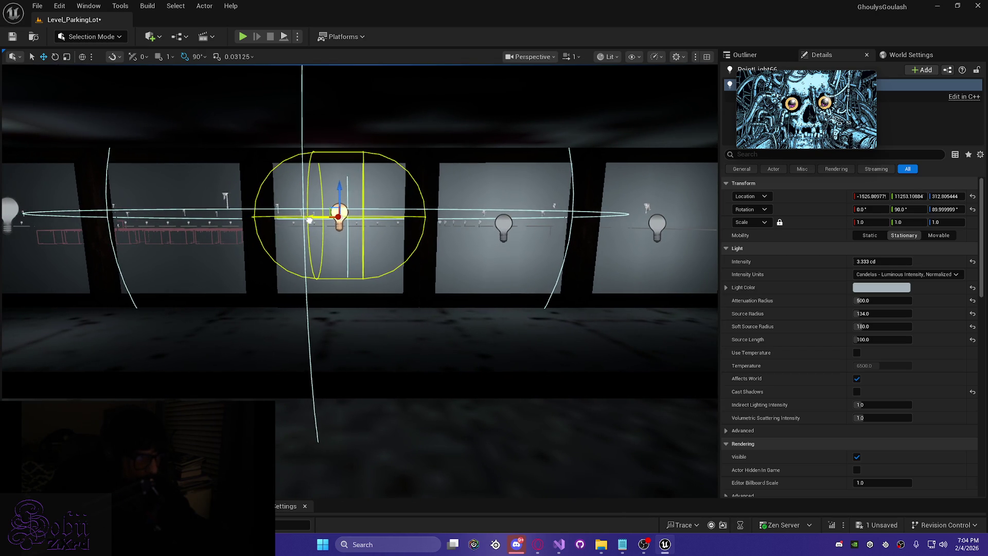
drag(337, 189, 337, 201)
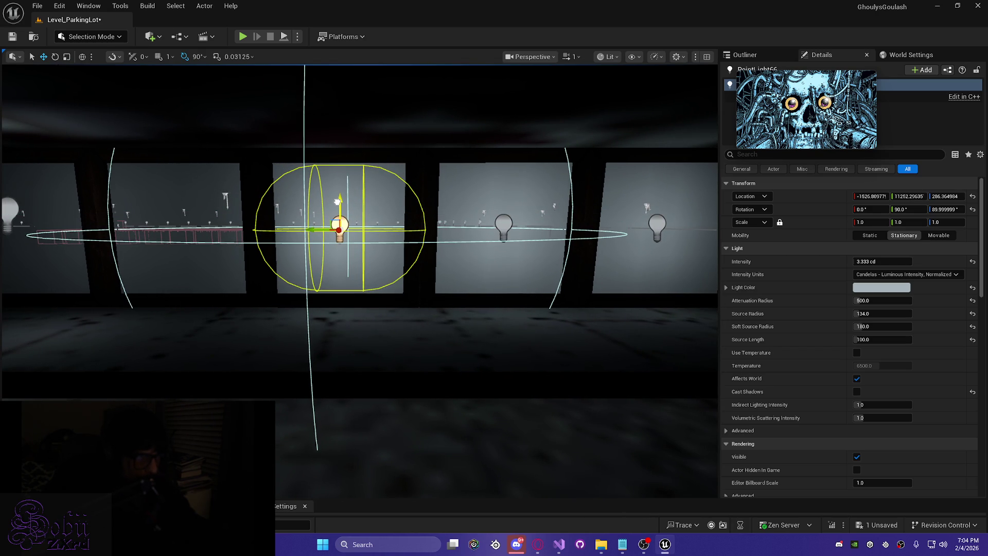
key(Left)
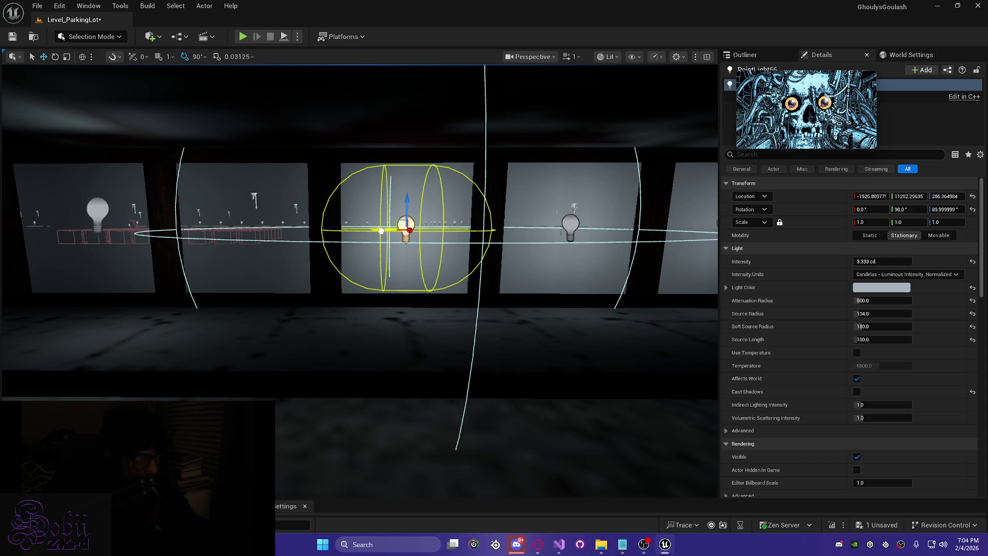
click(381, 231)
key(Left)
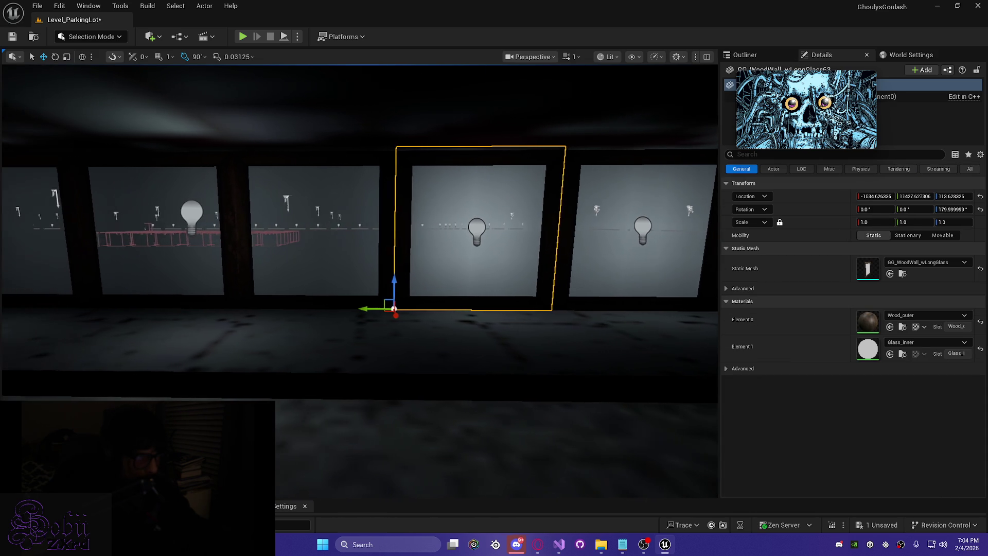
click(199, 212)
key(Left)
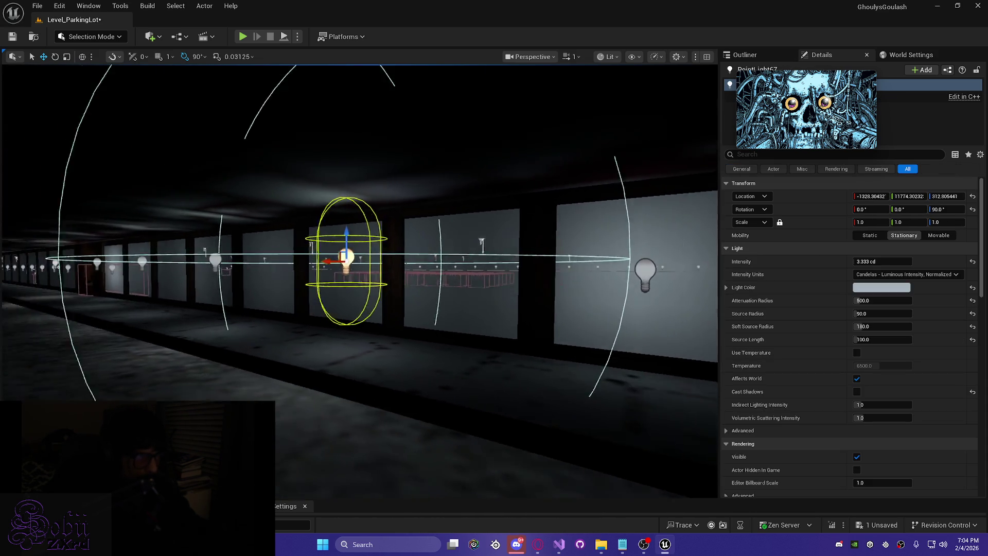
- Rotate the storefront point light 90° to face the window and set its source radius to 134
key(e)
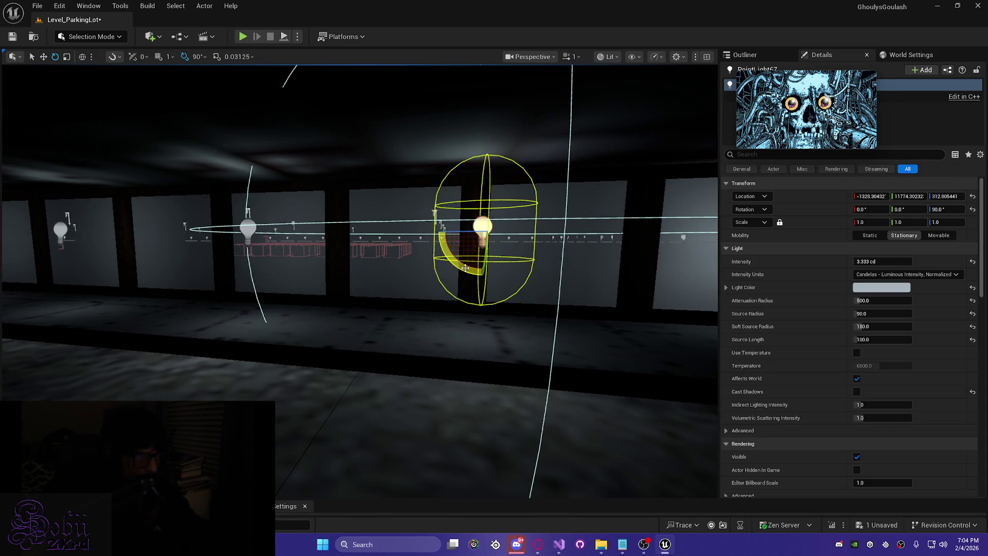
drag(465, 265, 460, 275)
key(Right)
key(w)
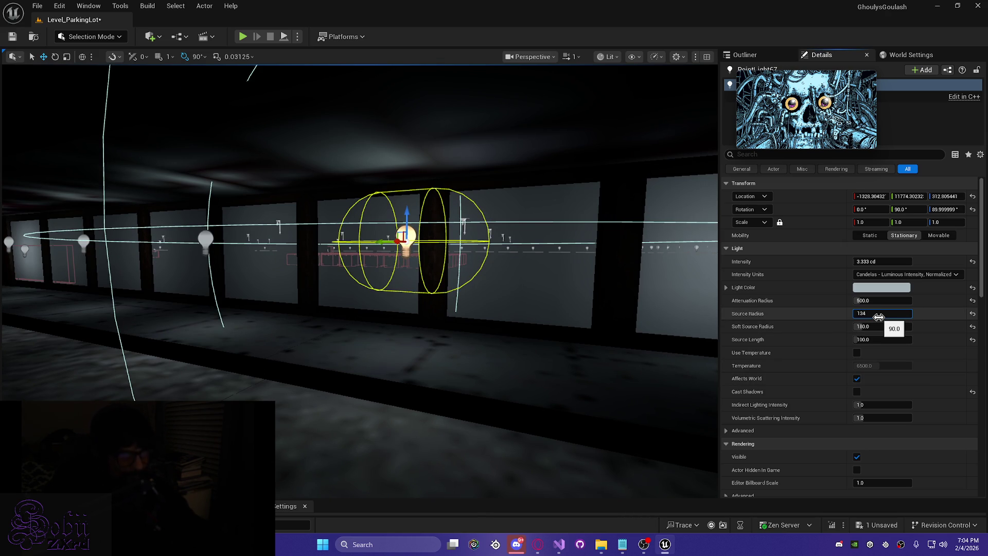
key(Return)
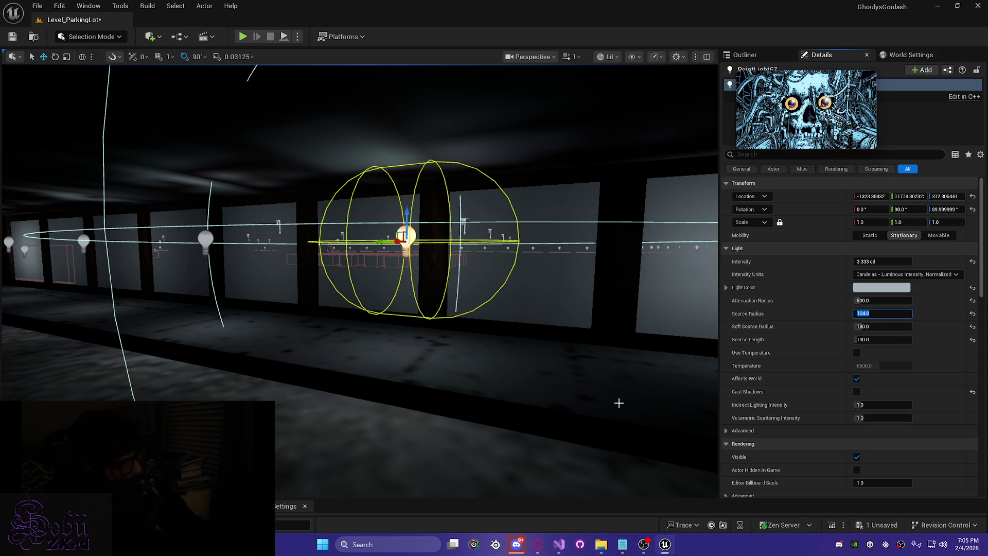
- Move the light into its window, settling it around X ≈-1825
drag(299, 312, 257, 268)
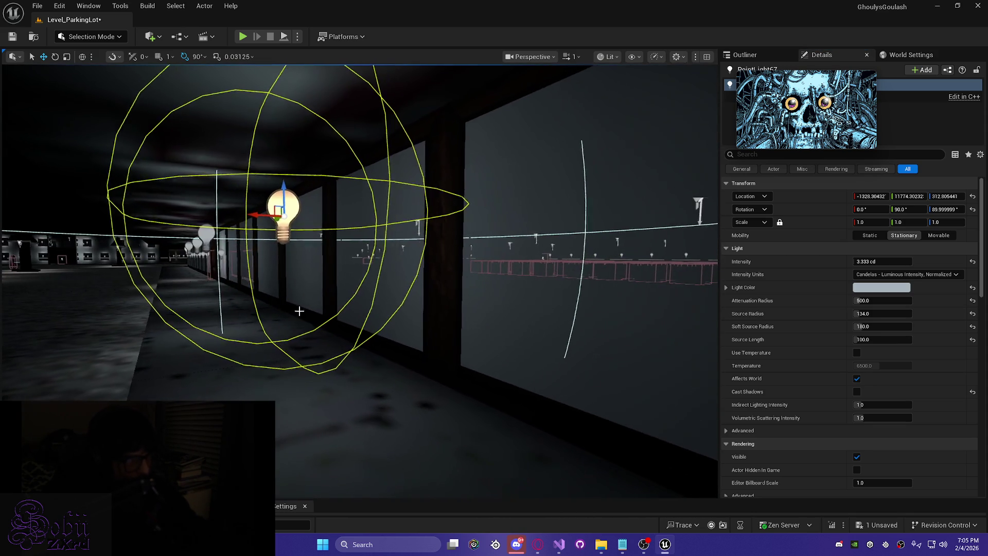
mouse_move(252, 221)
mouse_down()
mouse_move(419, 238)
mouse_move(269, 212)
mouse_move(383, 219)
mouse_up()
drag(414, 178, 410, 199)
mouse_move(391, 289)
mouse_down()
mouse_move(319, 293)
mouse_move(319, 308)
mouse_up()
mouse_move(322, 249)
mouse_down()
mouse_move(402, 257)
mouse_move(396, 288)
mouse_up()
drag(312, 245, 369, 208)
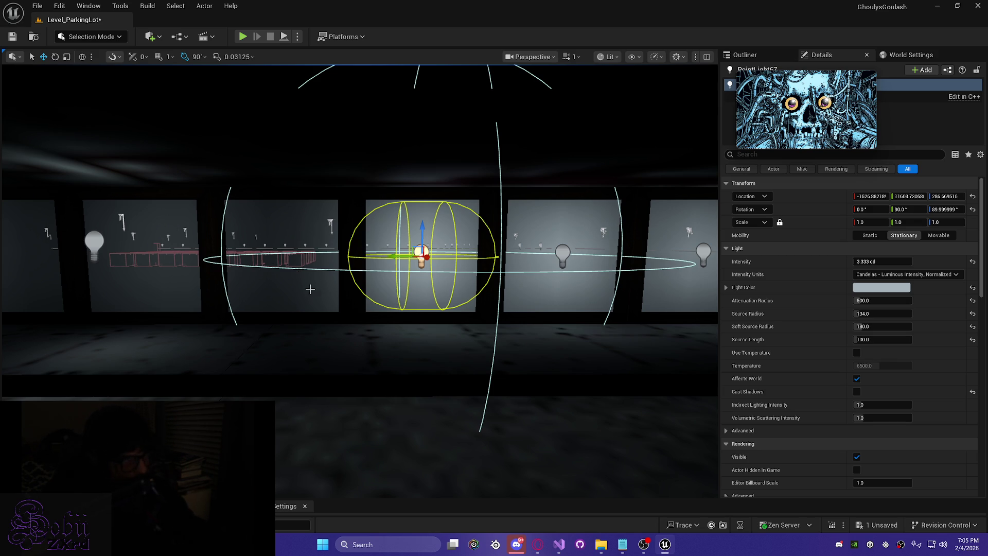
- Select the next storefront point light and rotate it 90° to face its window
click(92, 245)
key(e)
mouse_move(207, 256)
mouse_down()
mouse_move(199, 279)
mouse_move(174, 291)
mouse_move(222, 302)
mouse_up()
key(w)
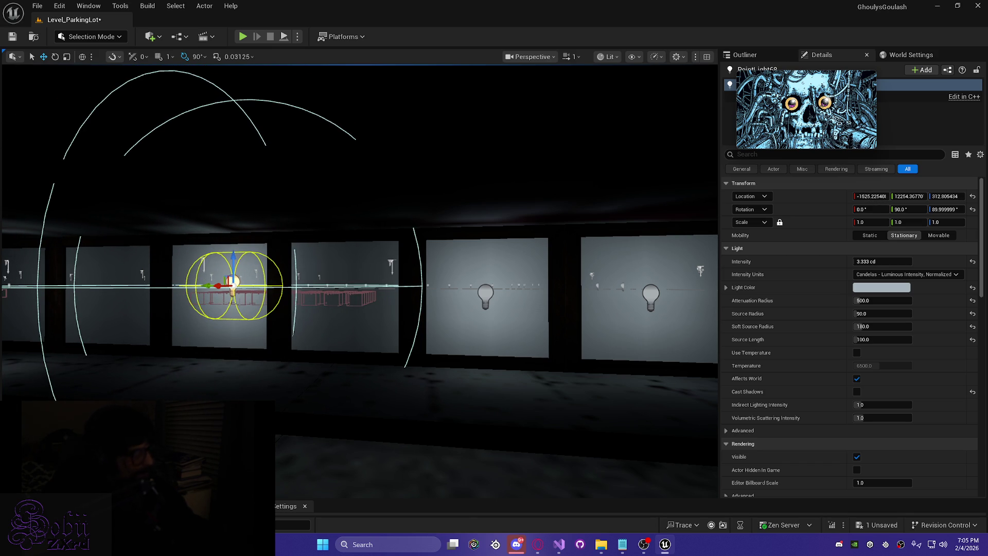
- Give the light a 134 source radius, then slide it along the wall and lower it into its window
click(884, 316)
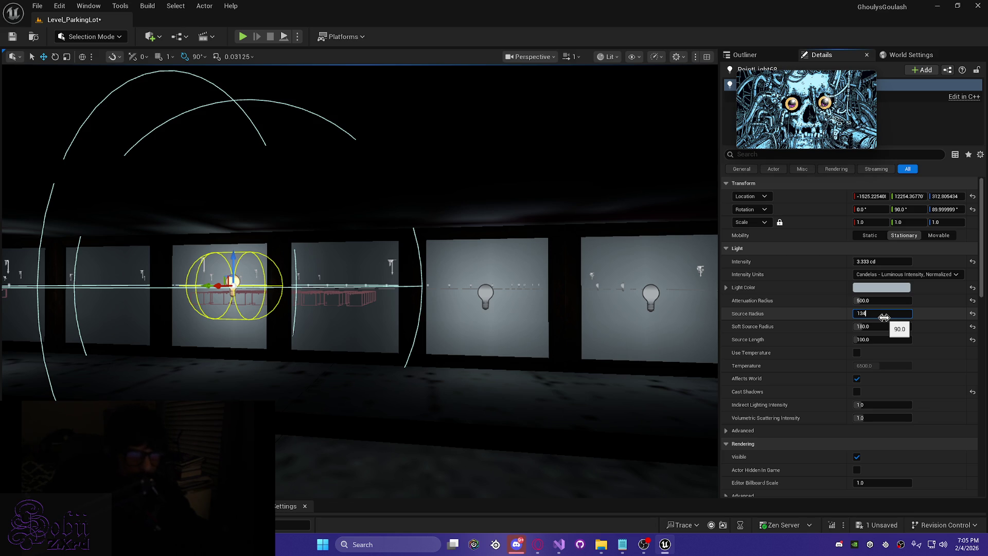
key(Return)
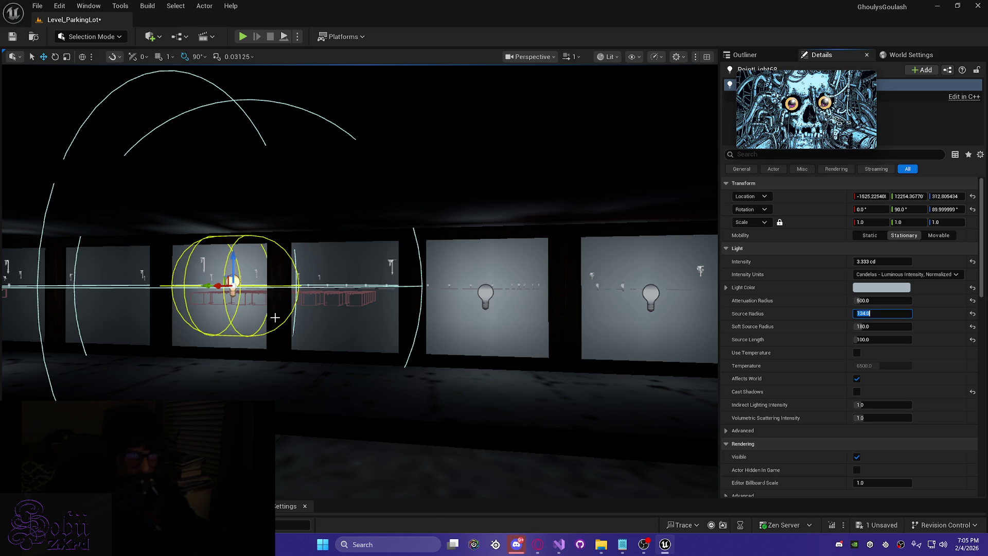
drag(275, 317, 309, 317)
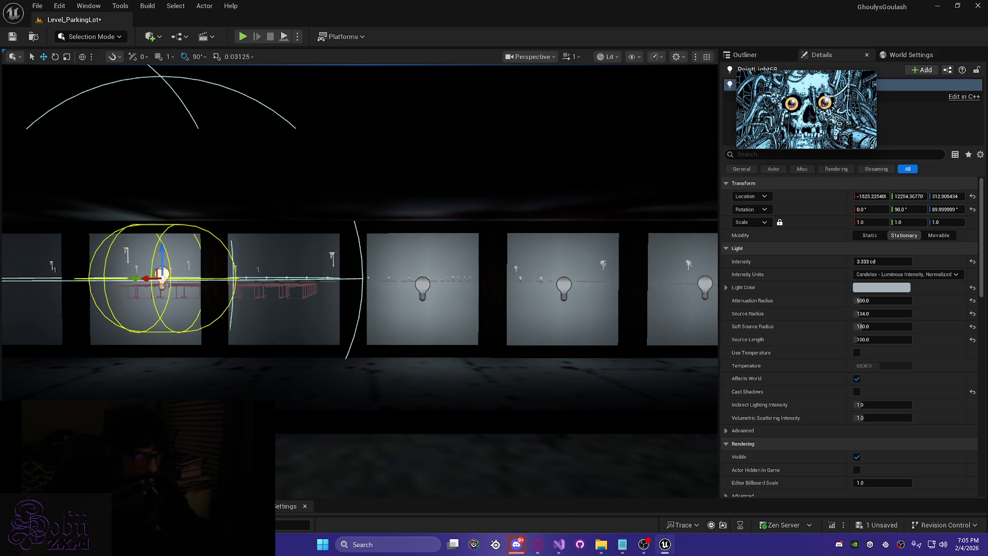
drag(127, 278, 244, 289)
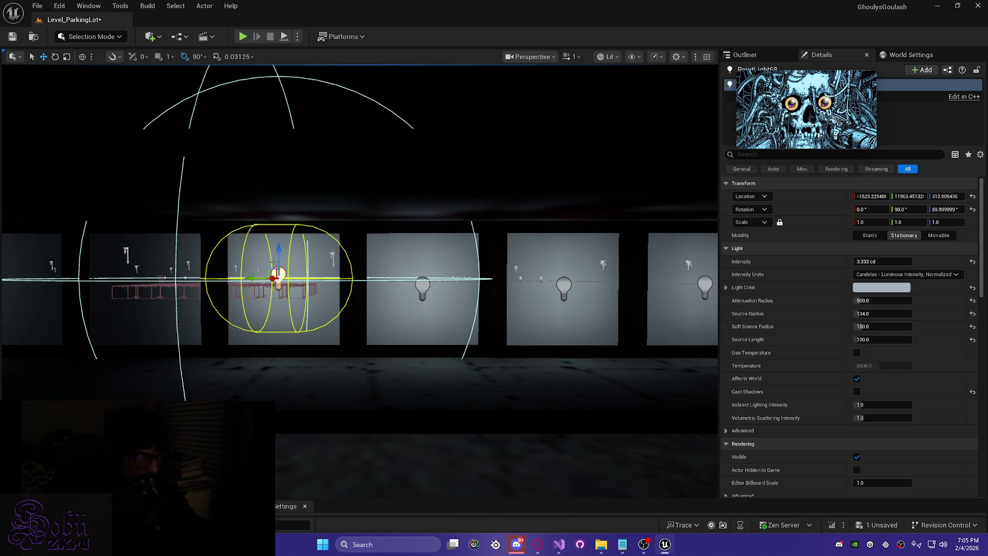
drag(281, 252, 283, 261)
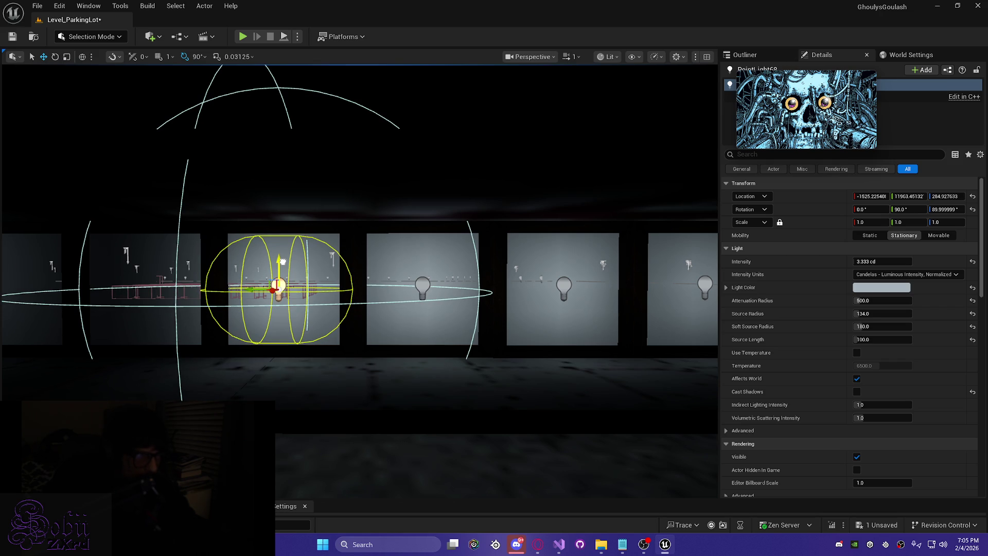
drag(244, 290, 248, 290)
- Fine-tune the light to sit centred at Y ≈11951, Z ≈288, then select the next storefront light
key(f)
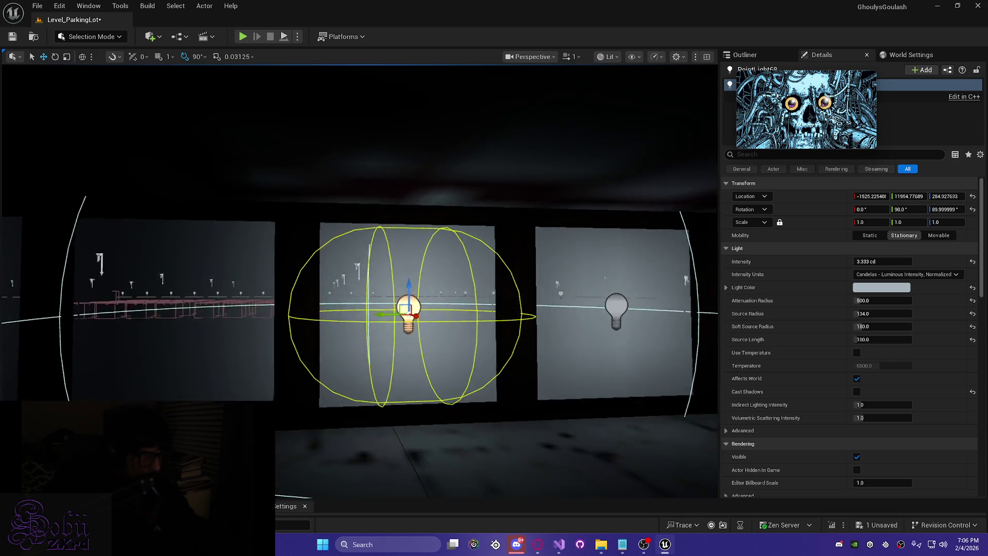
drag(352, 256, 352, 254)
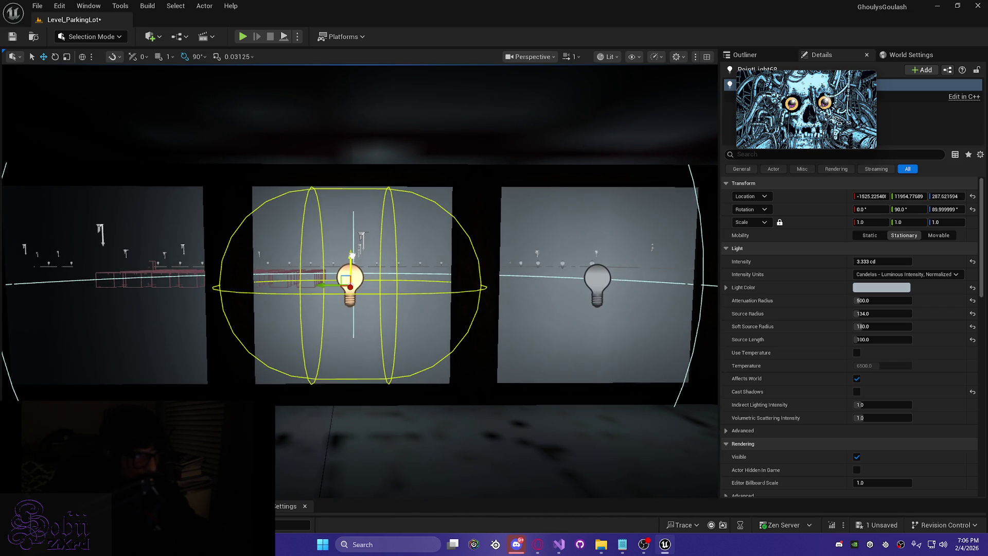
drag(321, 287, 325, 288)
scroll(321, 287, down, 5)
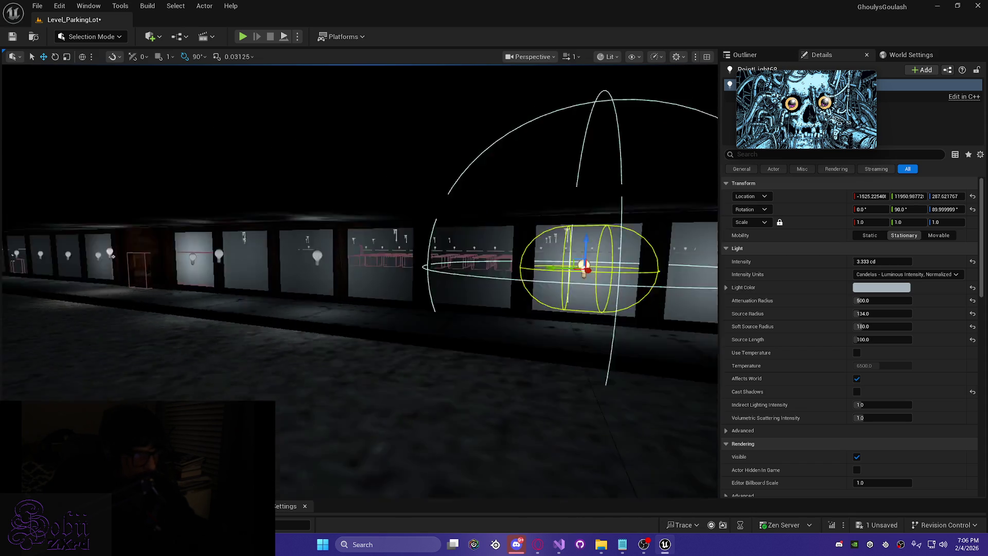
scroll(364, 273, up, 2)
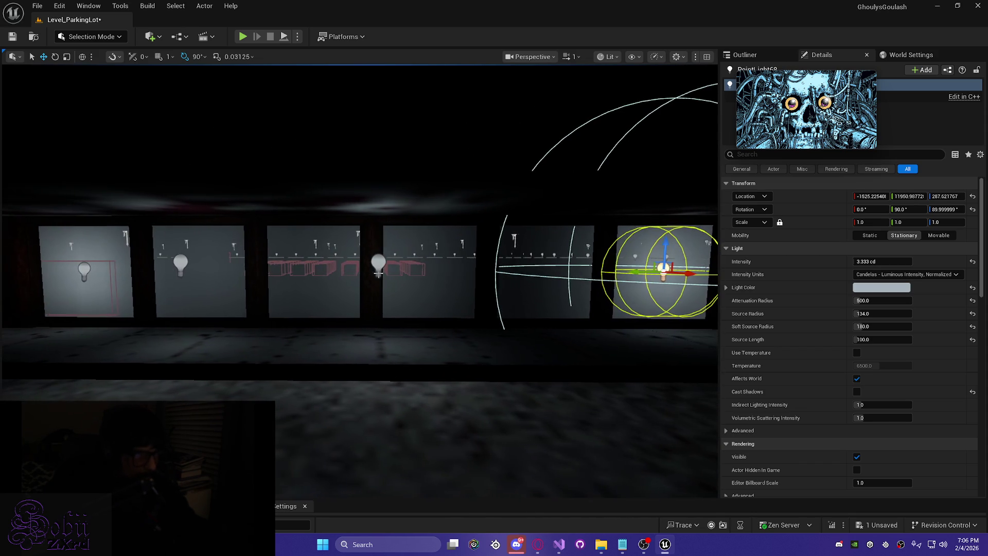
click(365, 273)
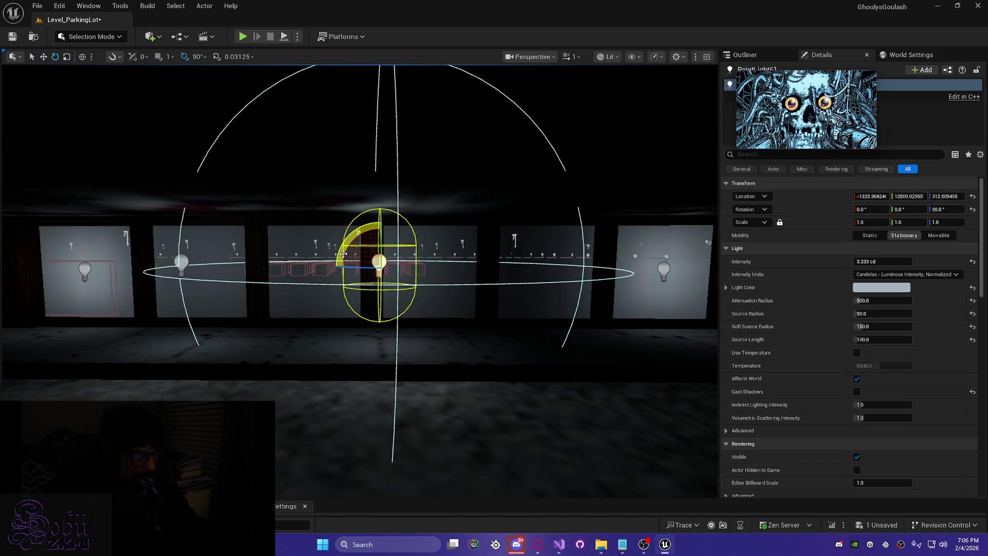
- Rotate the storefront light 90° and set its source radius to 134
drag(345, 255, 462, 293)
click(871, 314)
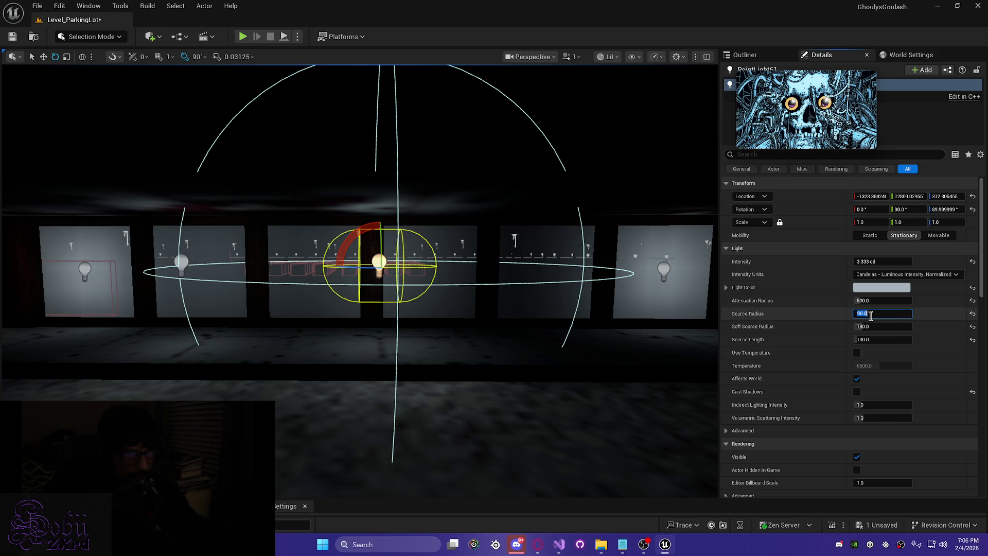
text(134)
key(Return)
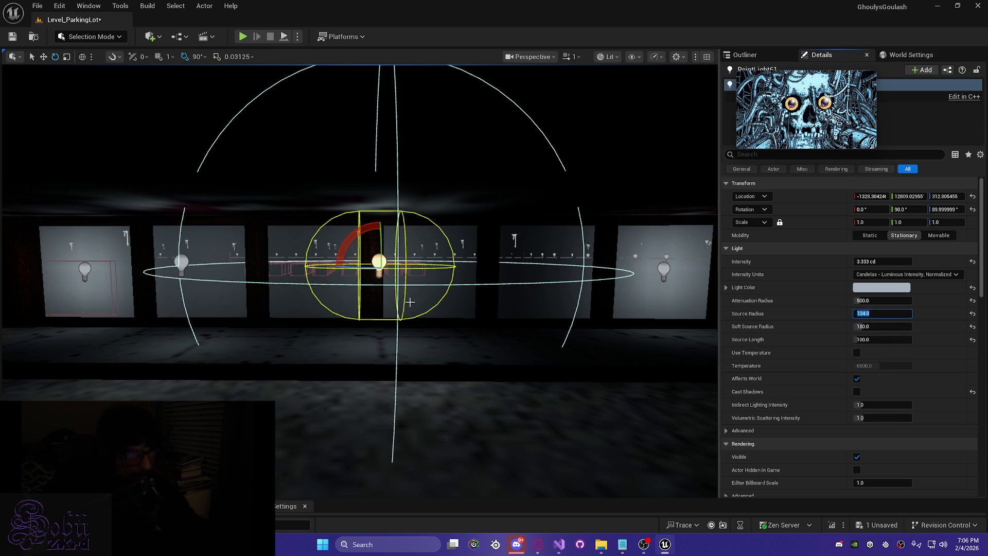
- Lower the light to its window's centre at Z ≈284
mouse_move(362, 279)
mouse_down()
mouse_move(283, 227)
mouse_move(352, 227)
mouse_move(339, 242)
mouse_up()
mouse_move(84, 262)
mouse_down()
mouse_move(167, 255)
mouse_move(121, 260)
mouse_move(398, 269)
mouse_up()
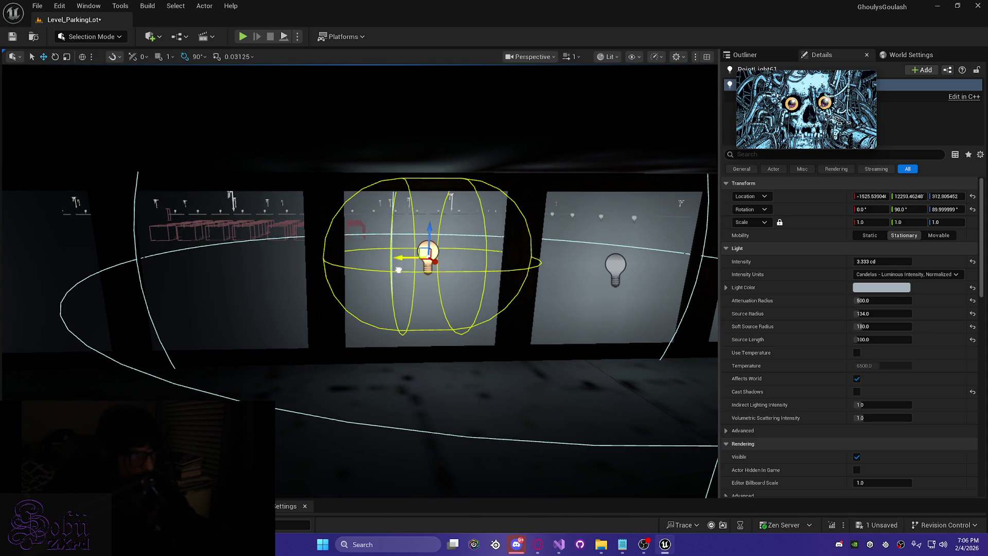
drag(430, 228, 430, 244)
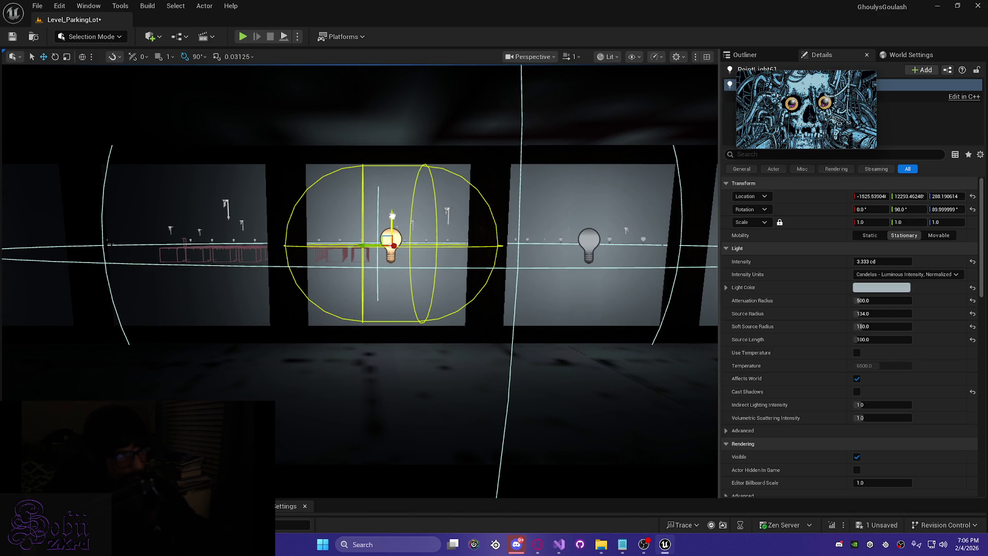
drag(393, 215, 392, 219)
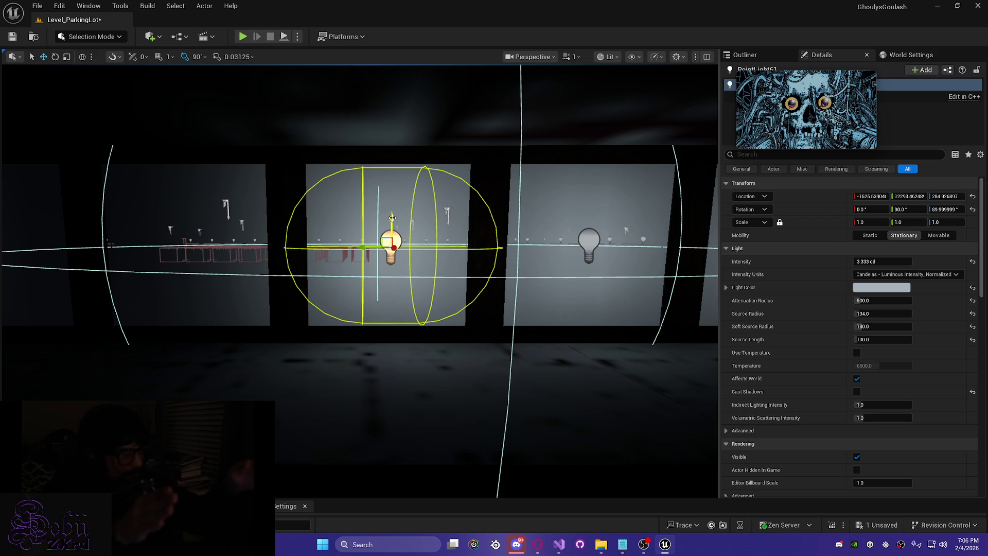
mouse_move(363, 232)
mouse_down()
mouse_move(330, 195)
mouse_move(392, 191)
mouse_move(379, 188)
mouse_move(378, 216)
mouse_move(355, 237)
mouse_up()
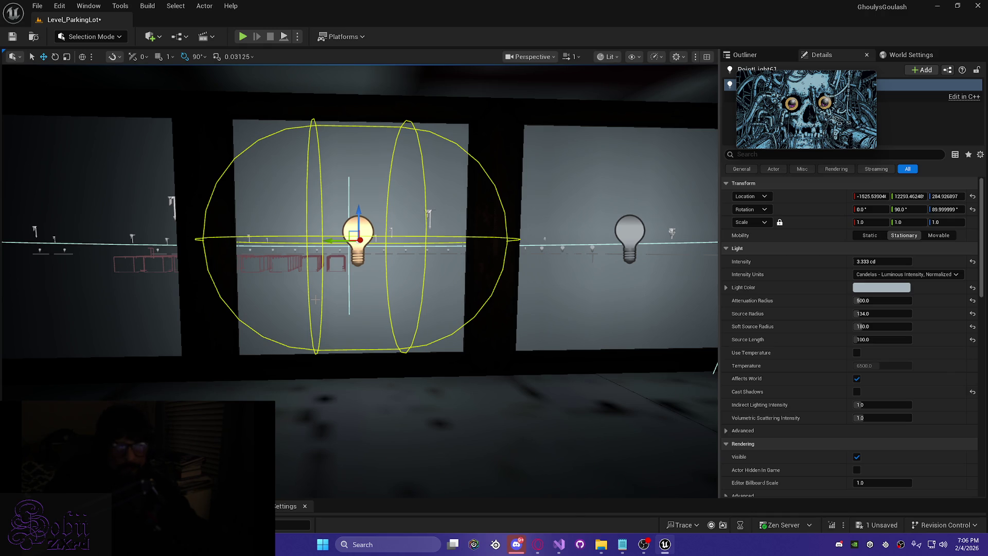
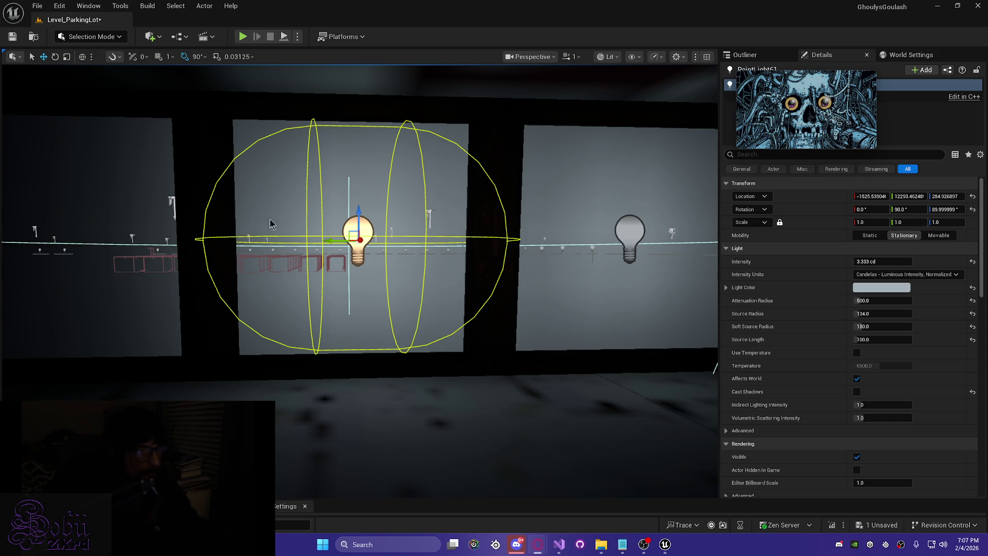
- Save Level_ParkingLot with Ctrl+S and zoom in and out on the lit wall panels
scroll(361, 281, down, 5)
key(ctrl+s)
scroll(360, 280, up, 3)
scroll(360, 281, down, 5)
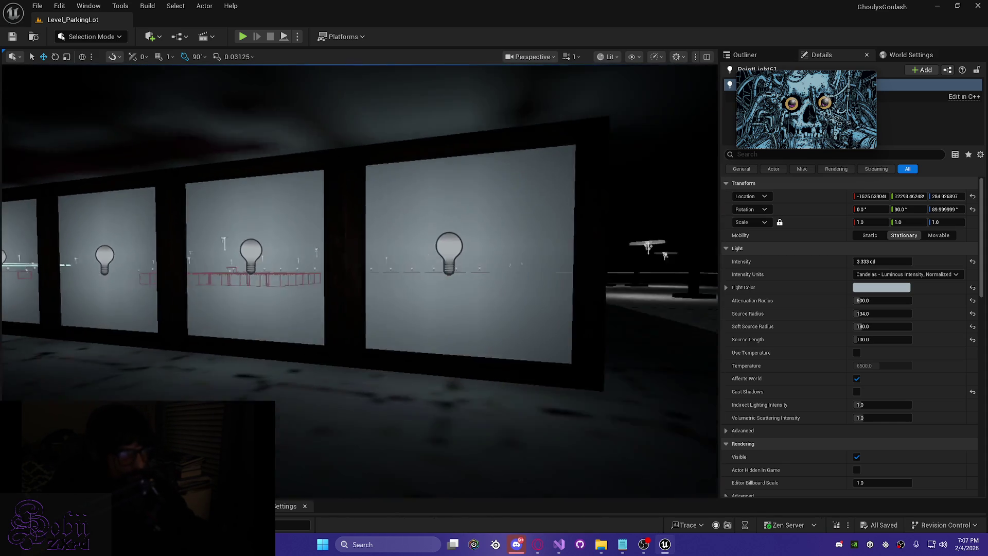
scroll(360, 268, up, 5)
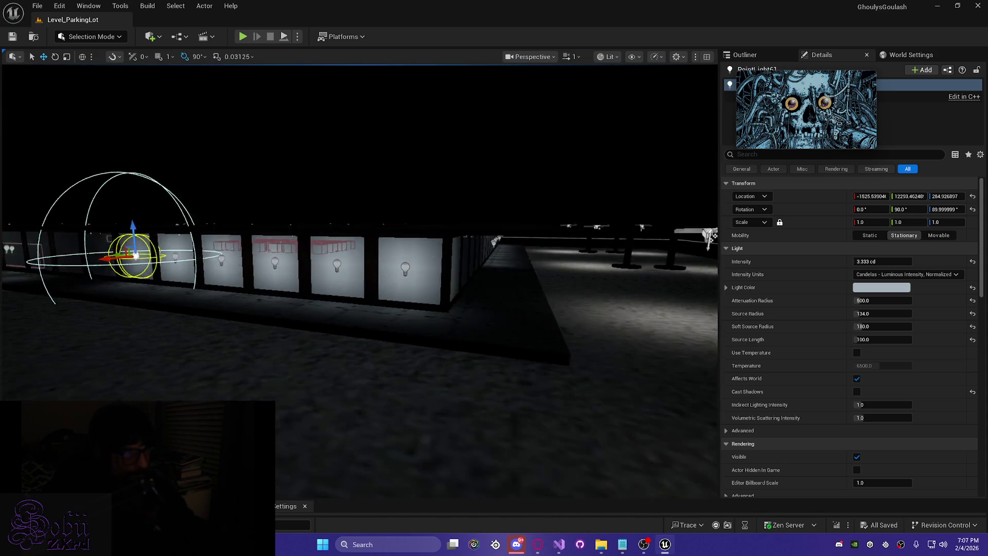
scroll(409, 275, down, 3)
- Turn the view along the wall toward its point lights and select one
drag(360, 276, 409, 276)
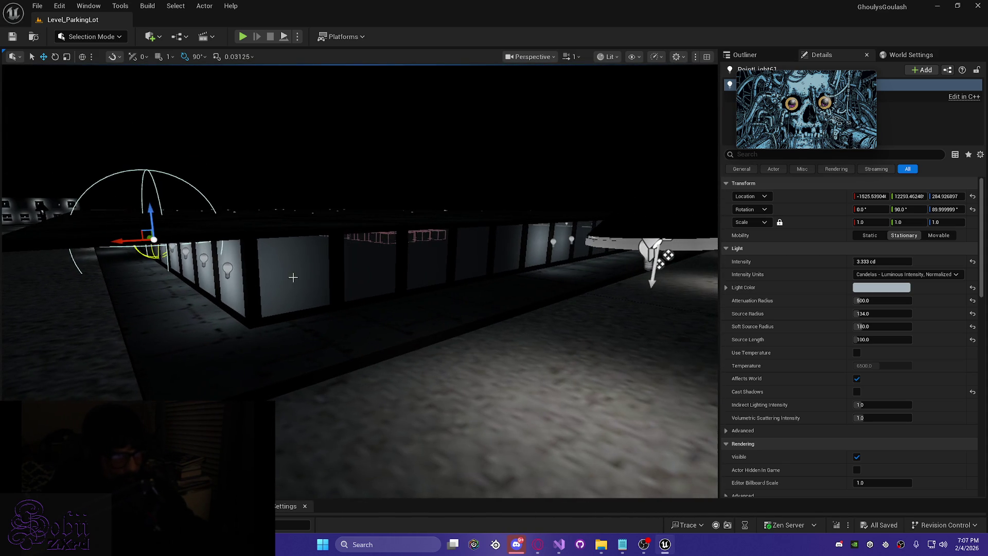
mouse_move(494, 260)
mouse_down()
mouse_move(149, 270)
mouse_move(191, 267)
mouse_up()
ctrl+click(238, 267)
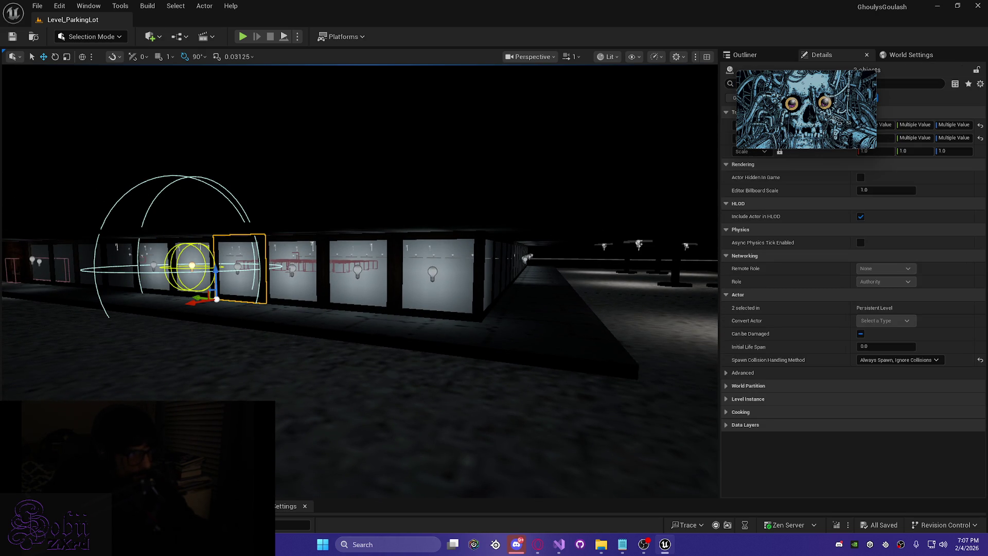
- Select the five point lights along the glass-panel wall
ctrl+click(238, 268)
ctrl+click(236, 269)
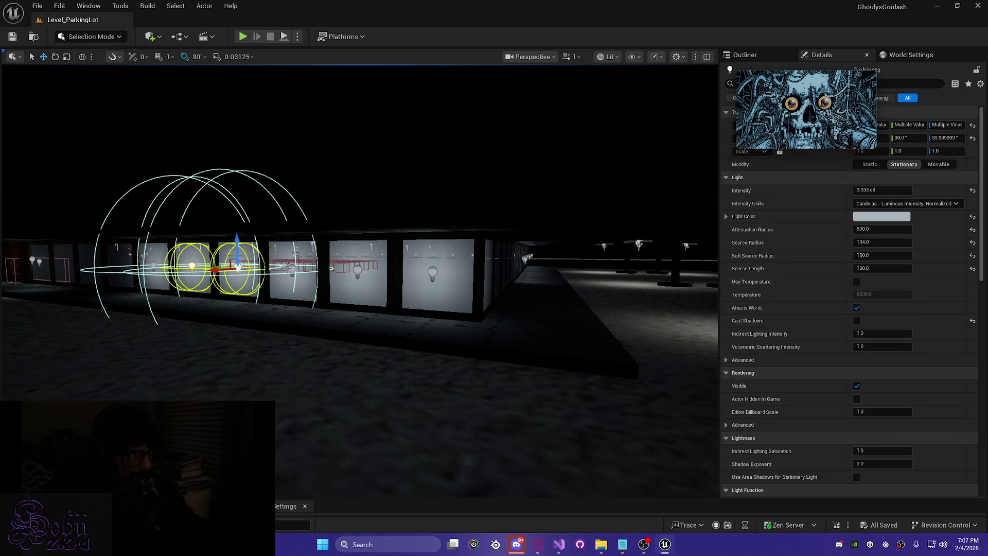
ctrl+click(295, 274)
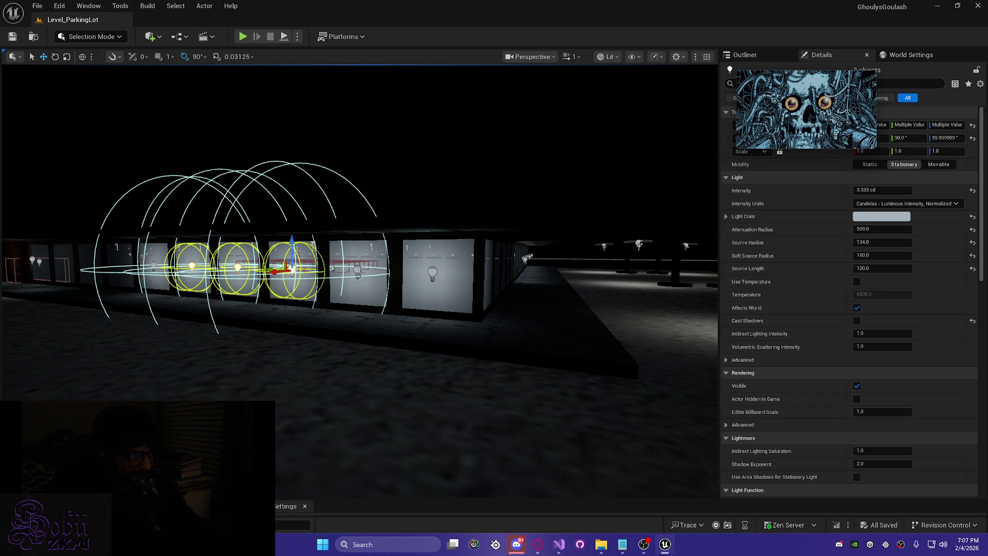
ctrl+click(358, 270)
ctrl+click(432, 273)
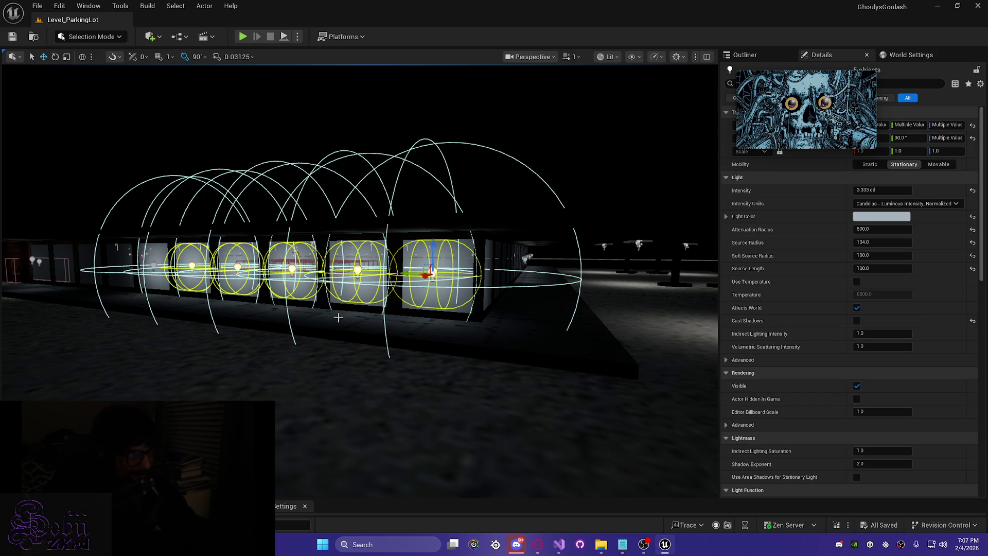
- Alt-drag the five lights to duplicate them, then slide the copies along X onto the panels
mouse_move(432, 272)
mouse_down()
mouse_move(573, 237)
mouse_move(327, 320)
mouse_up()
key(End)
drag(267, 286, 437, 289)
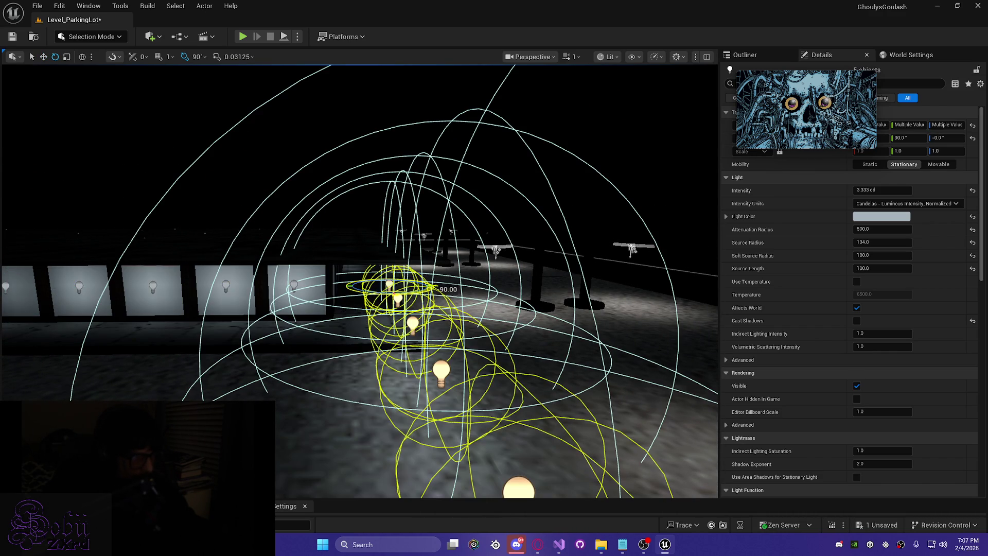
mouse_move(360, 288)
mouse_down()
mouse_move(304, 292)
mouse_move(329, 288)
mouse_move(314, 265)
mouse_move(345, 265)
mouse_move(345, 283)
mouse_up()
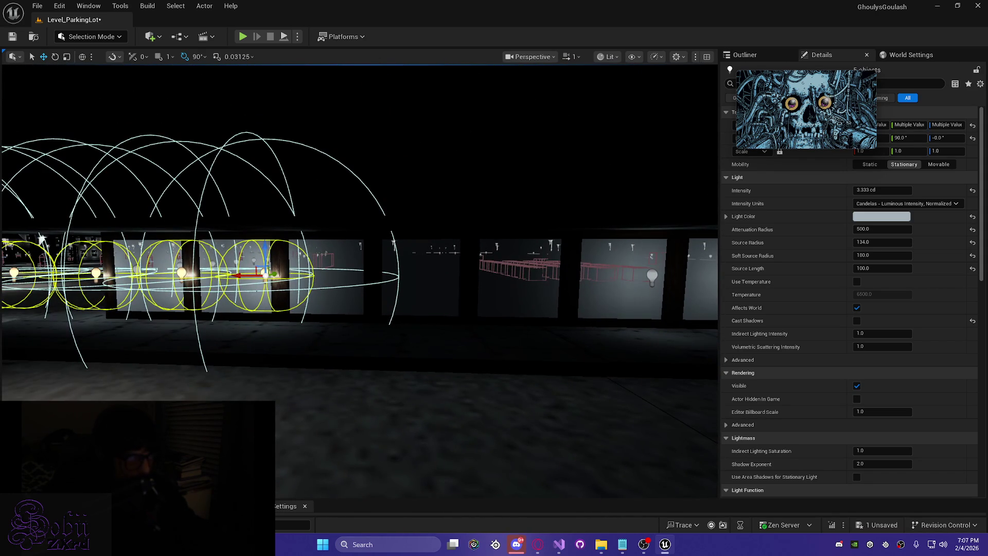
mouse_move(235, 276)
mouse_down()
mouse_move(486, 284)
mouse_move(488, 273)
mouse_move(546, 257)
mouse_up()
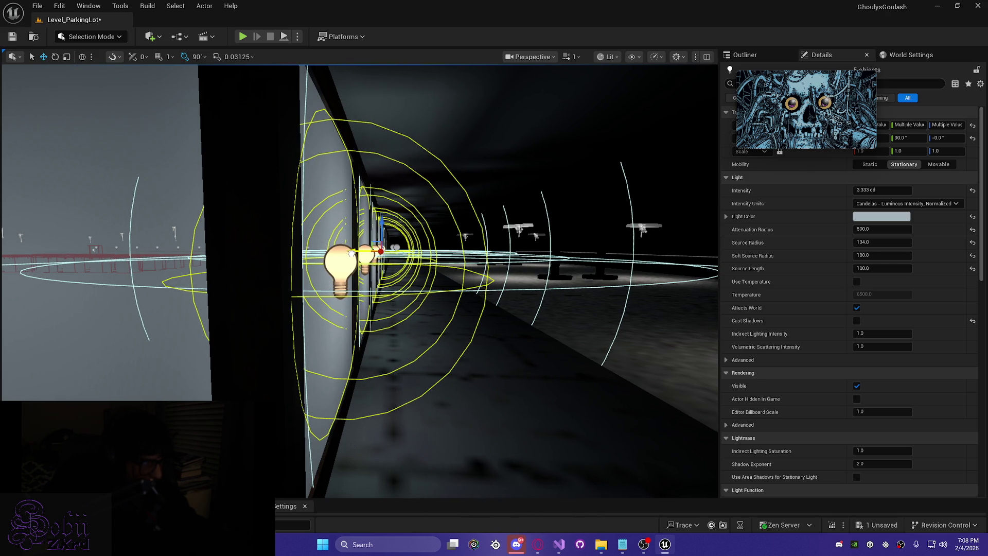
mouse_move(348, 255)
mouse_down()
mouse_move(242, 252)
mouse_move(262, 253)
mouse_move(252, 257)
mouse_up()
key(f)
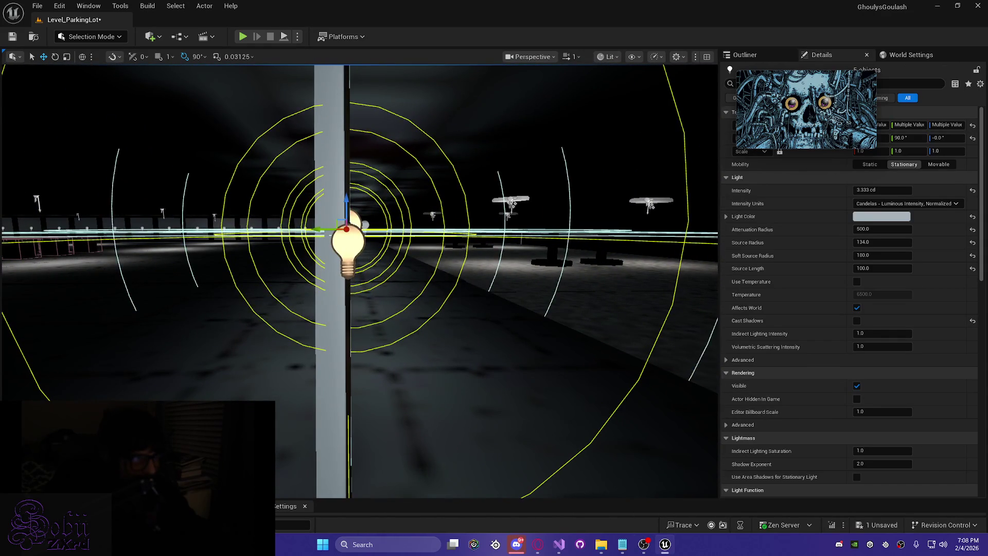
- Centre PointLight95 on its glass panel and adjust its distance from the wall
click(378, 258)
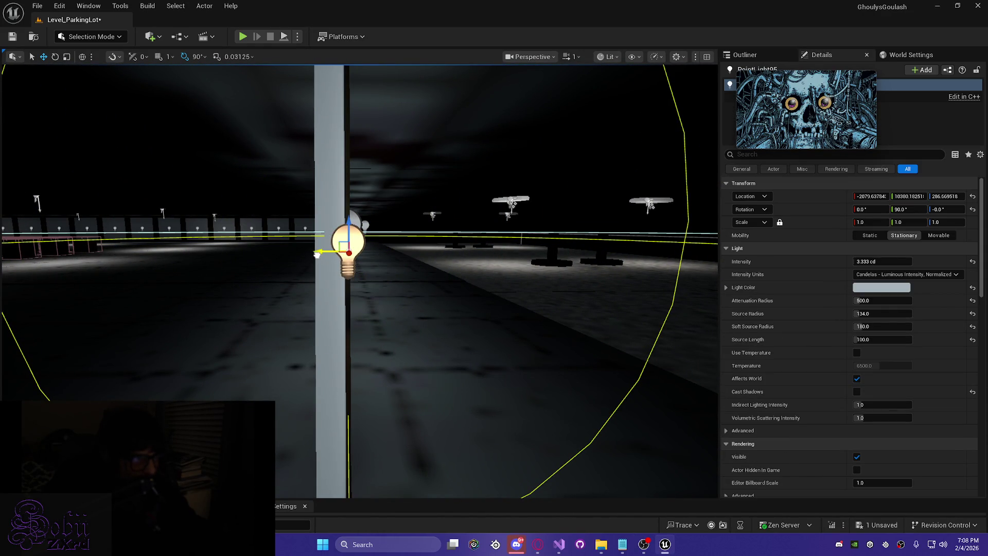
mouse_move(361, 258)
mouse_down()
mouse_move(309, 257)
mouse_move(314, 231)
mouse_up()
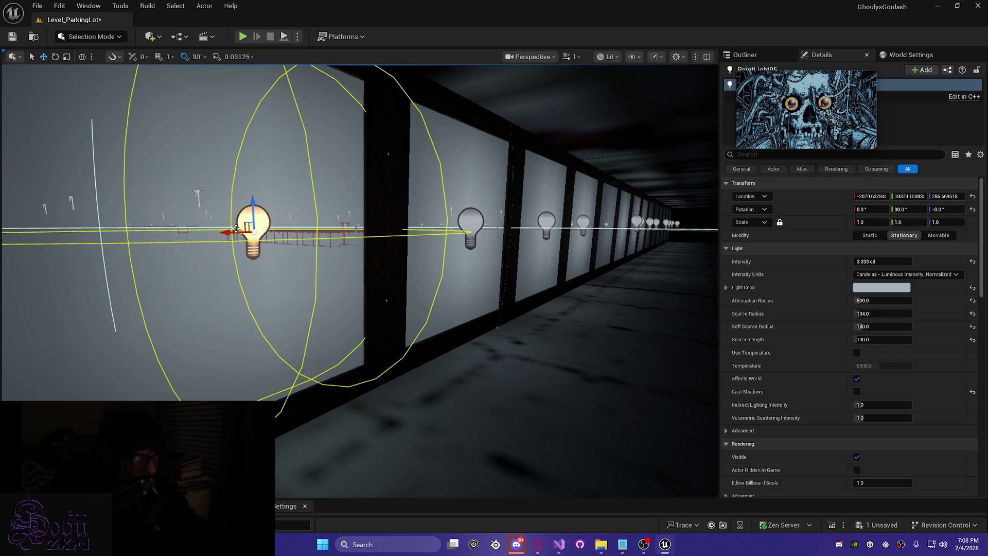
drag(236, 229, 236, 230)
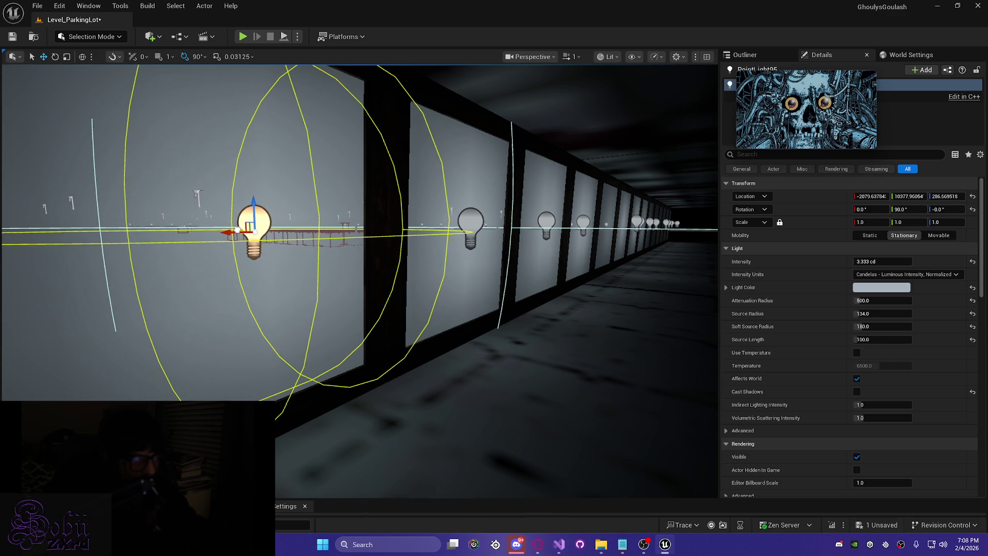
key(f)
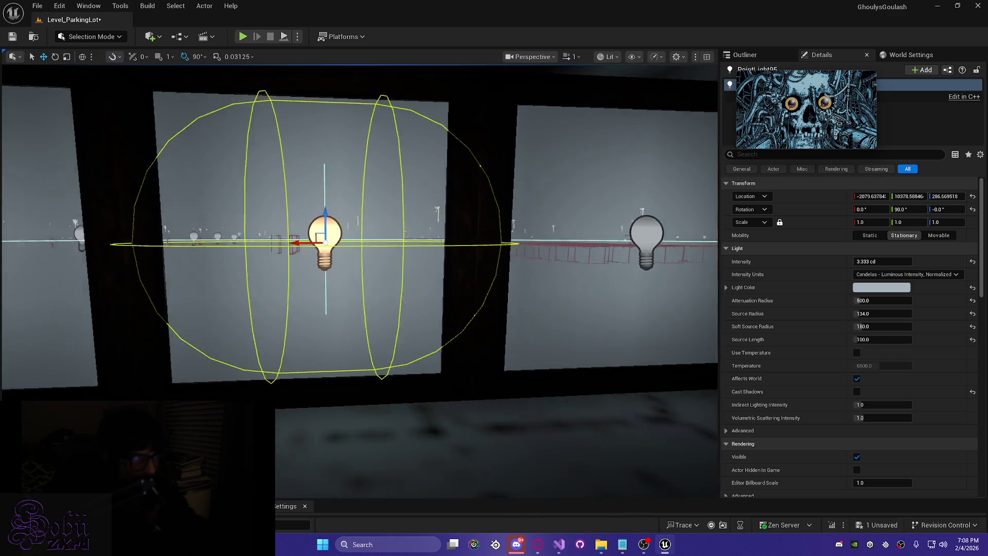
key(a)
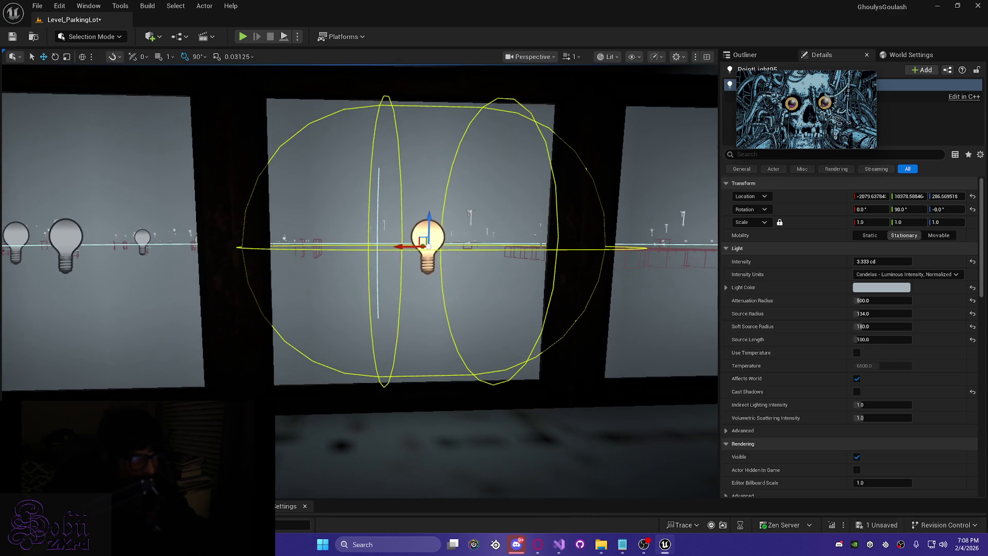
drag(400, 249, 396, 248)
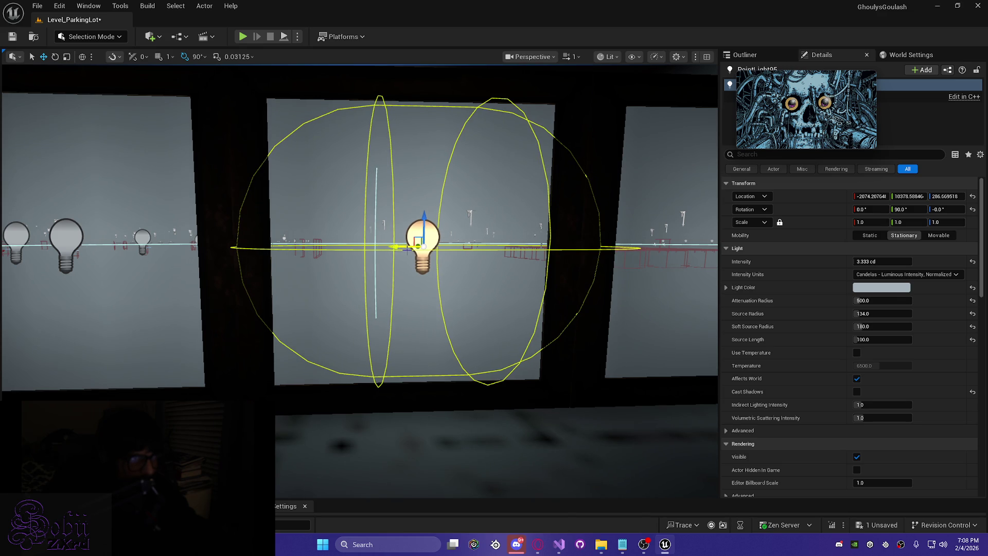
key(s)
key(d)
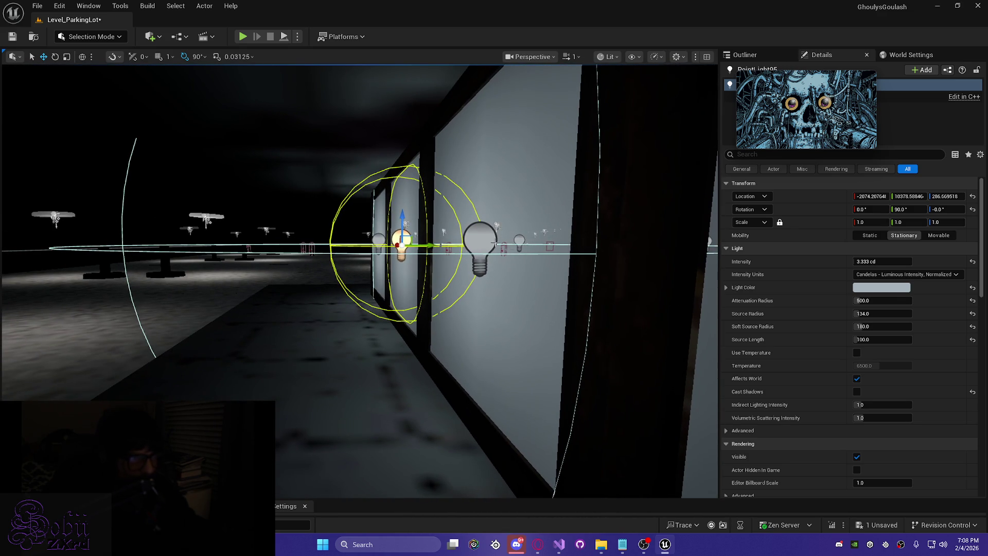
- Centre PointLight96 on its panel, then copy it onto the next panel as PointLight97
click(489, 239)
click(479, 251)
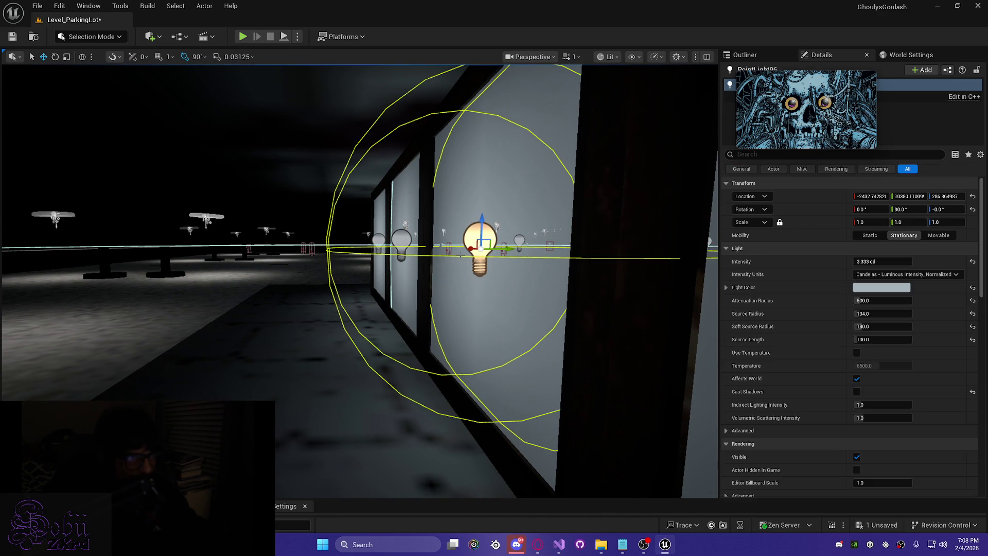
drag(510, 249, 508, 249)
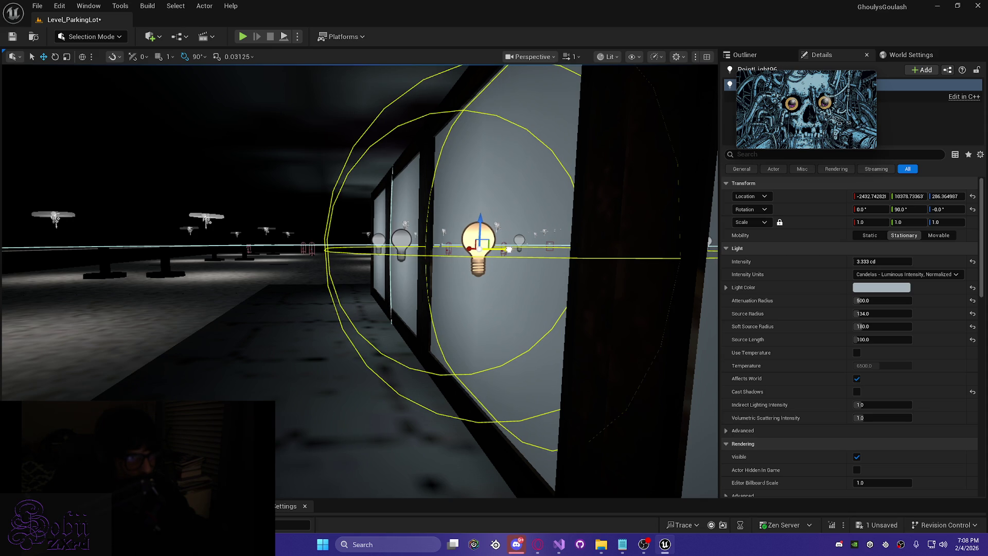
drag(508, 249, 513, 250)
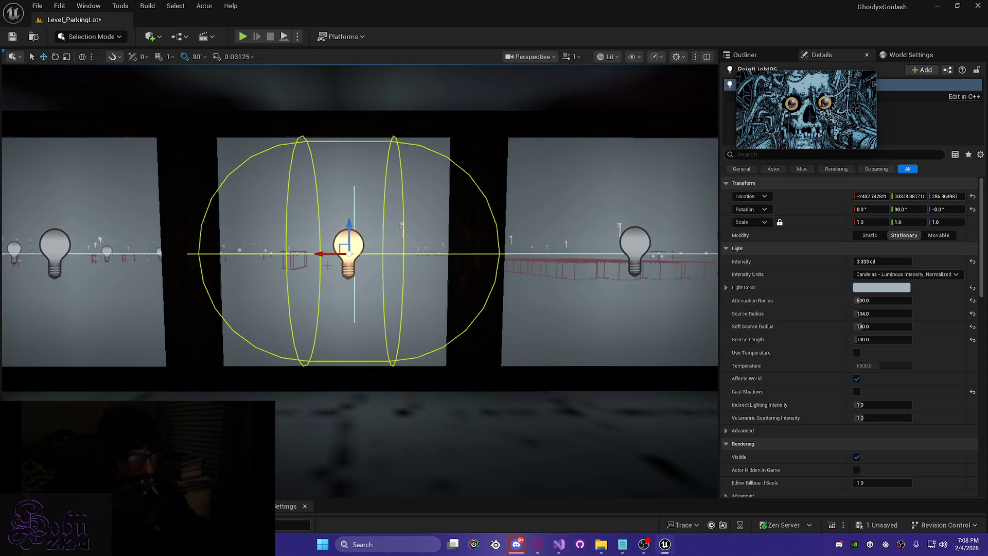
drag(320, 256, 313, 256)
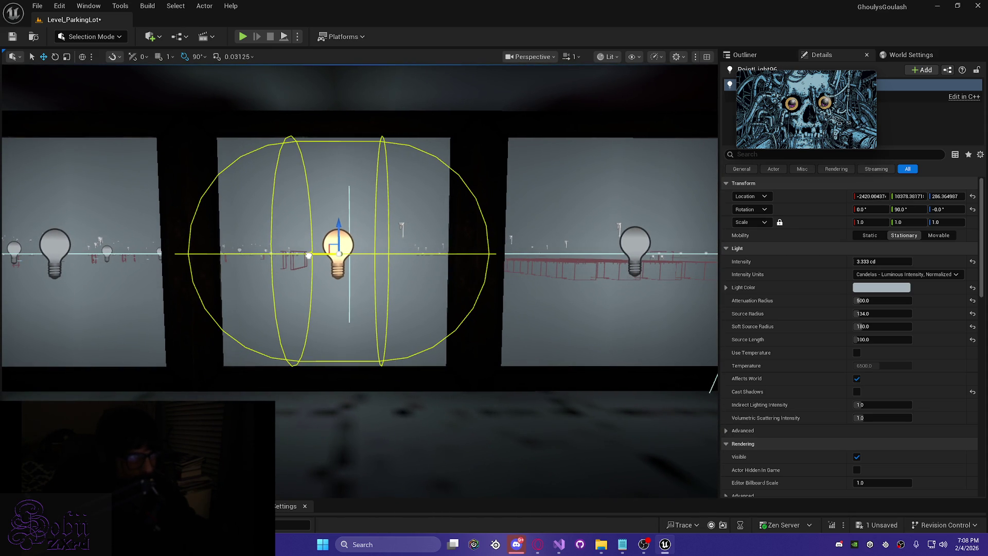
mouse_move(313, 254)
mouse_down()
mouse_move(137, 243)
mouse_move(437, 243)
mouse_move(479, 263)
mouse_move(360, 257)
mouse_up()
mouse_move(451, 233)
mouse_down()
mouse_move(435, 233)
mouse_move(448, 234)
mouse_up()
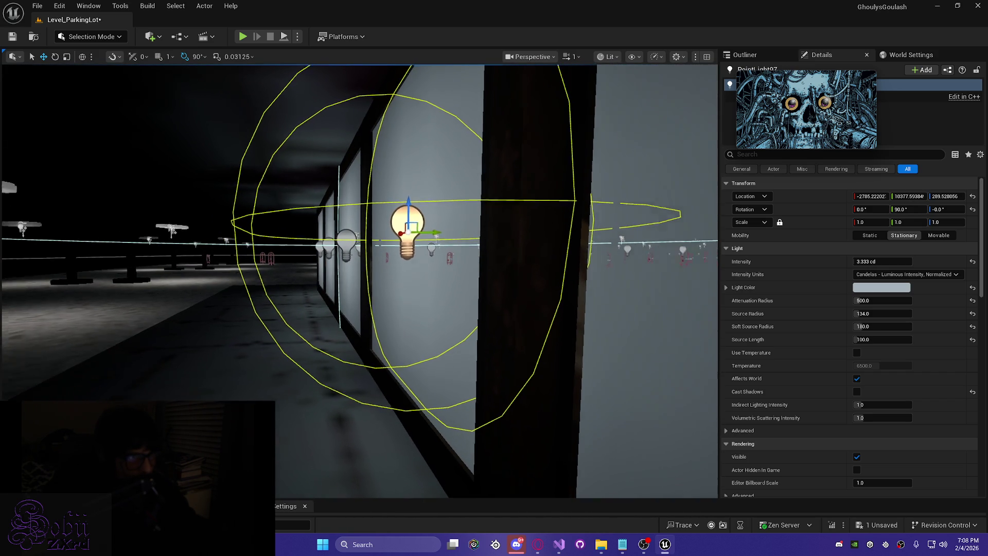
- Copy PointLight97 onto the next panel as PointLight98 and lower it slightly
key(f)
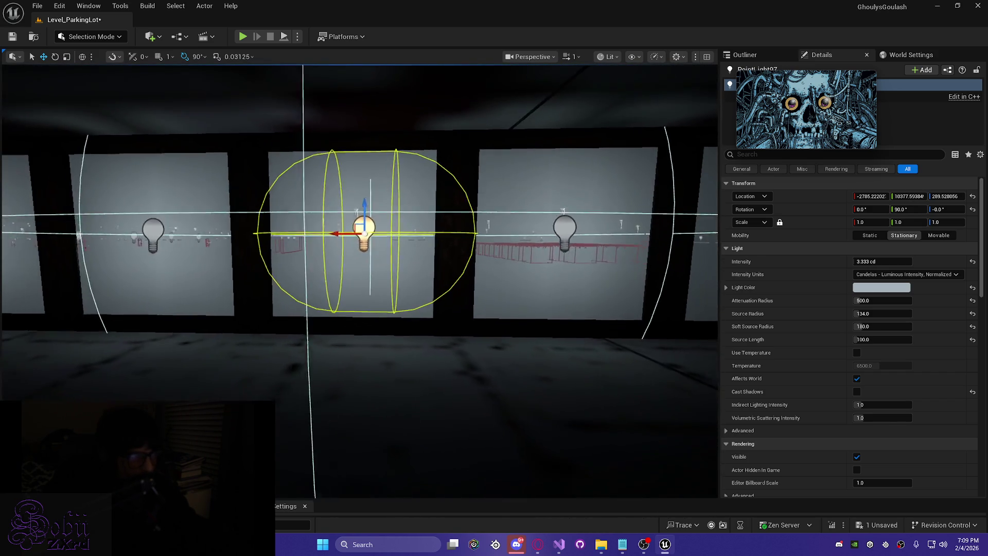
scroll(451, 218, up, 3)
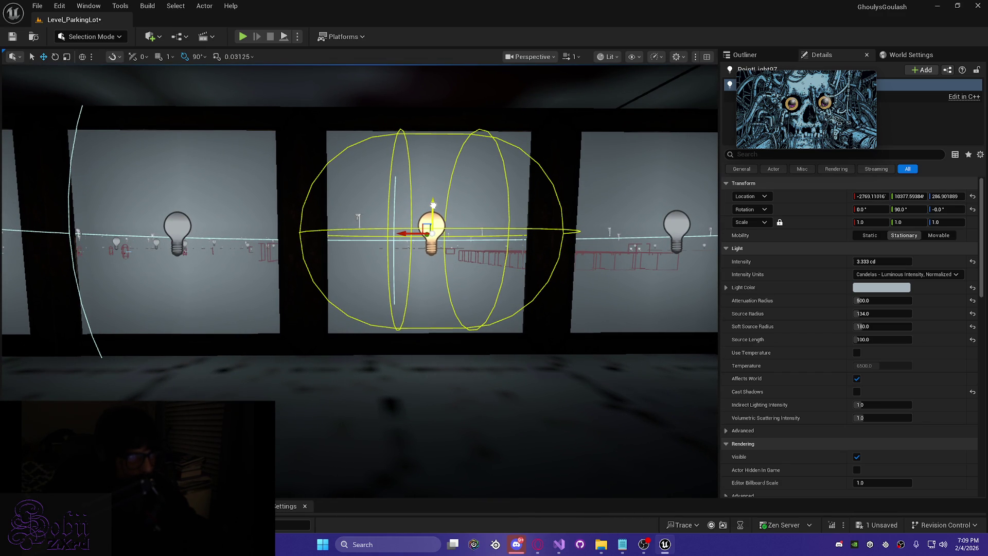
mouse_move(433, 206)
mouse_down()
mouse_move(150, 249)
mouse_move(339, 251)
mouse_move(321, 223)
mouse_move(111, 221)
mouse_up()
key(f)
drag(360, 257, 463, 247)
drag(705, 246, 661, 219)
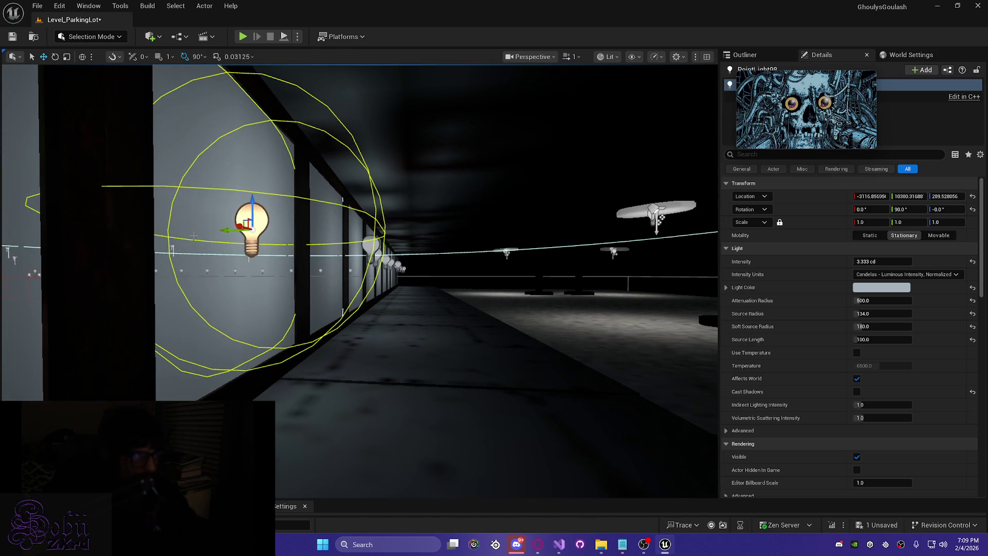
mouse_move(225, 232)
mouse_down()
mouse_move(211, 232)
mouse_move(209, 219)
mouse_move(211, 232)
mouse_up()
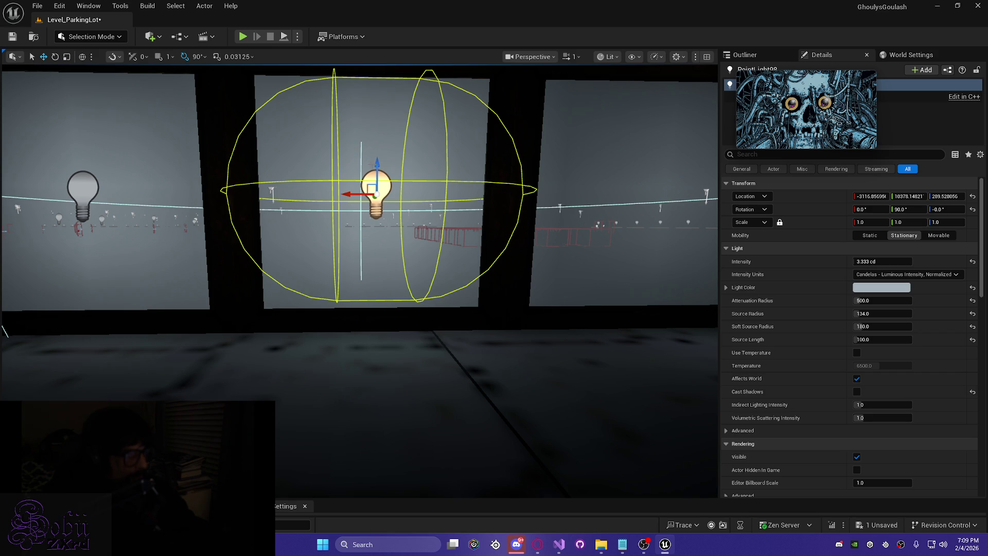
drag(378, 164, 377, 165)
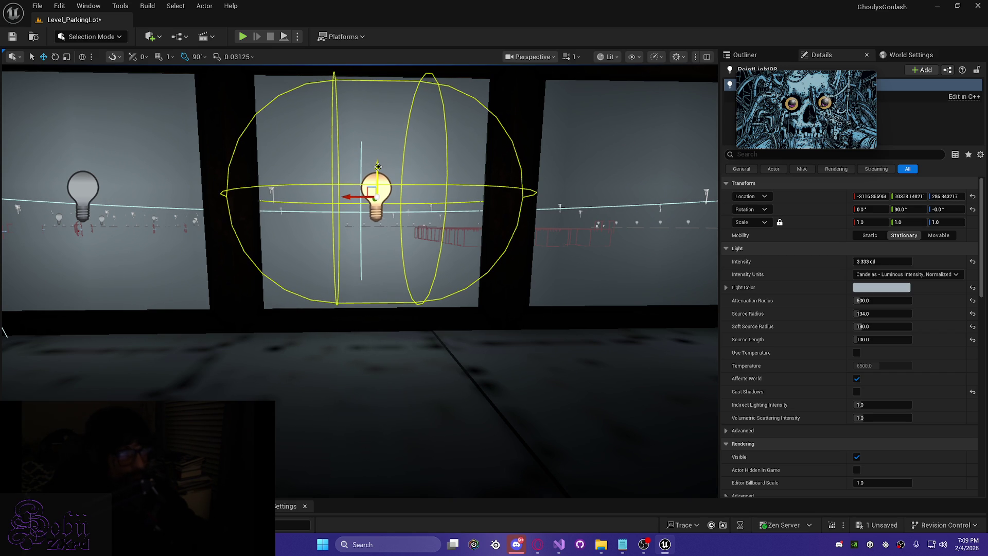
- Fine-tune PointLight98's distance from the wall and save the level
drag(349, 282, 308, 289)
scroll(314, 289, down, 1)
scroll(309, 288, down, 1)
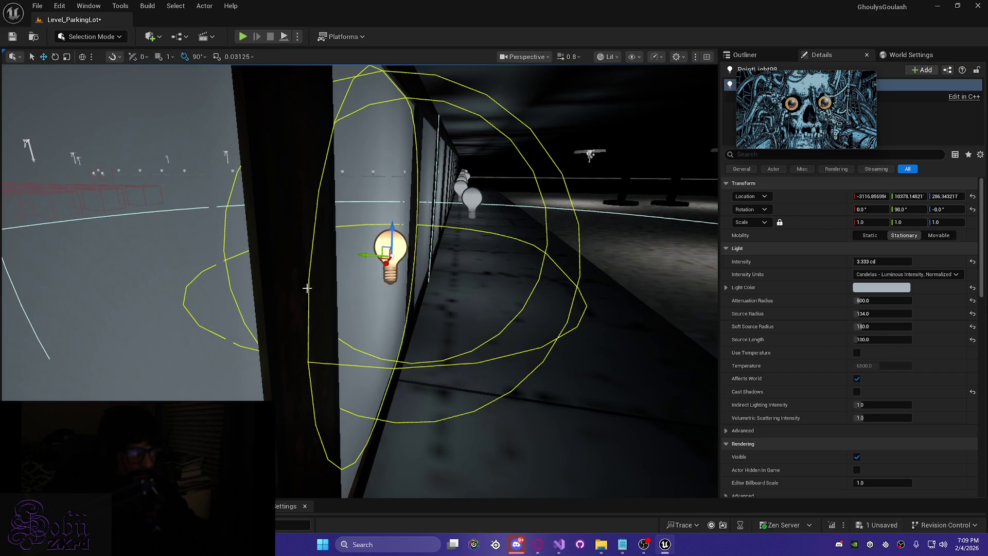
drag(366, 252, 355, 252)
key(ctrl+s)
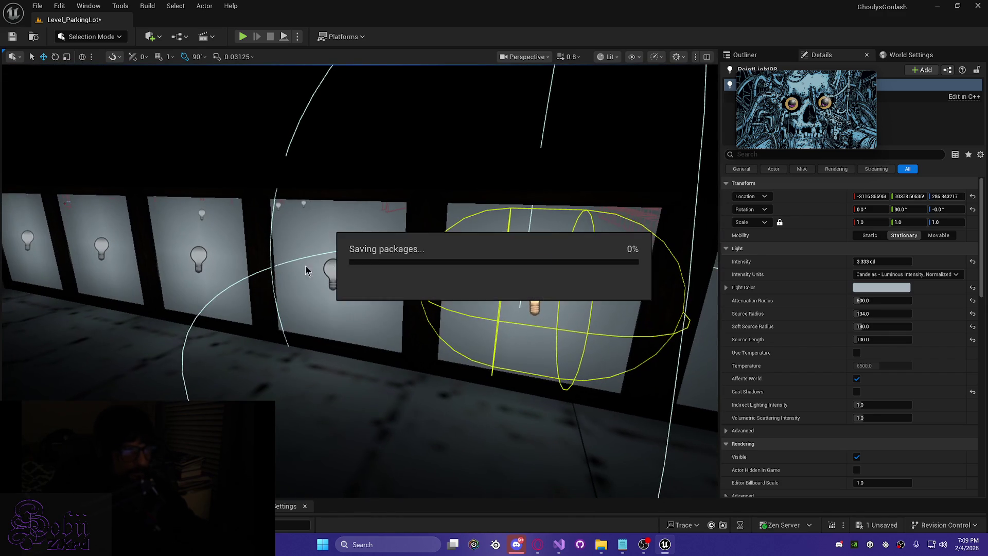
- Start a Play-in-Editor session with Alt+P and run the character toward the lit pillars
drag(124, 227, 119, 226)
drag(171, 263, 167, 263)
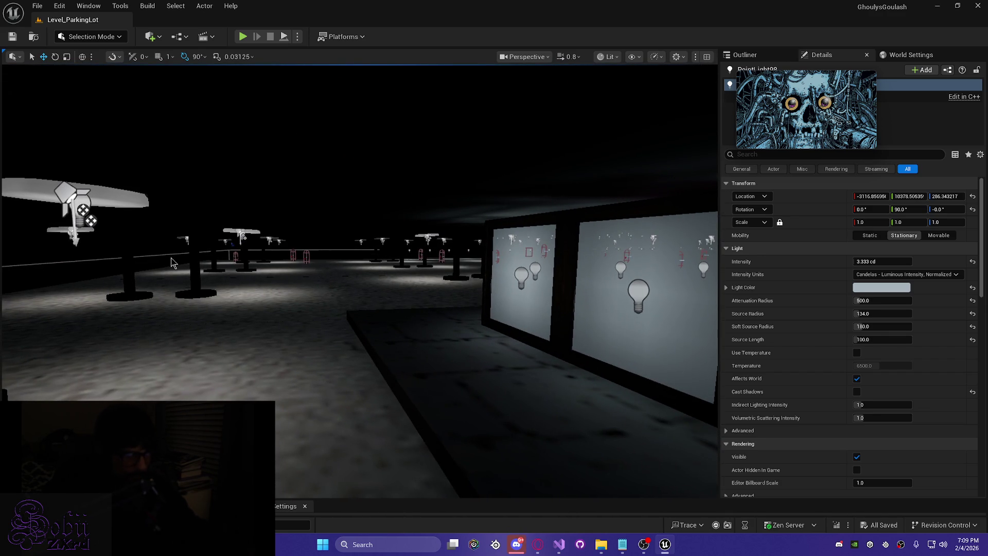
key(alt+p)
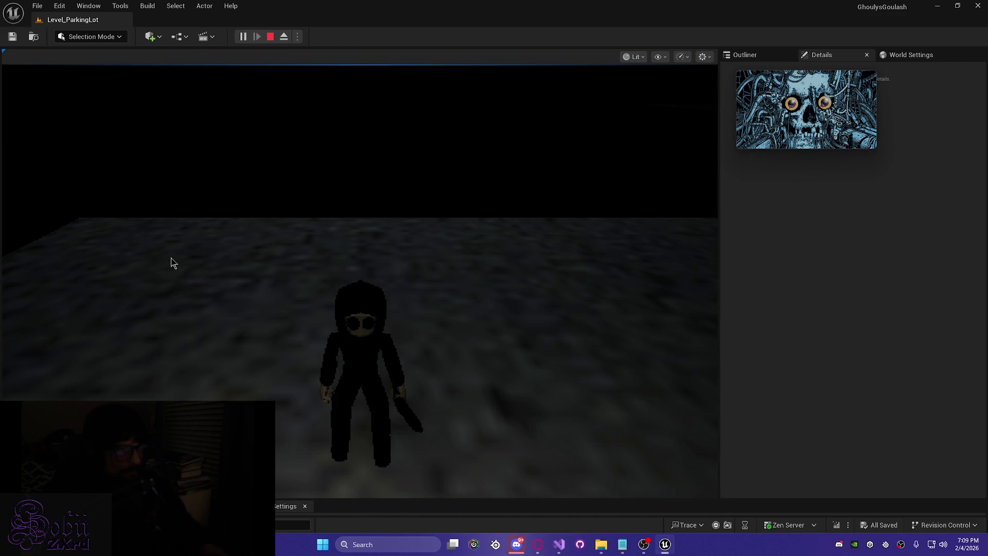
key(w)
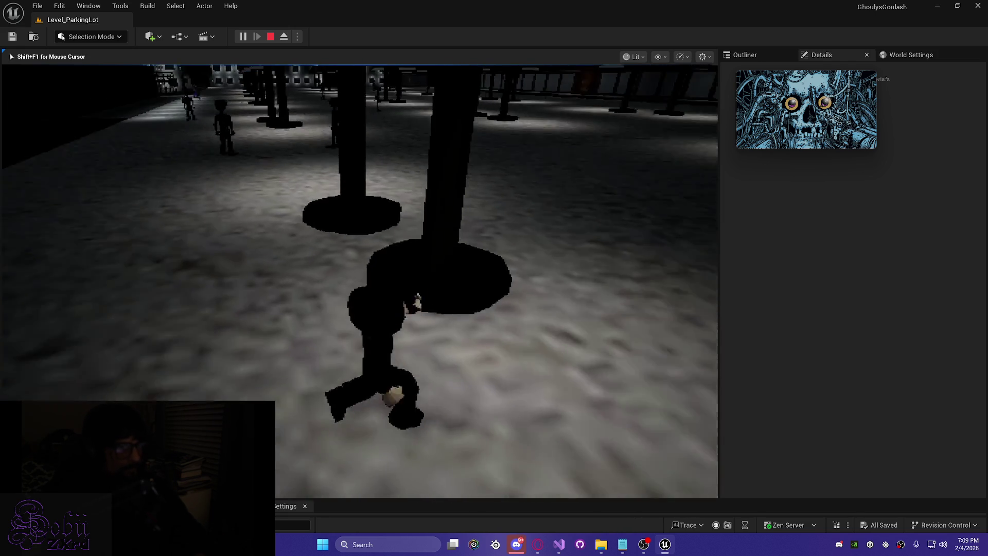
key(w)
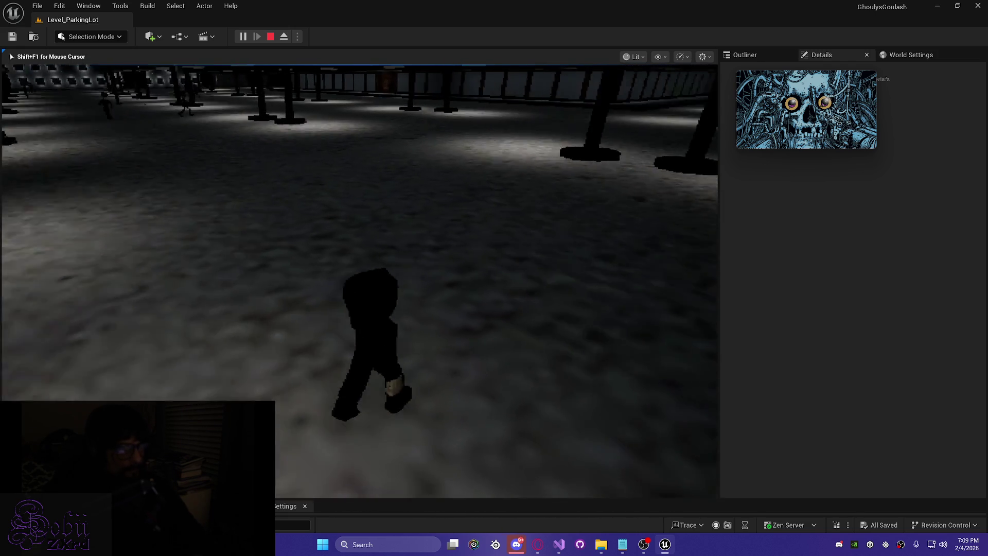
key(w)
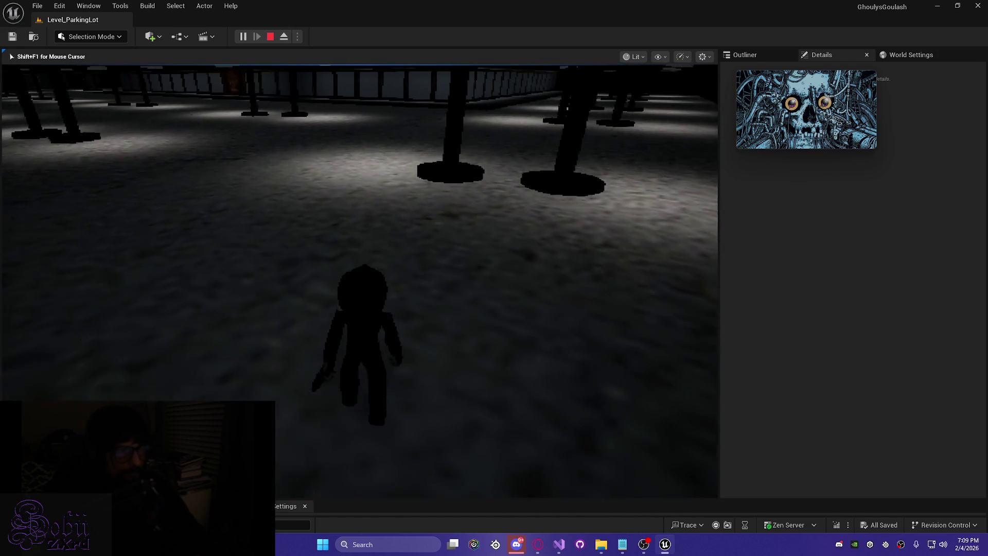
key(w)
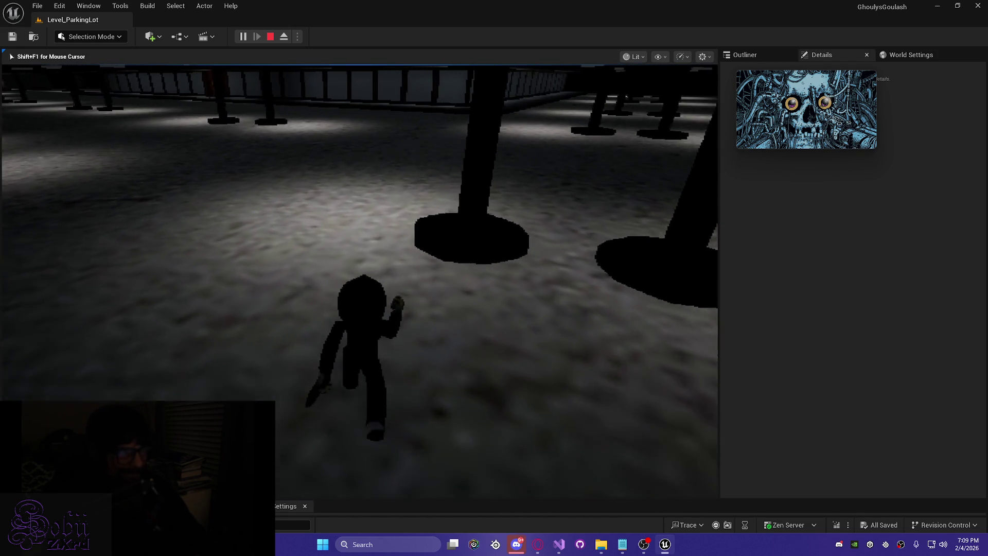
key(w)
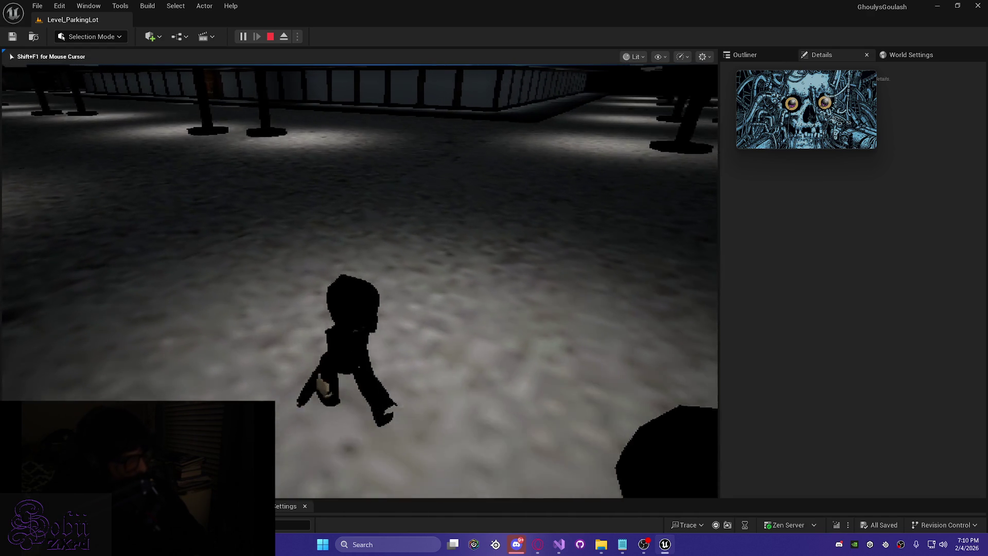
key(w)
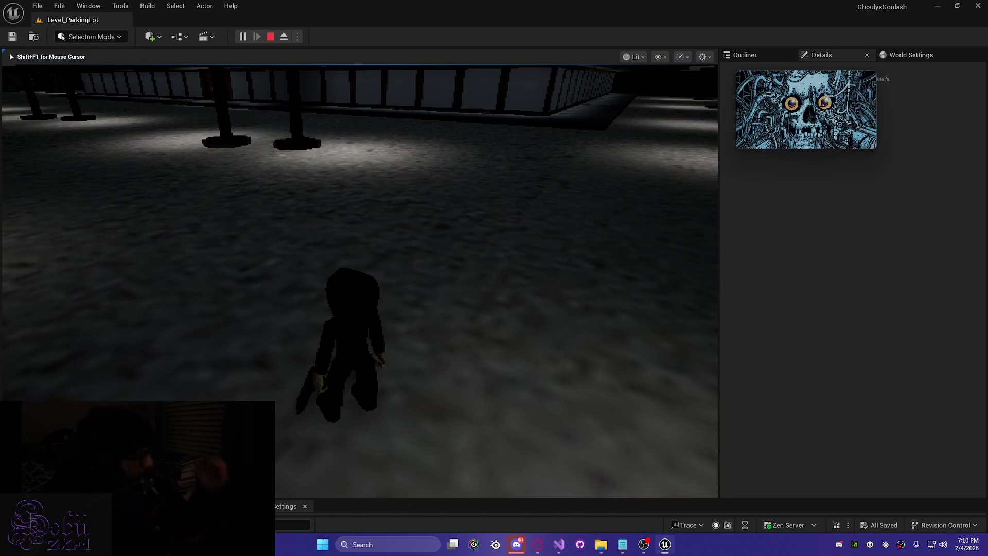
key(shift+F1)
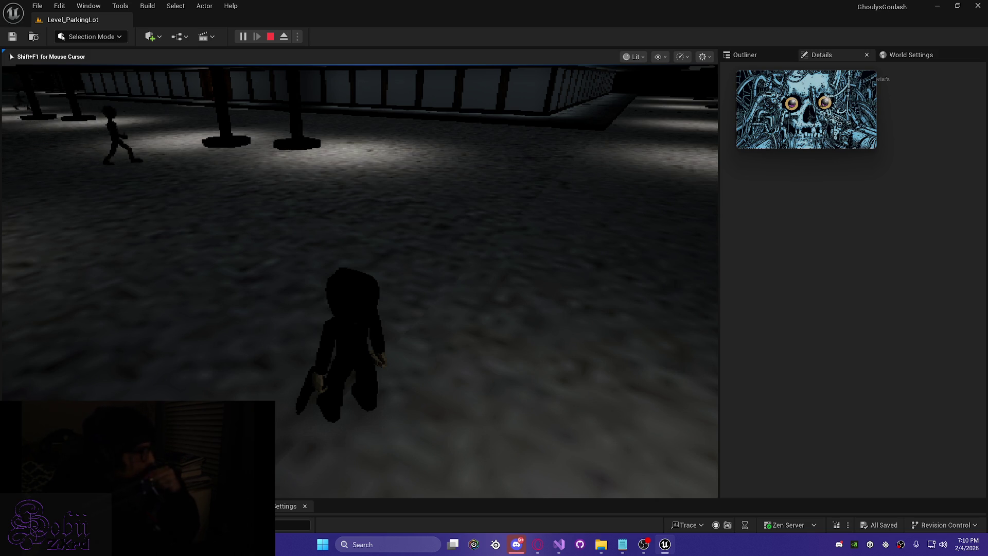
- Walk the character across the lot and down the windowed corridor to the wooden door
key(w)
key(w)
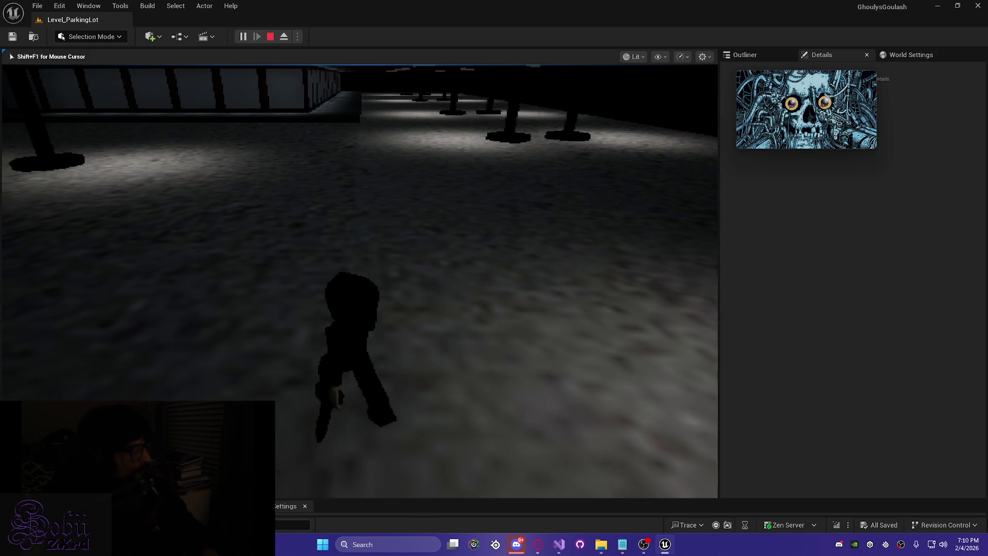
key(w)
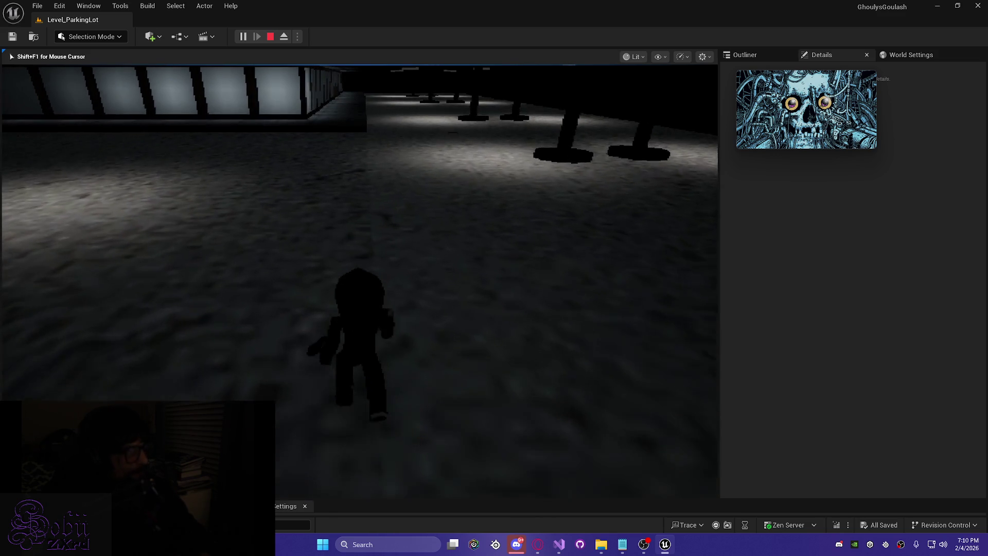
key(w)
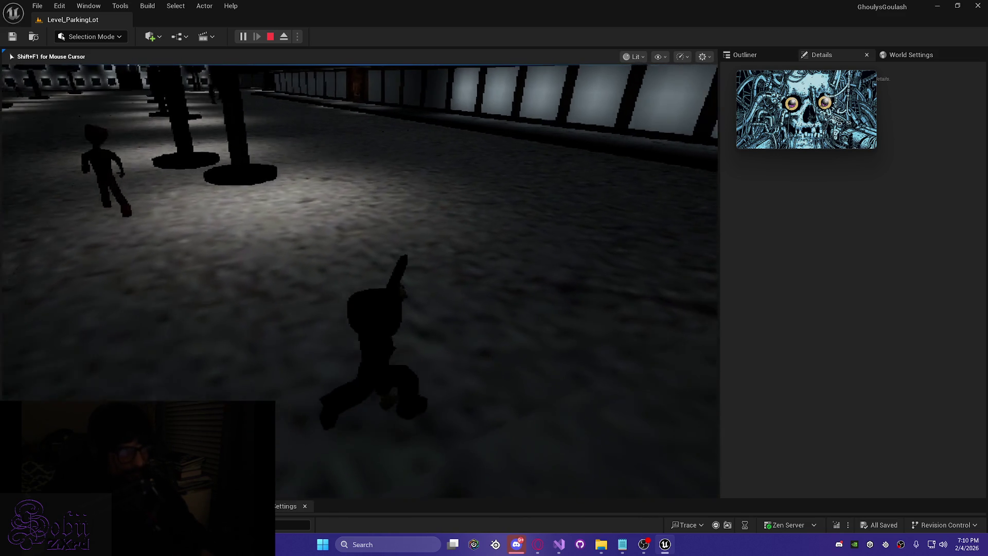
key(w)
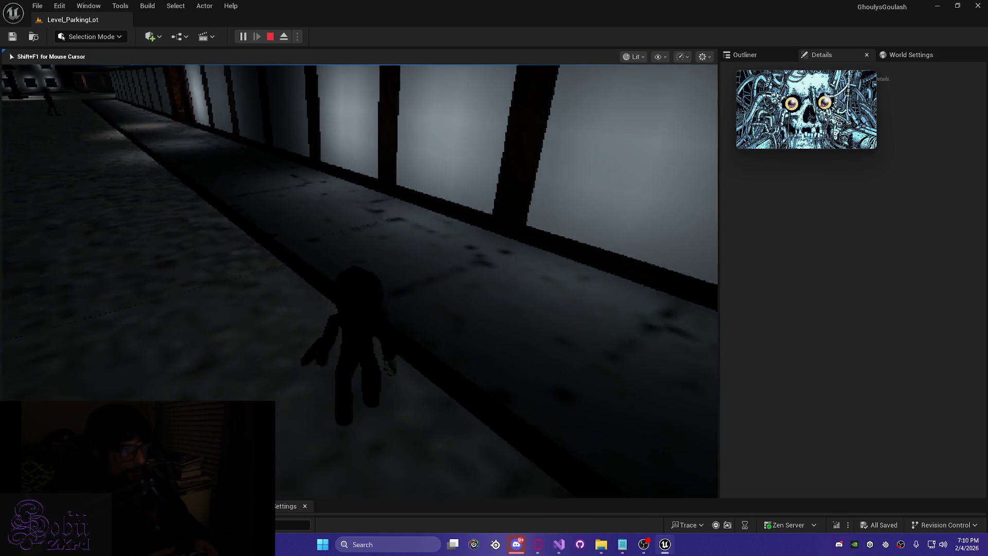
key(w)
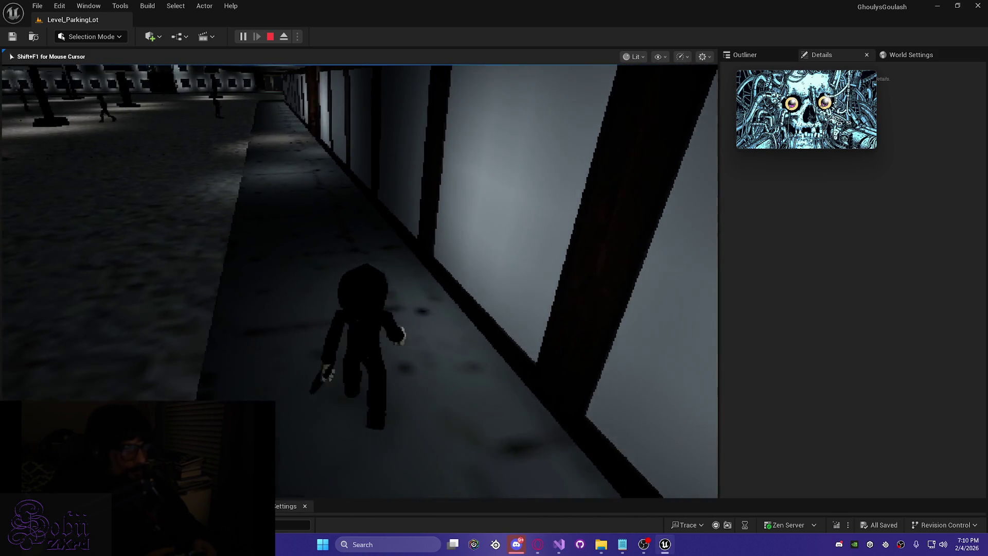
key(w)
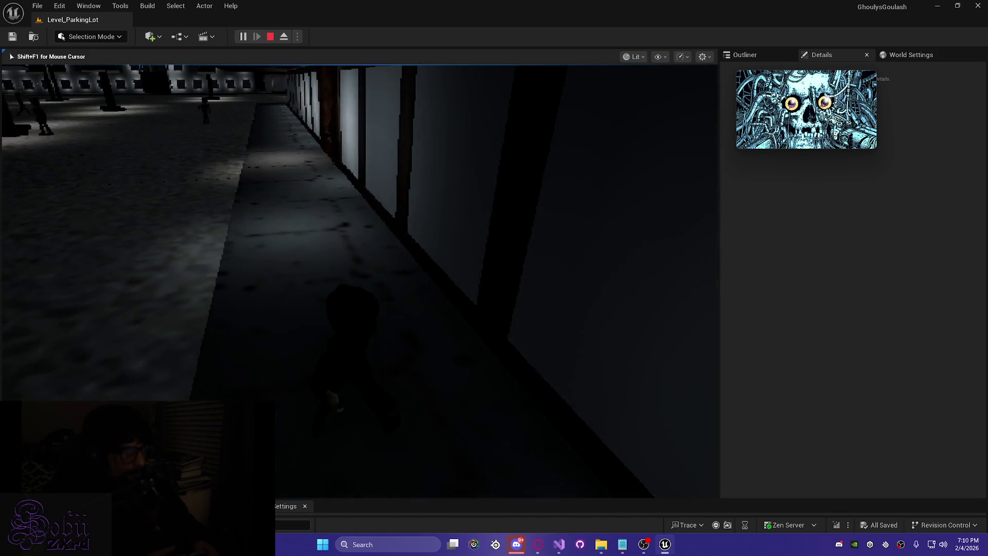
key(w)
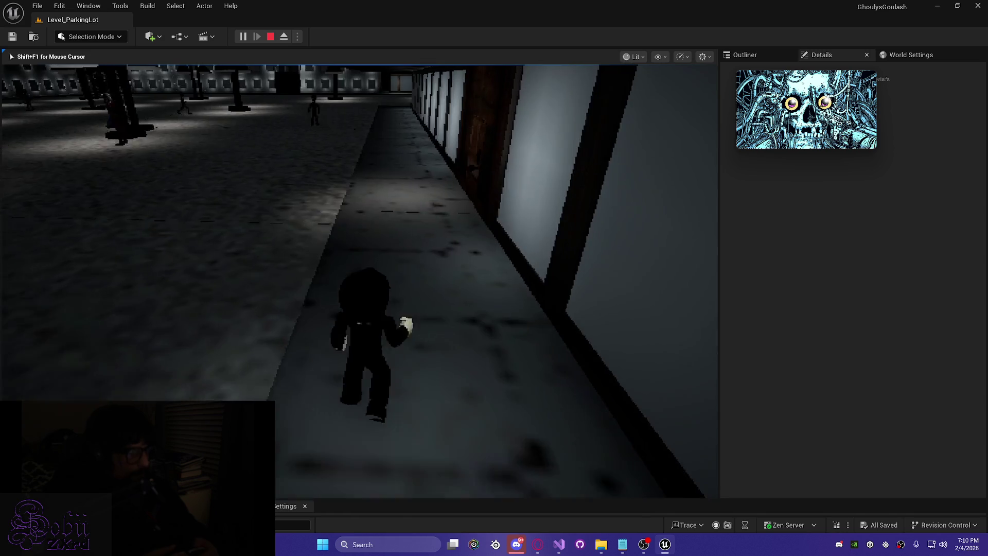
key(w)
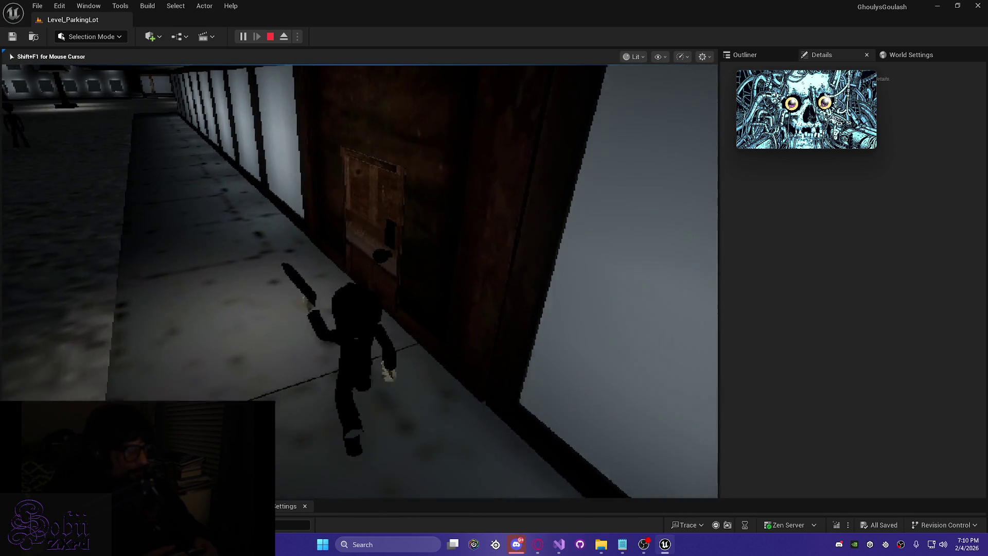
key(w)
- Open the wooden door, step inside and dismiss ZED's opening dialogue with CONTINUE
key(e)
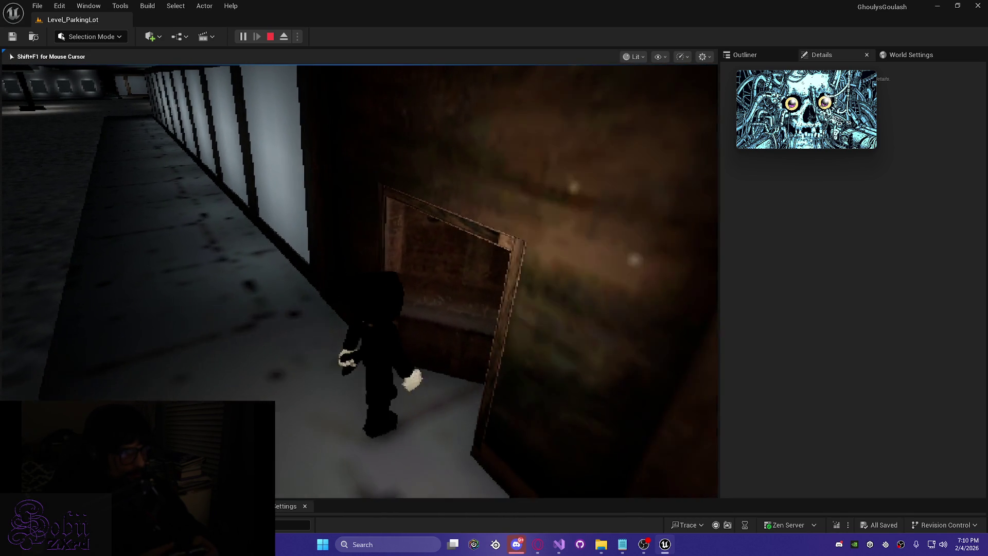
key(w)
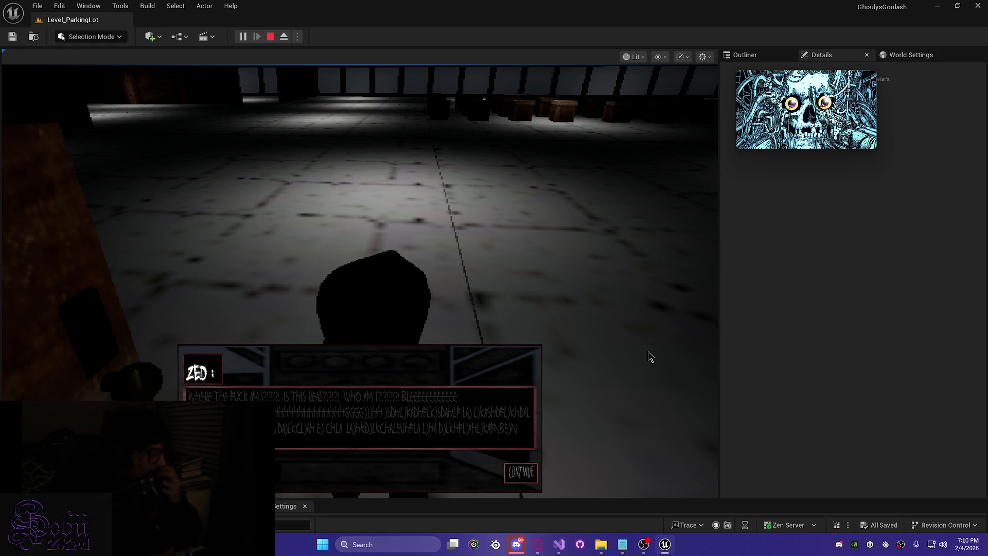
click(521, 473)
key(w)
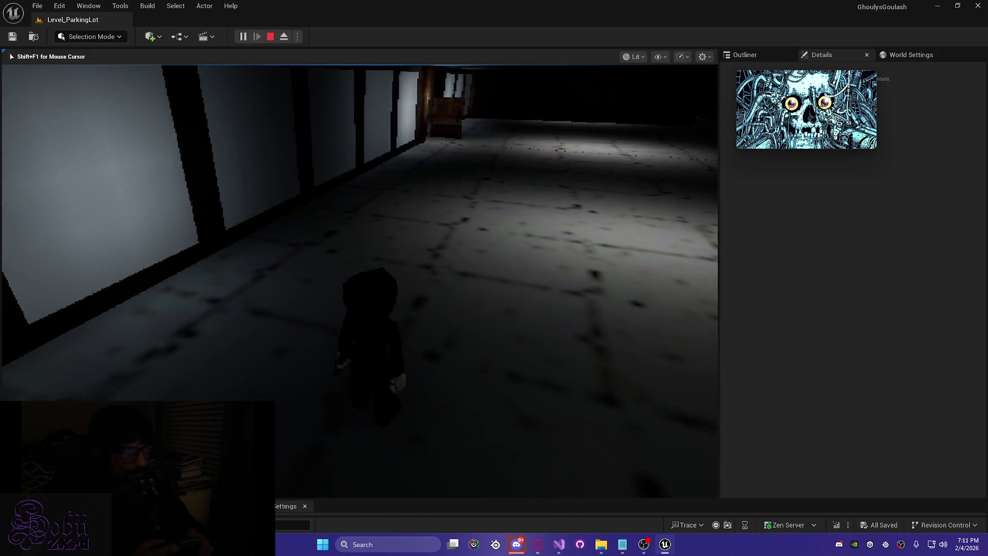
- Walk down the indoor corridor to the crate, dismissing a dialogue box, then head out to the pillars
key(w)
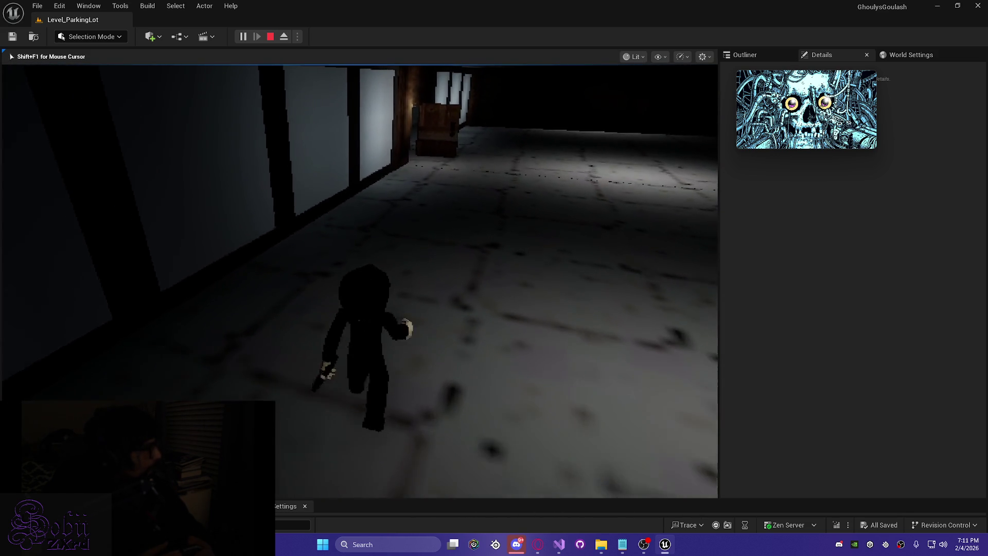
key(w)
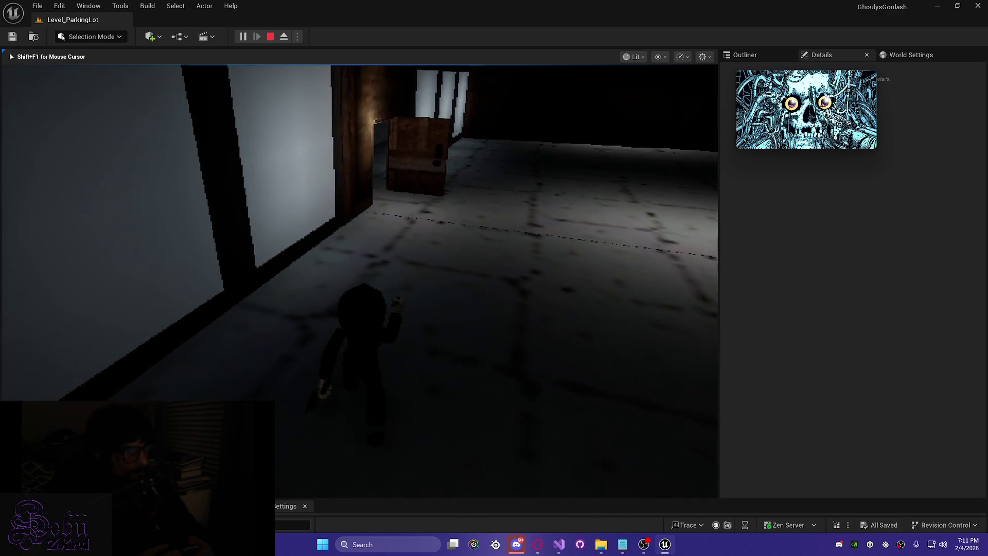
key(w)
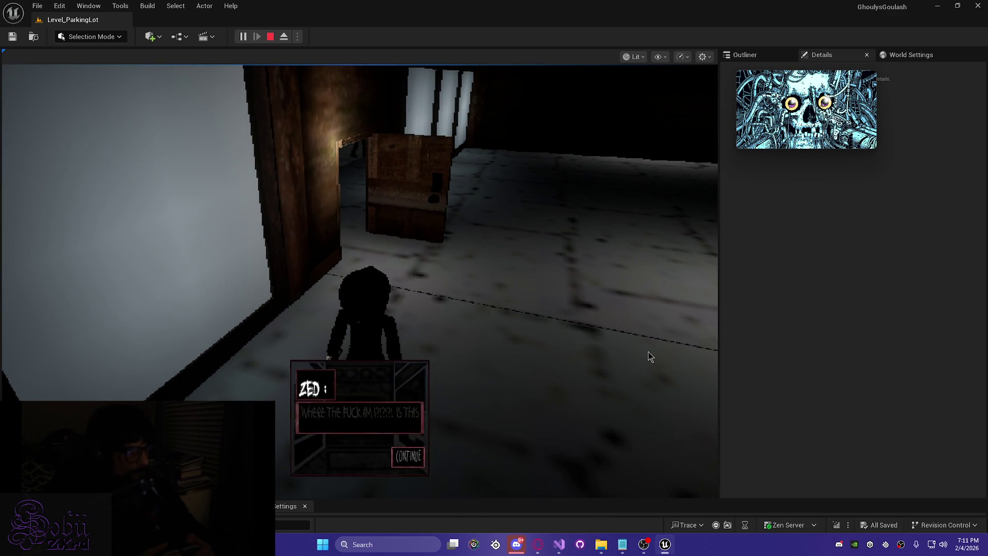
click(649, 356)
key(w)
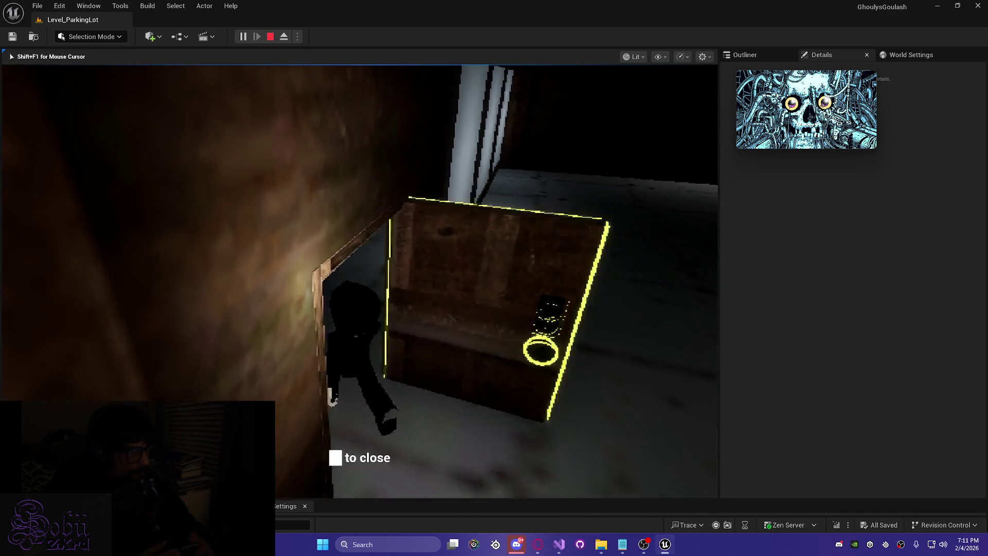
key(w)
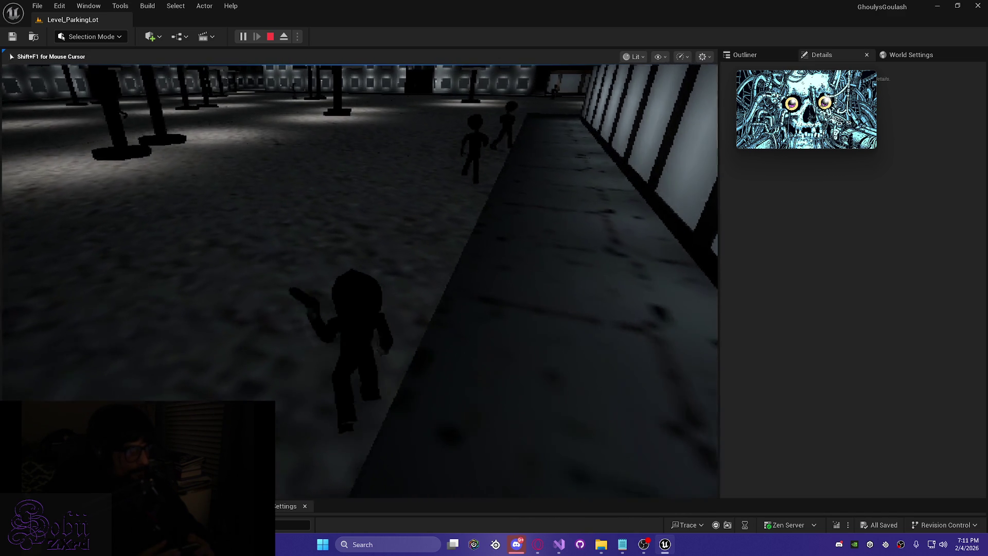
key(w)
key(w)
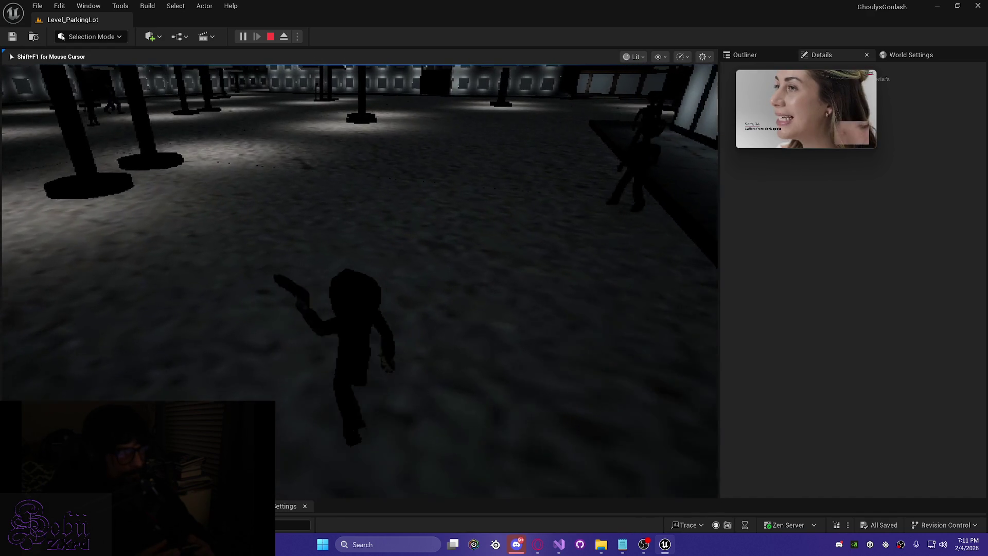
key(w)
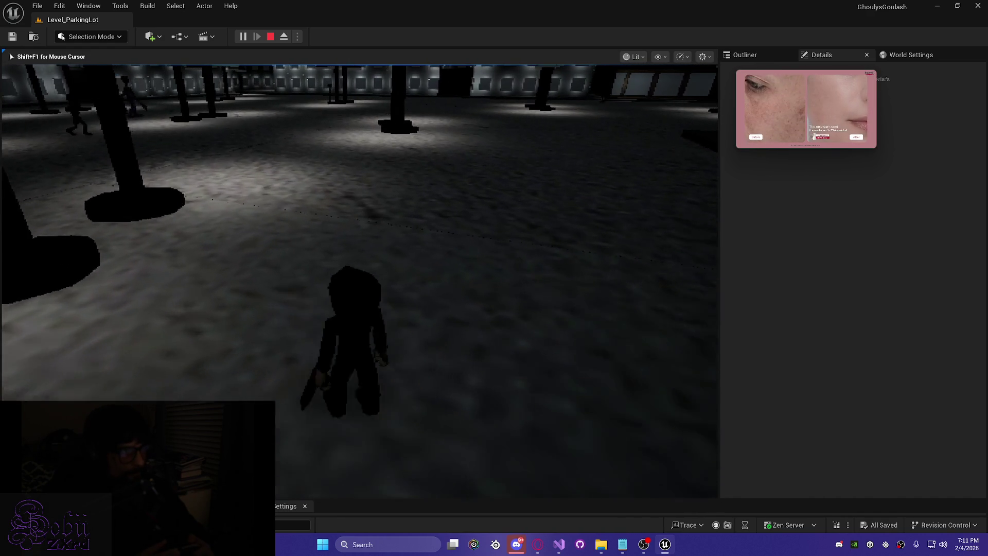
key(w)
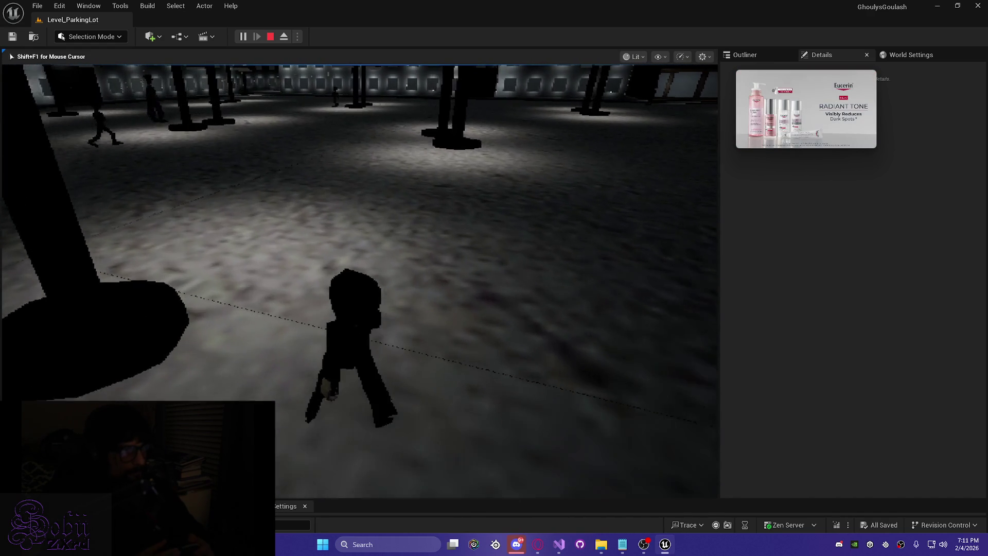
- Run the character past the pillars and around the enemies toward the red-lit wall
key(shift+F1)
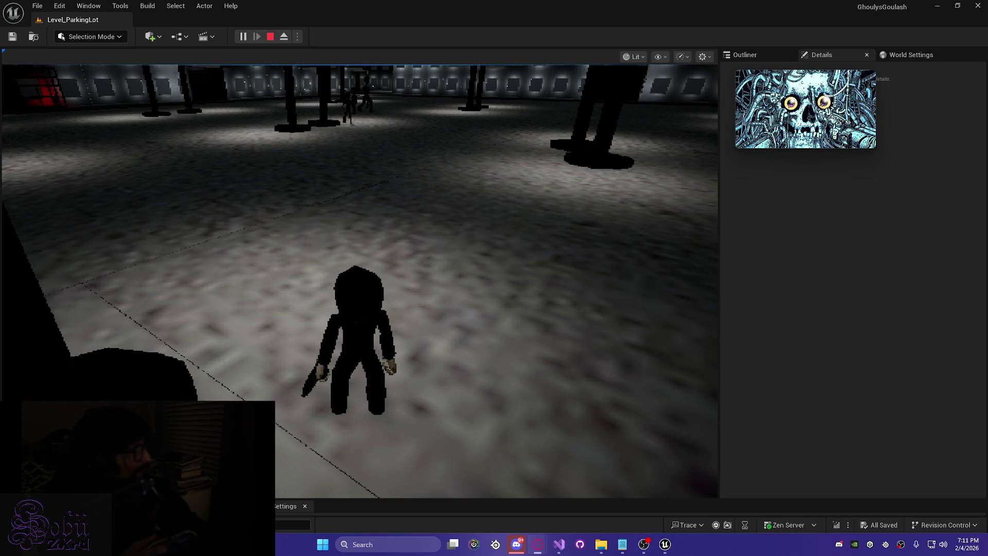
click(400, 279)
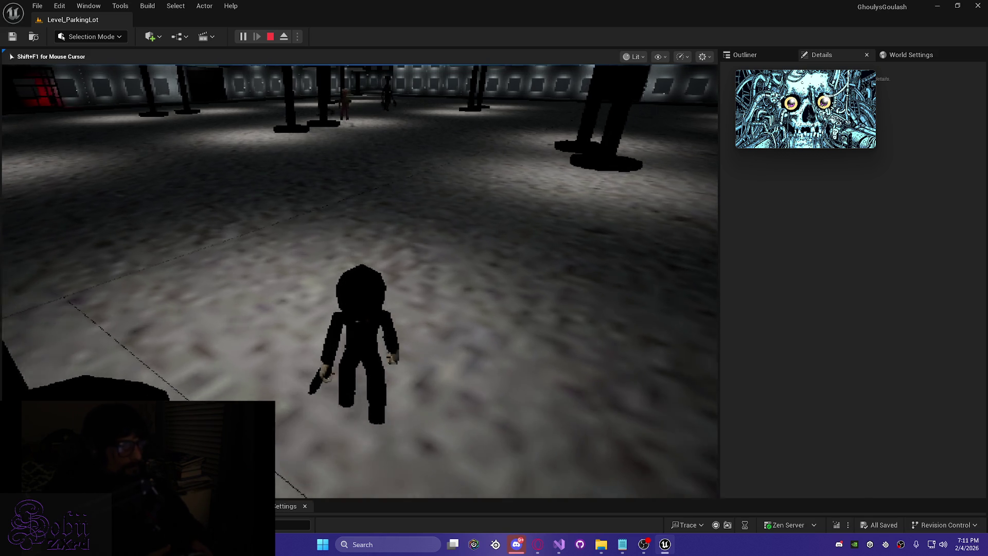
key(w)
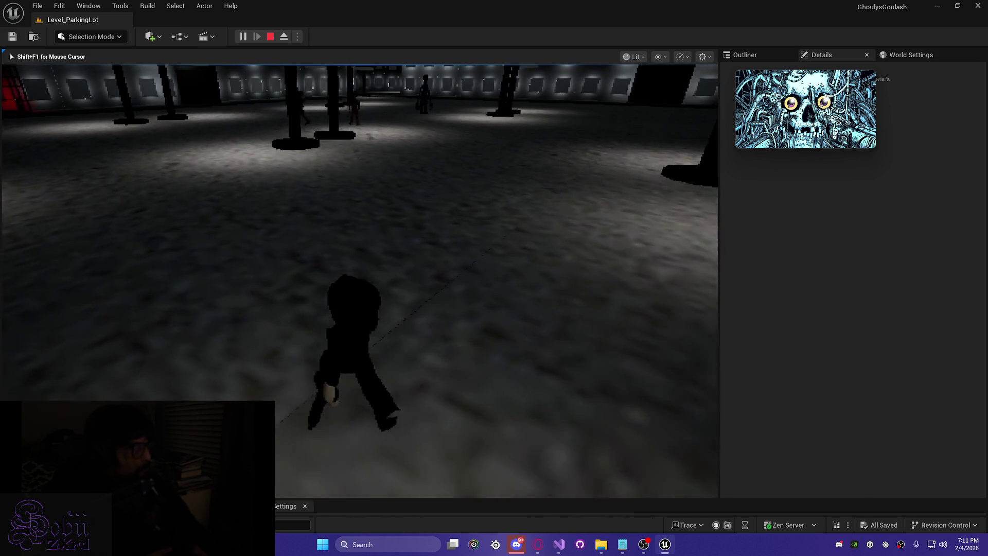
key(w)
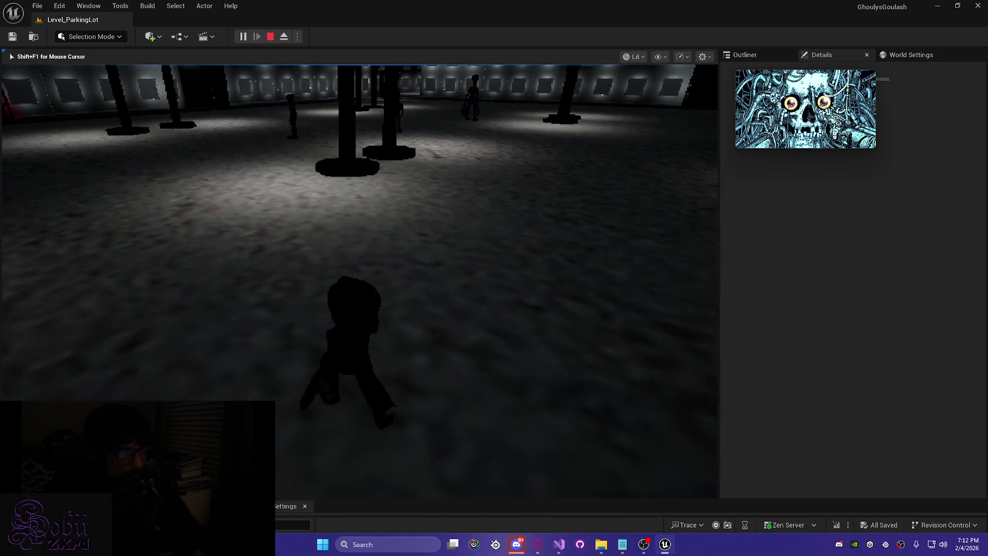
key(w)
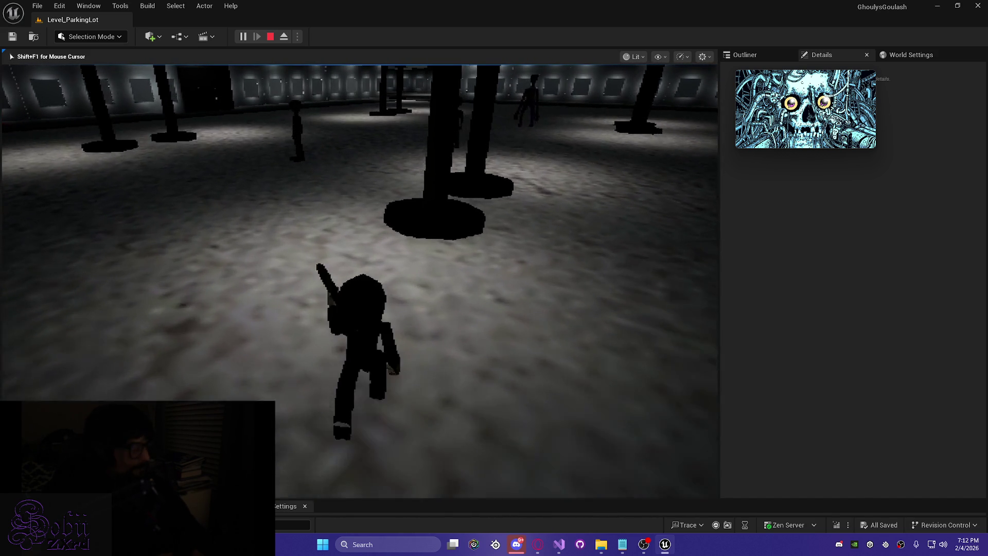
key(w)
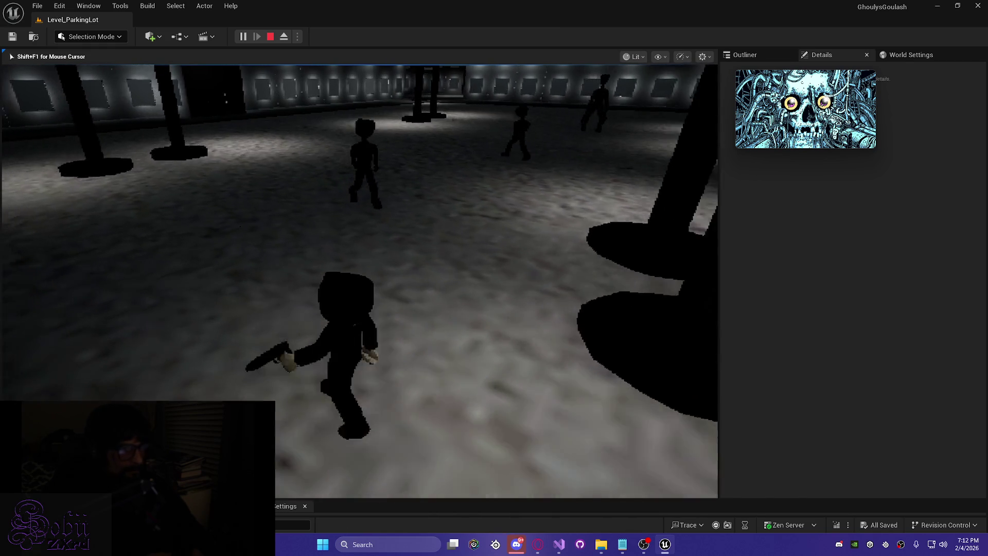
key(w)
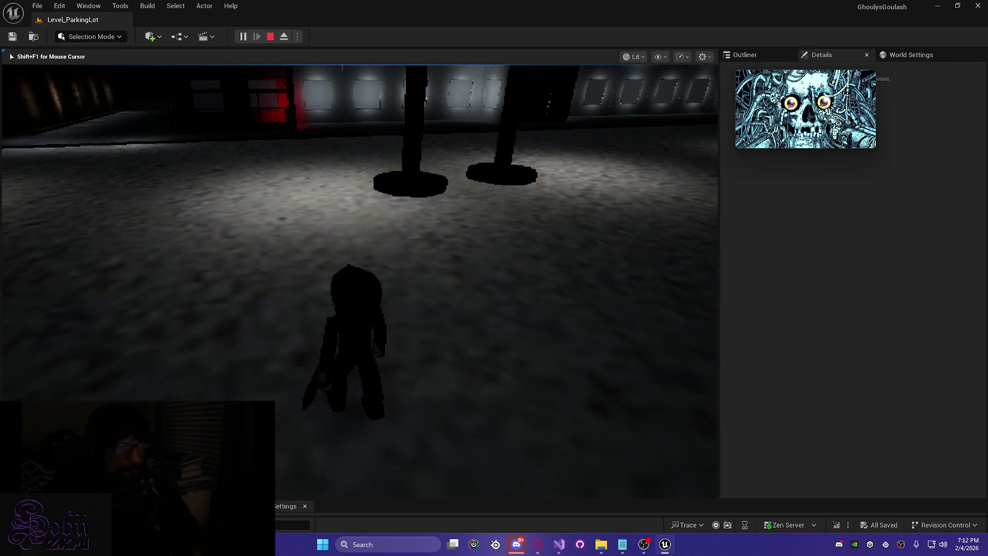
key(w)
key(w)
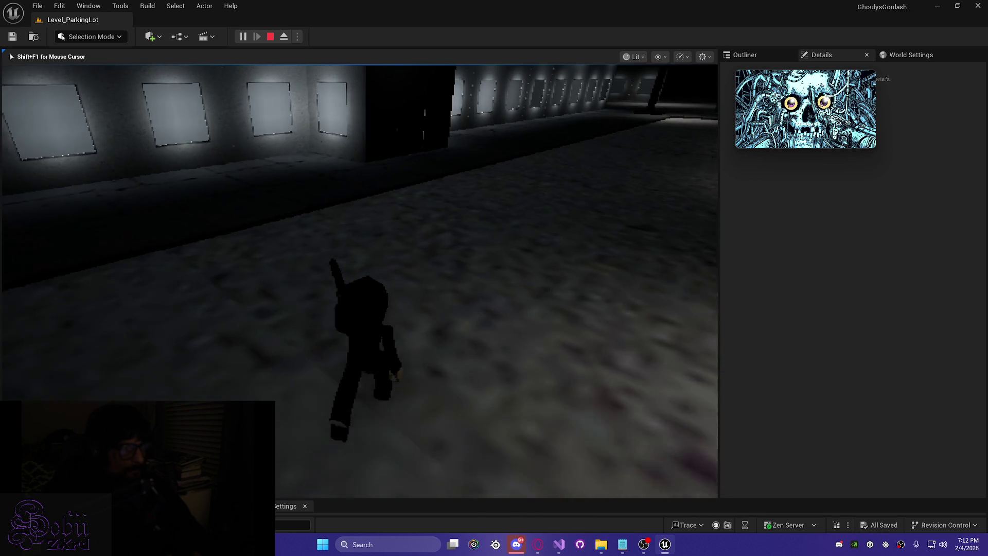
- Walk the character past the wall posters and across the room
key(w)
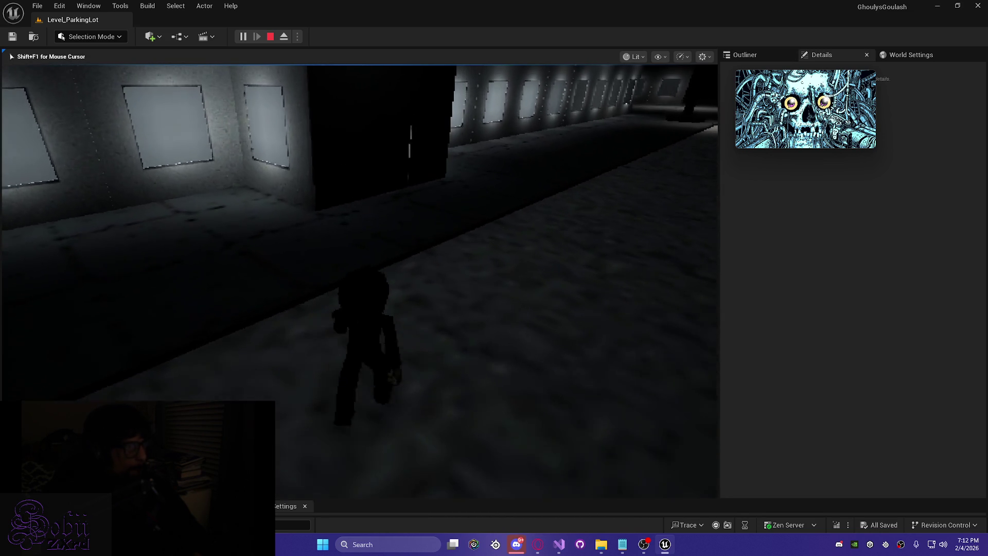
key(w)
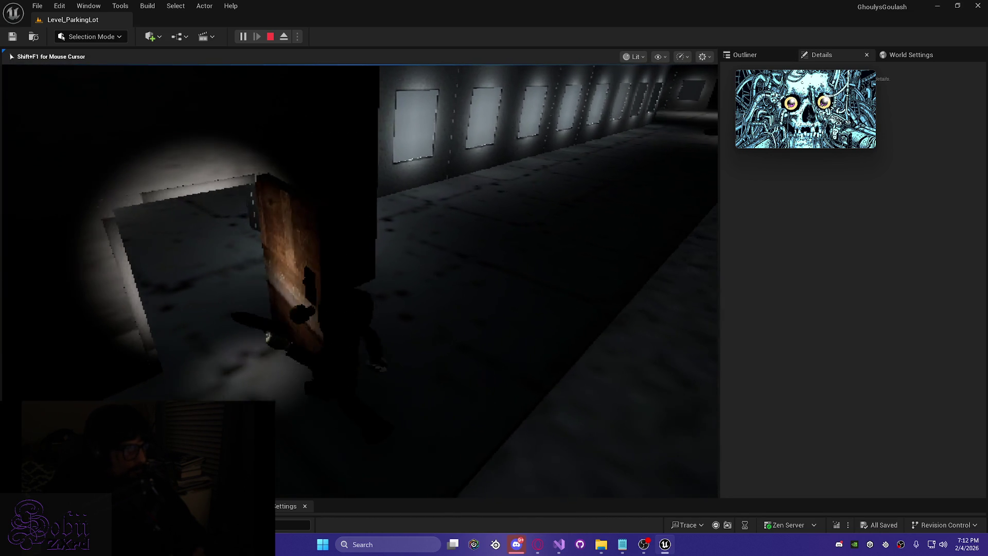
key(w)
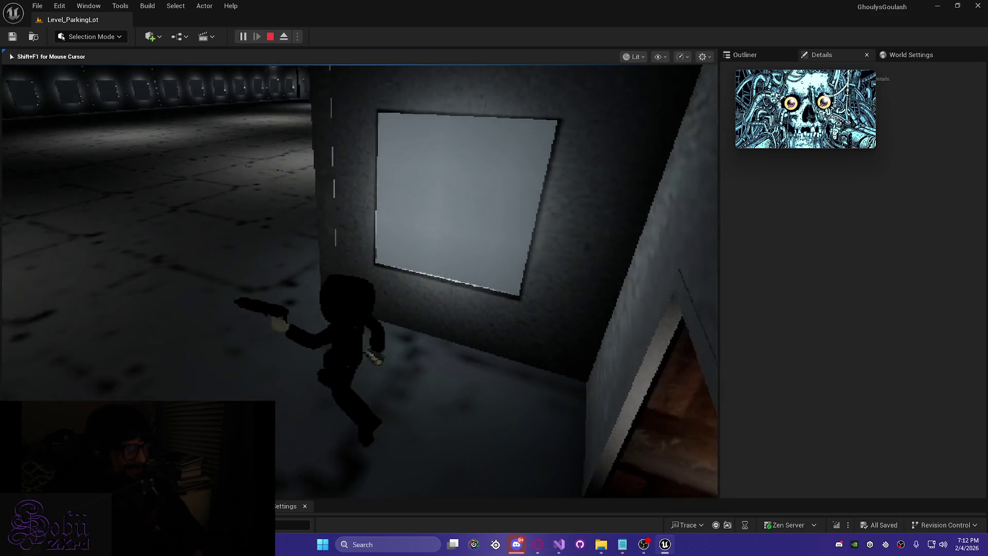
key(w)
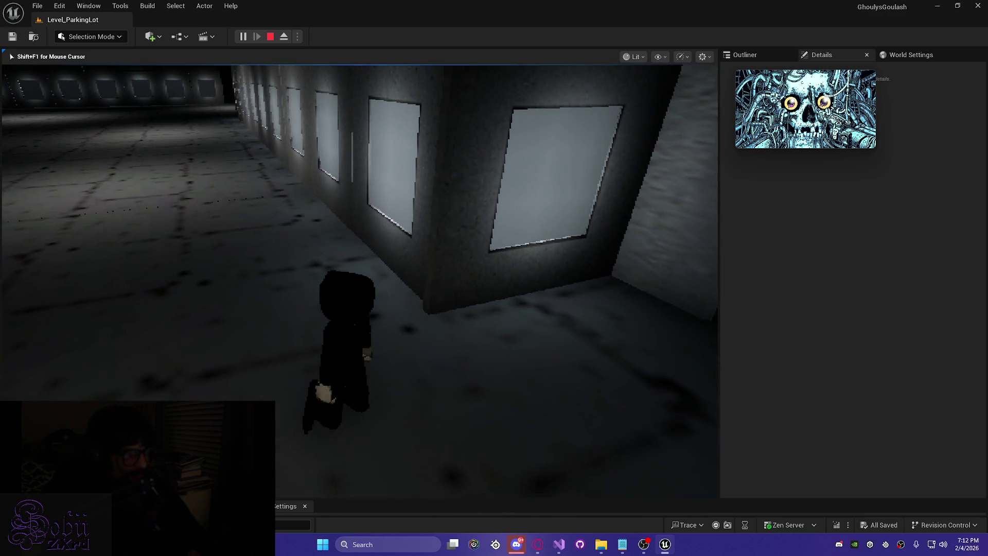
key(w)
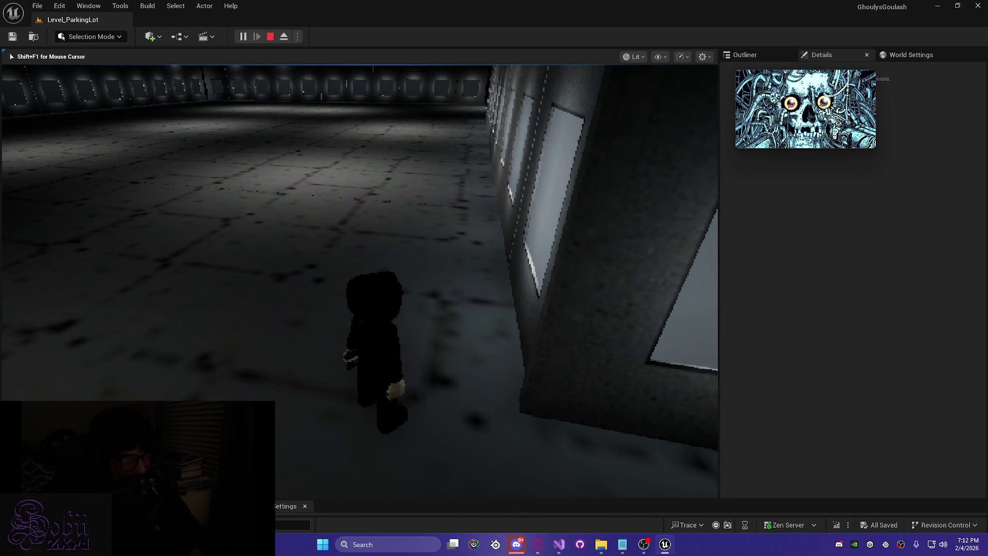
key(w)
key(w)
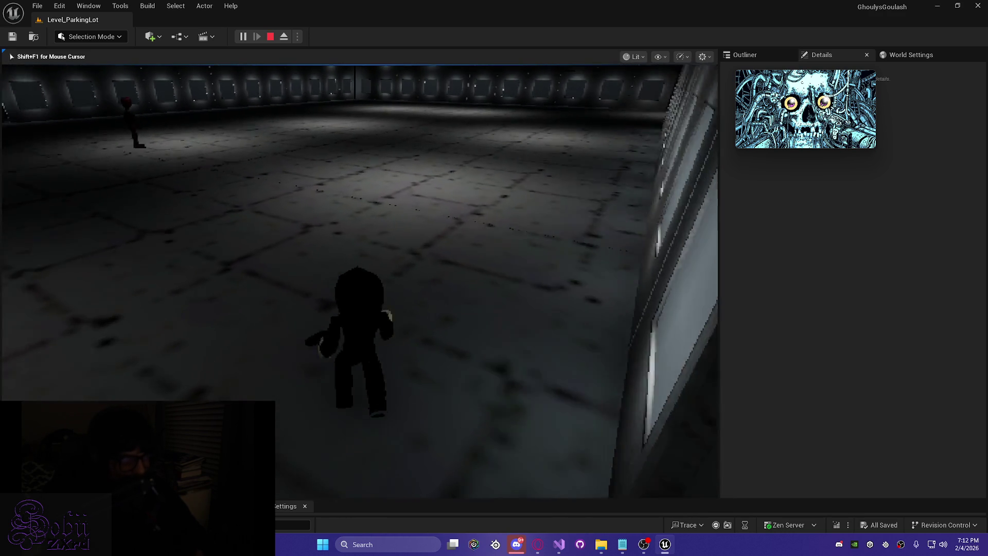
key(s)
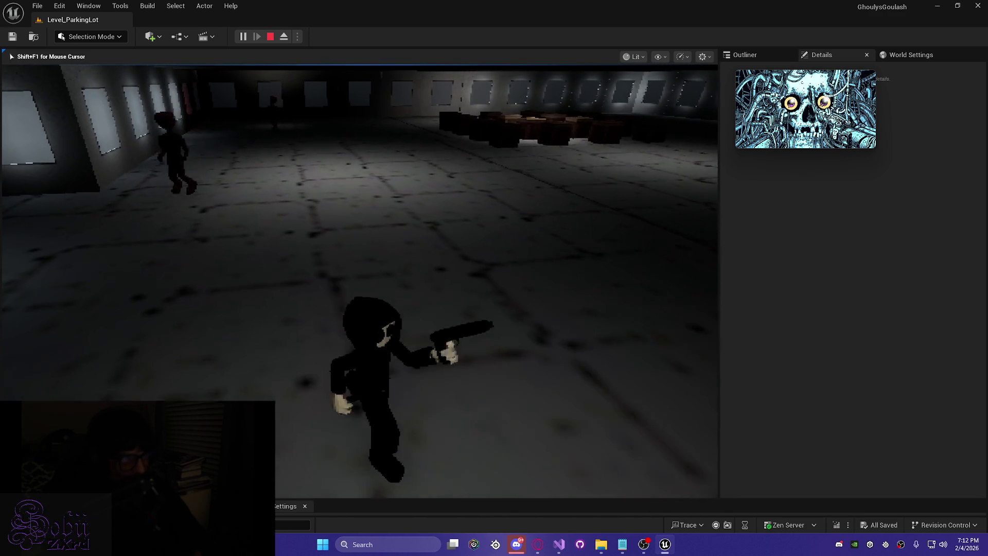
key(w)
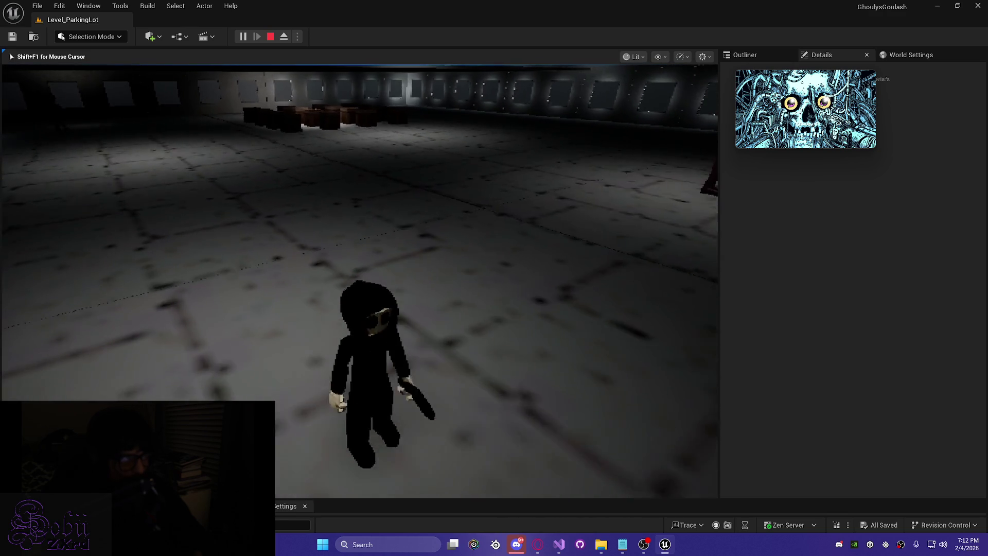
key(w)
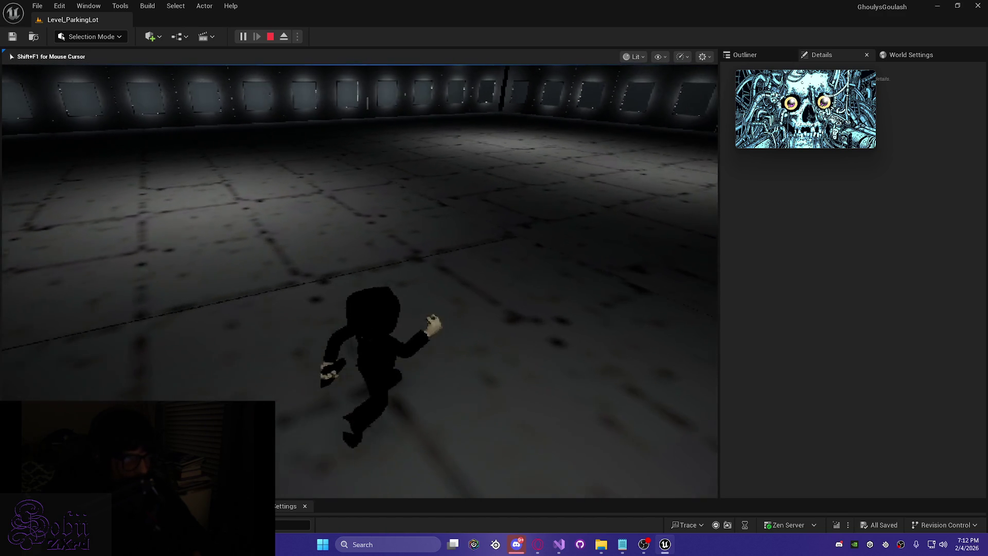
key(w)
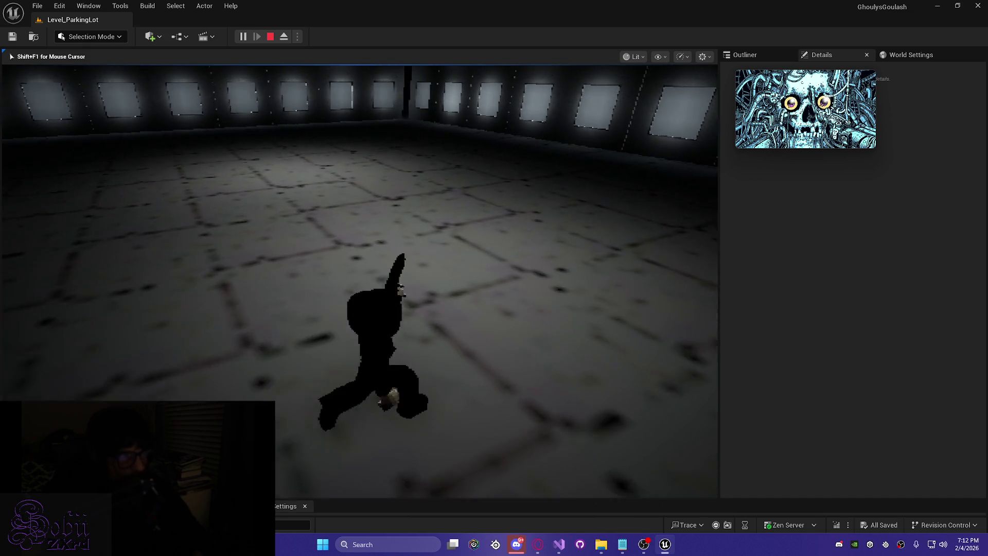
key(w)
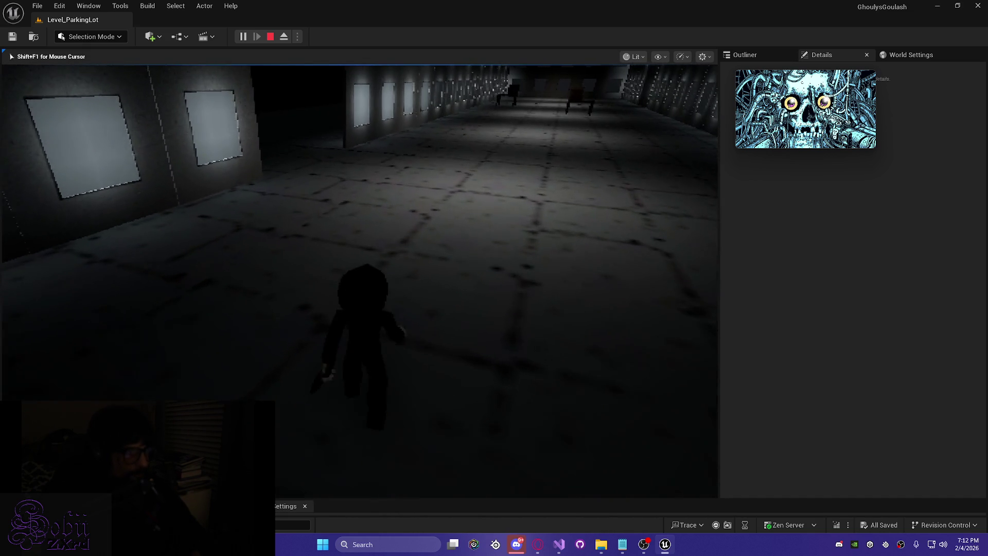
- Run down the corridor to the table and chairs and interact with the box
key(w)
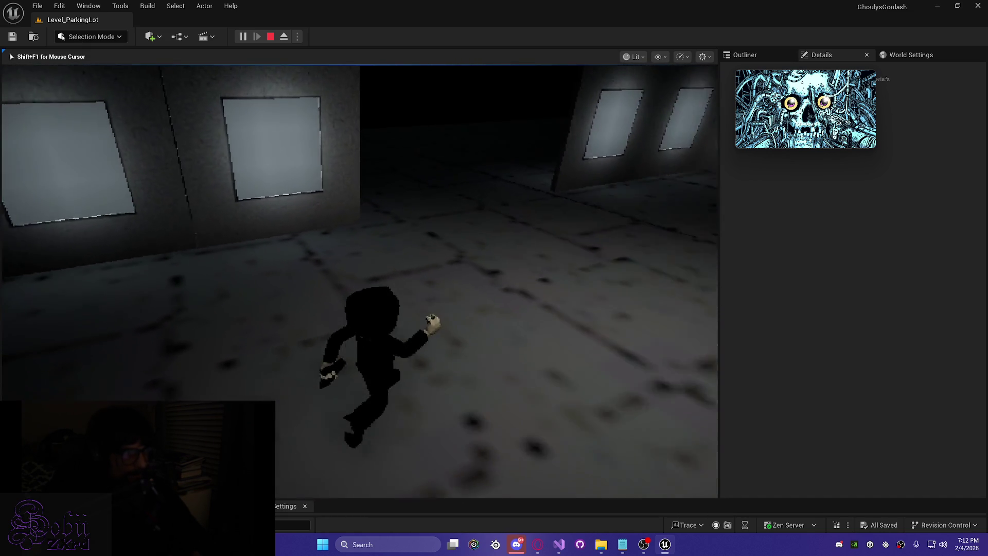
key(w)
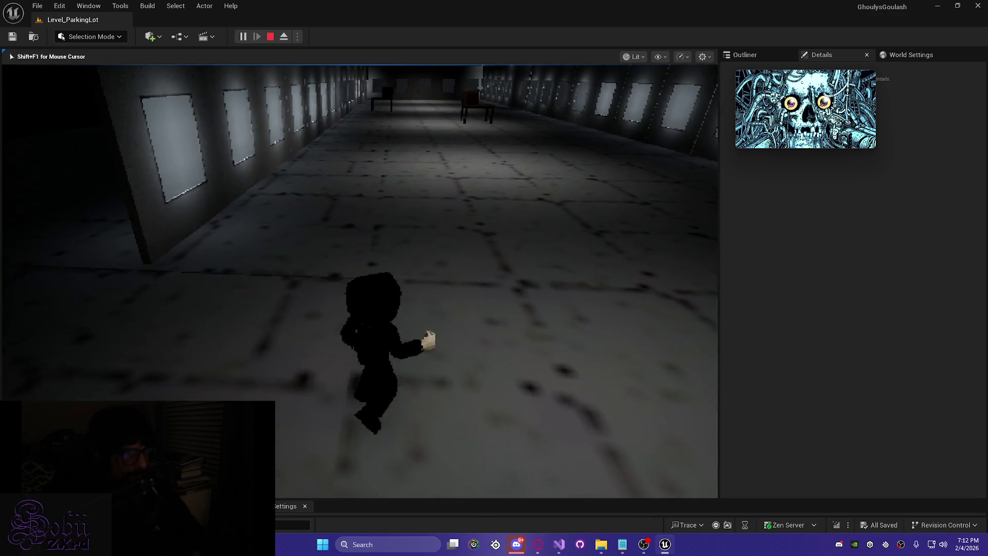
key(w)
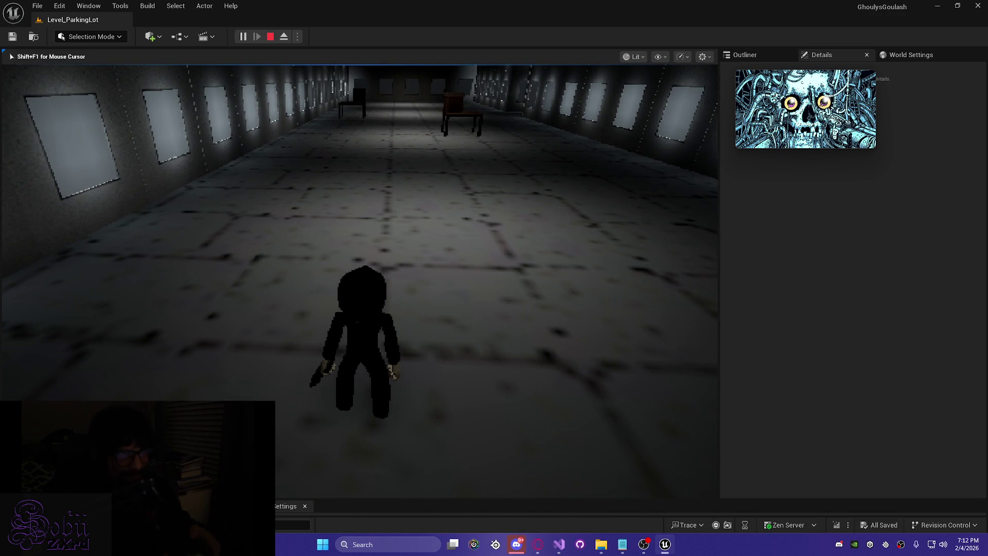
key(w)
key(w)
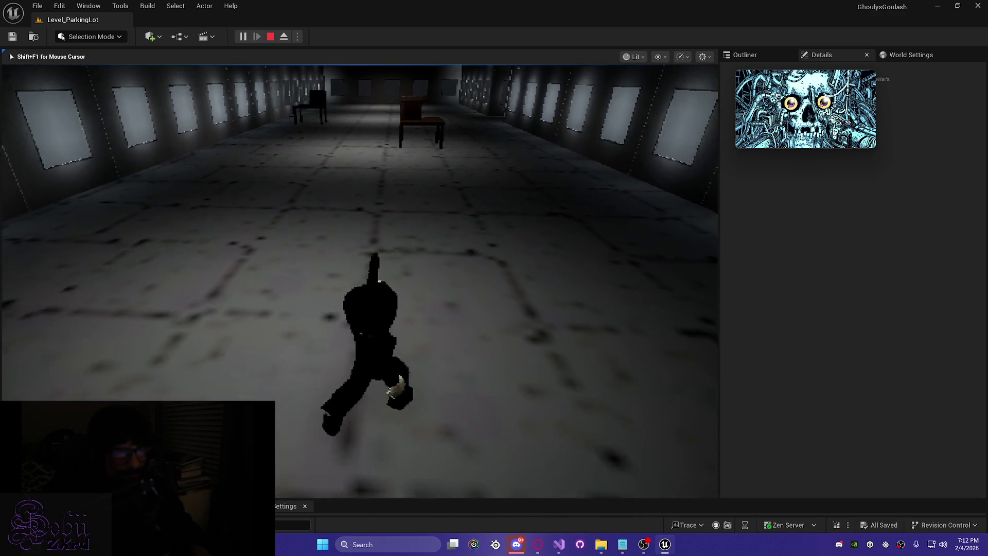
key(w)
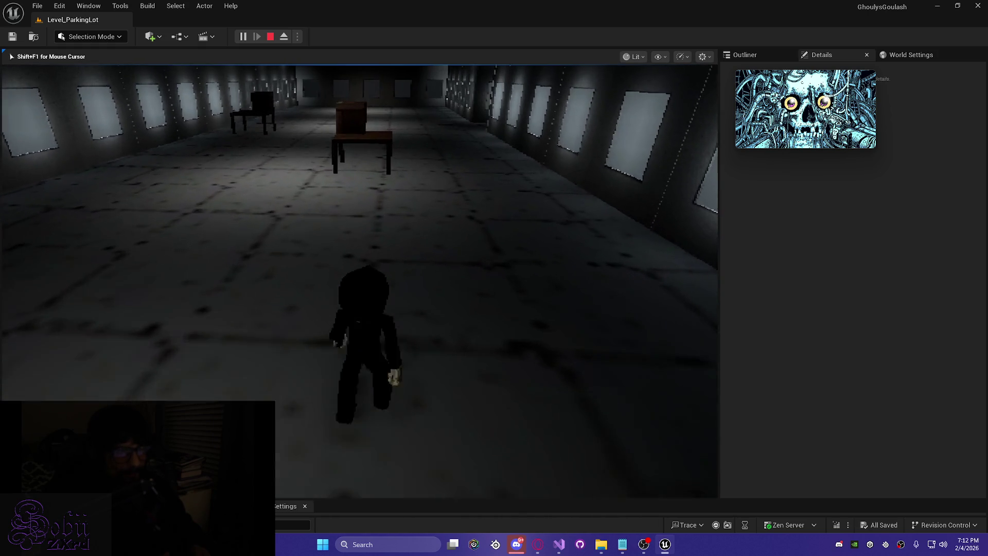
key(w)
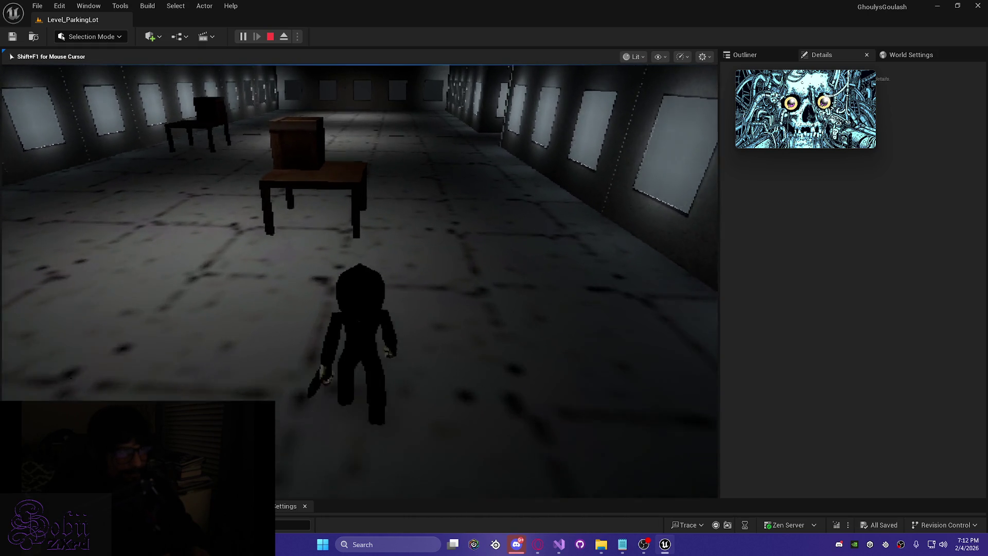
key(w)
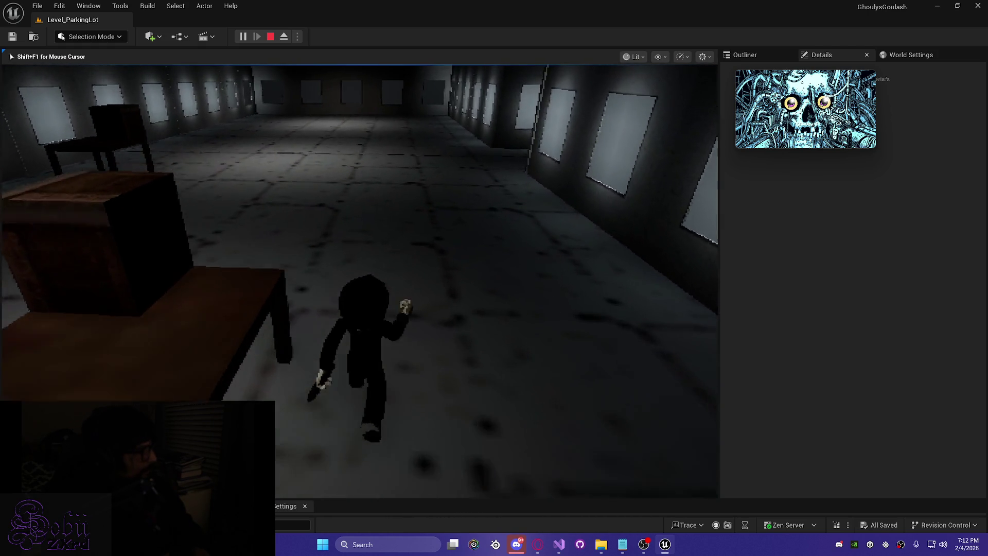
key(e)
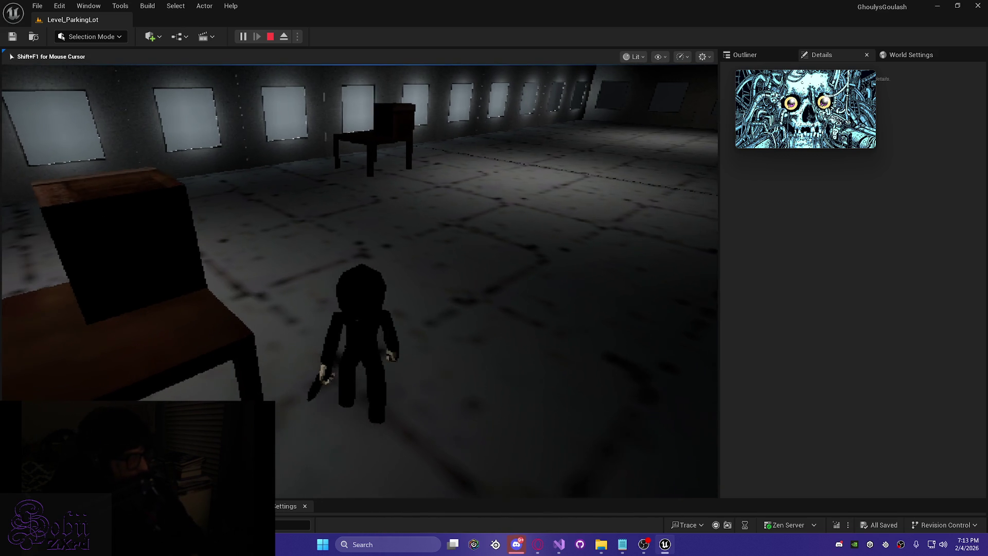
- Open the box's pickup panel at the table, then walk back along the wall panels
key(w)
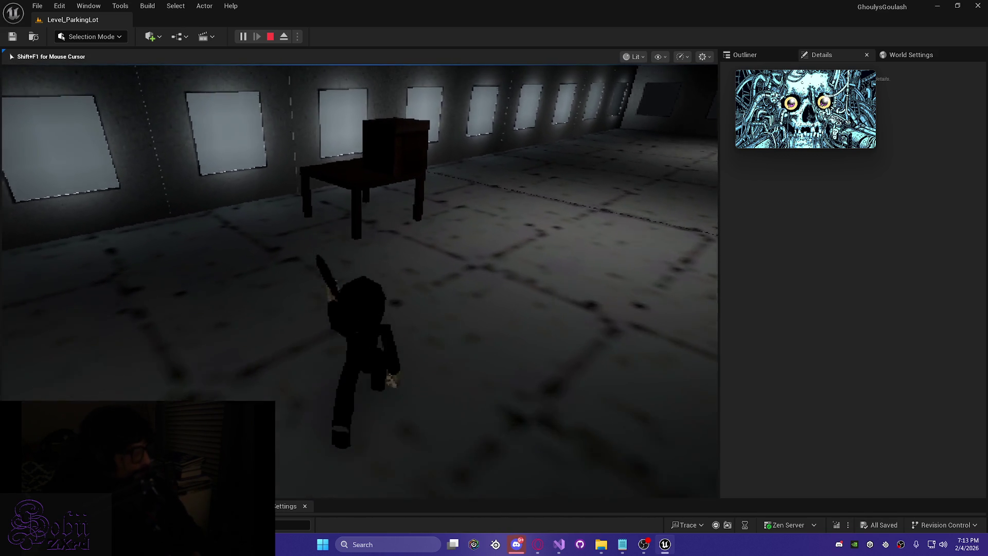
key(e)
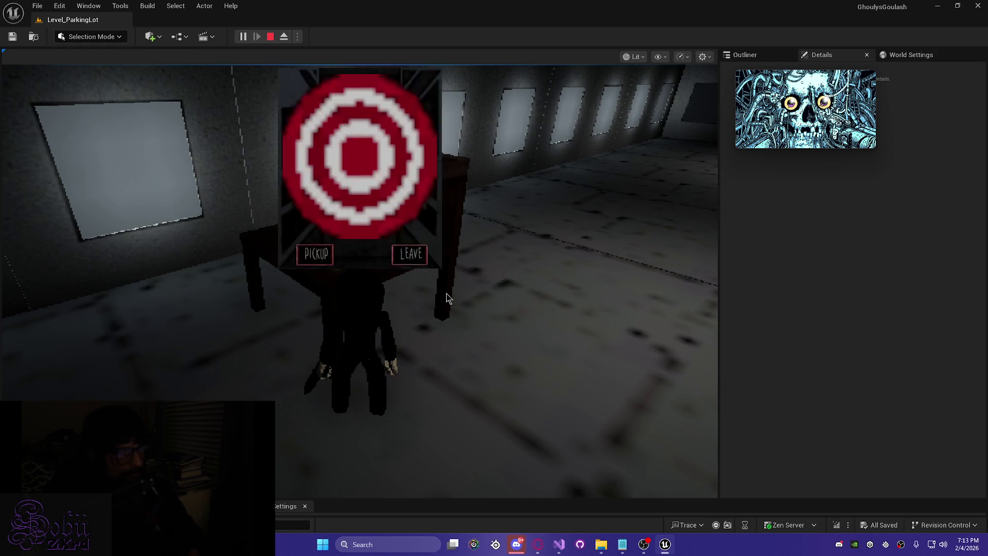
key(w)
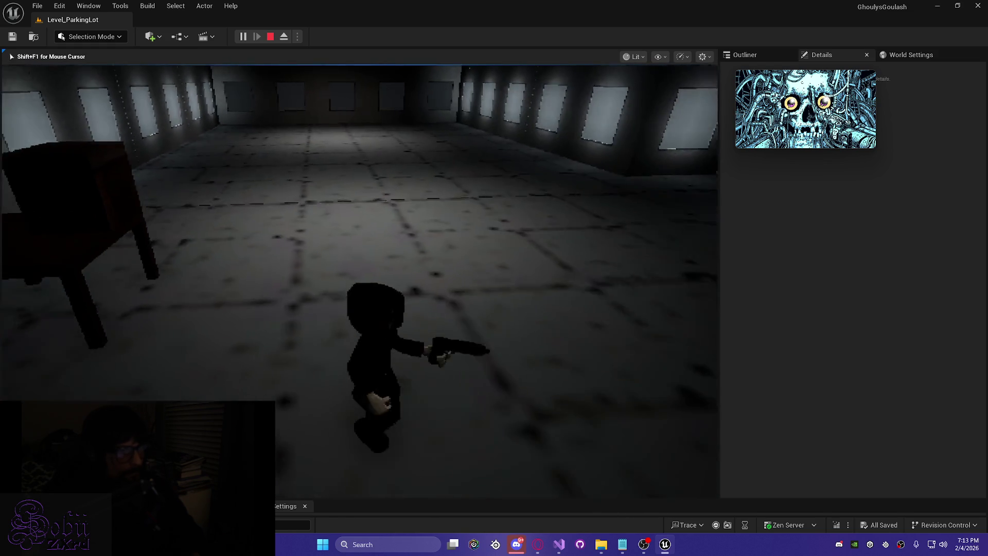
key(w)
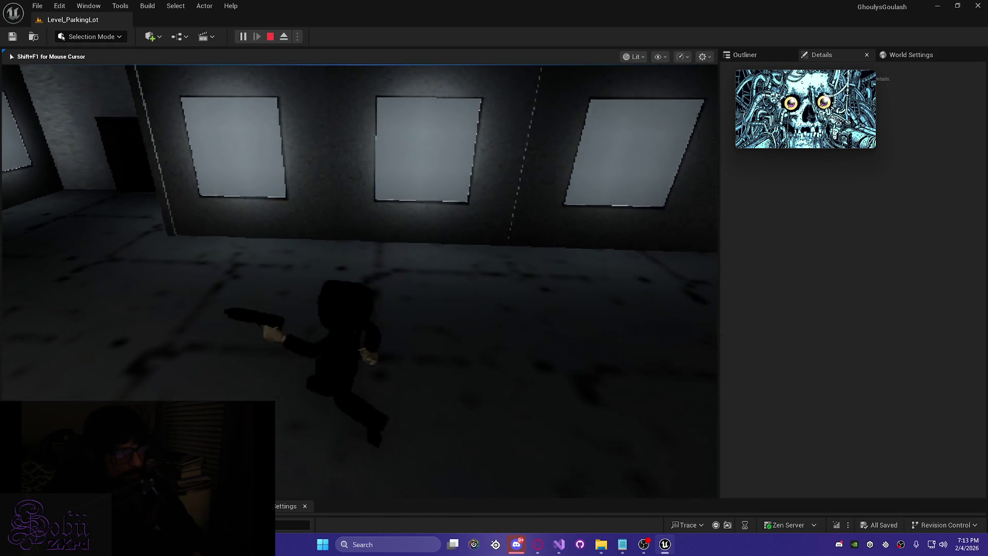
key(w)
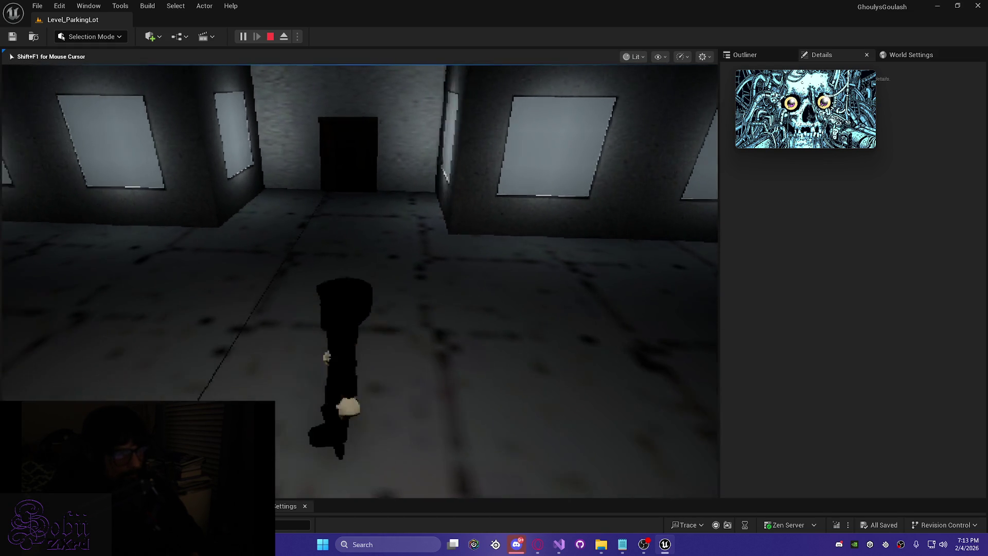
key(w)
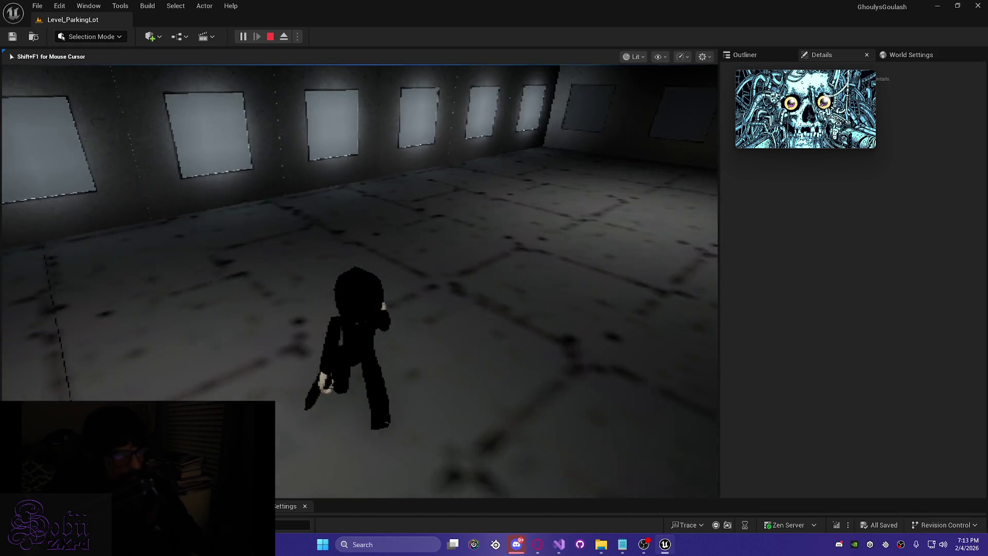
key(w)
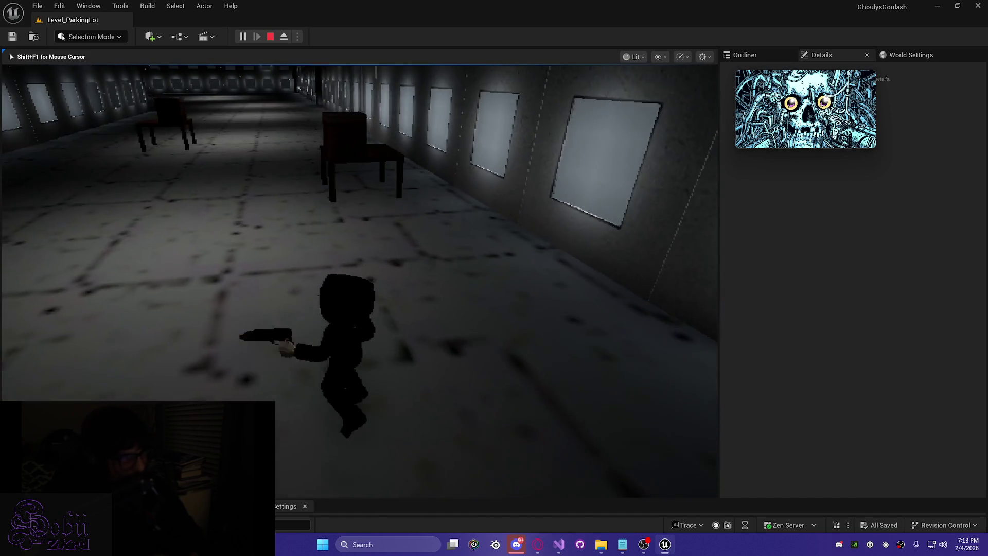
- Return to the table, take the box via the keep-or-leave choice, and stop the play-test with Esc
key(w)
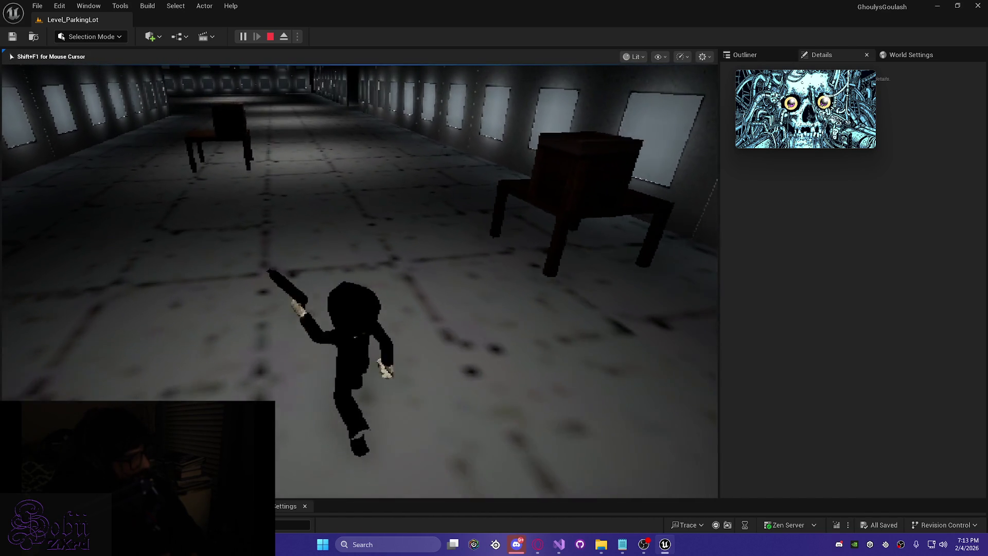
key(w)
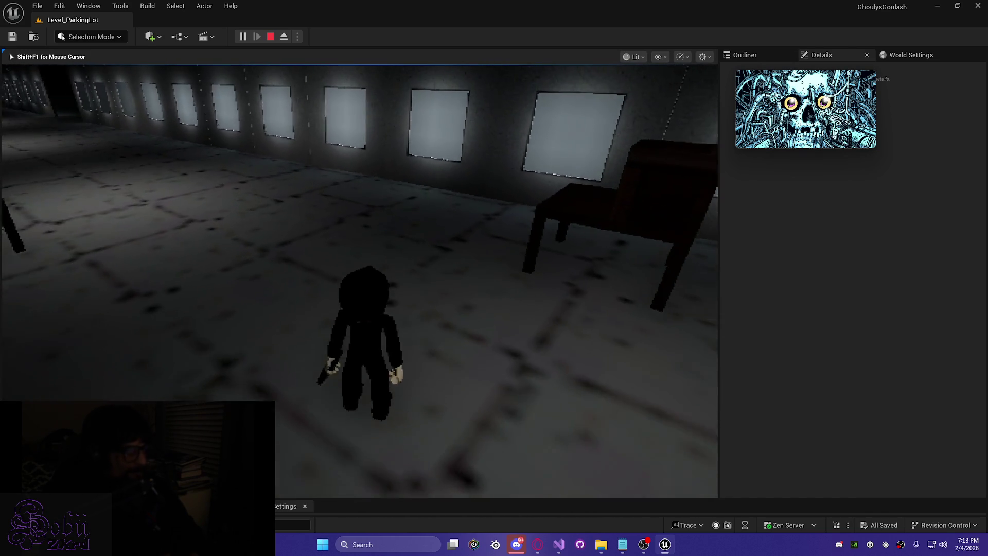
key(w)
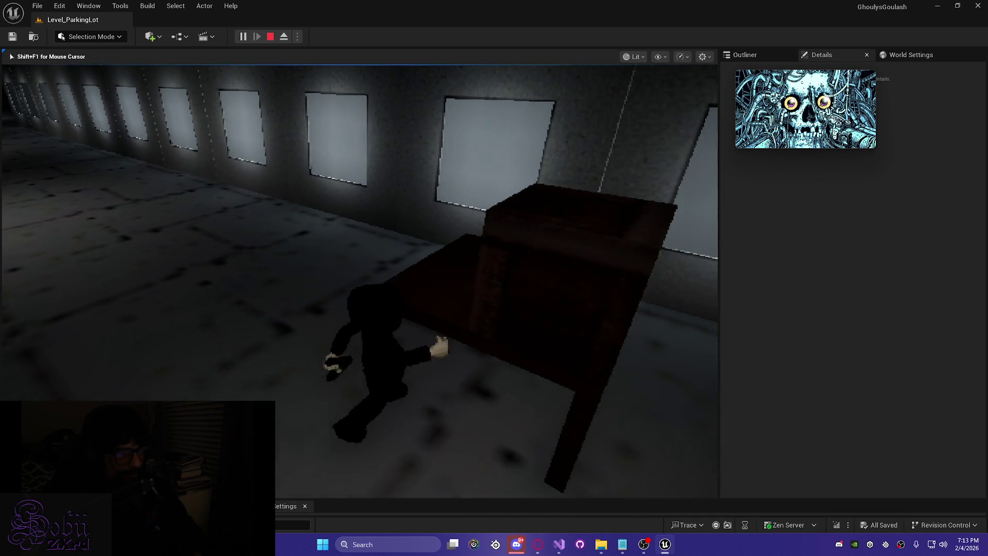
key(w)
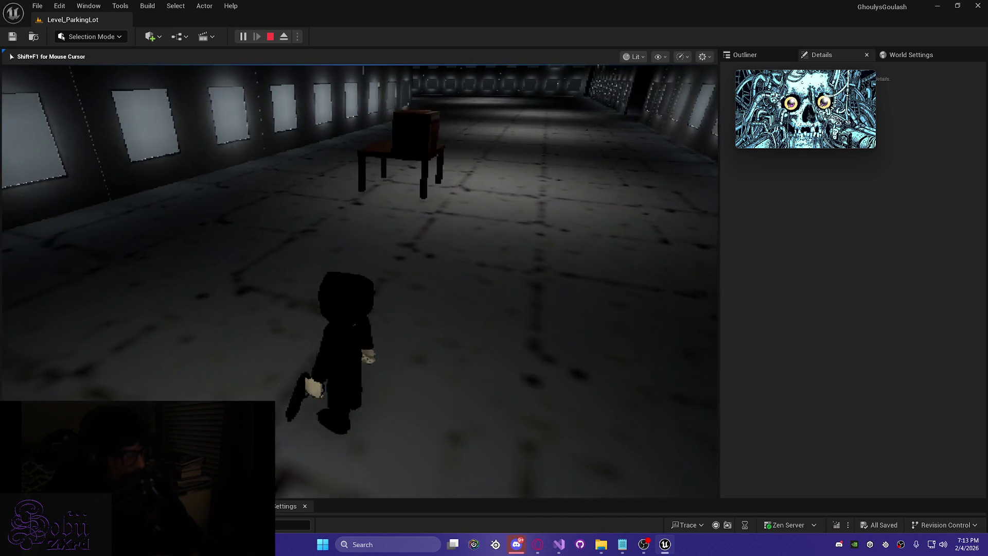
key(w)
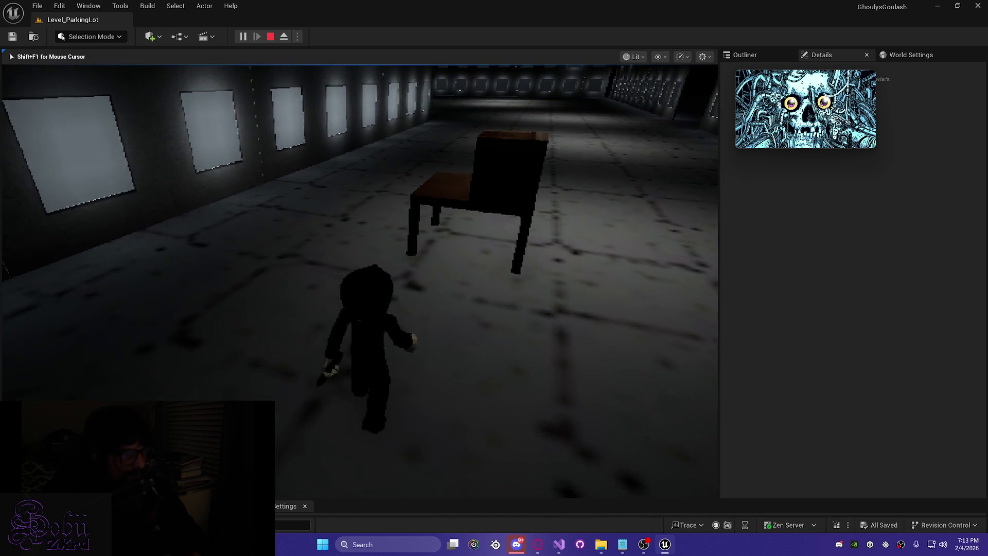
key(w)
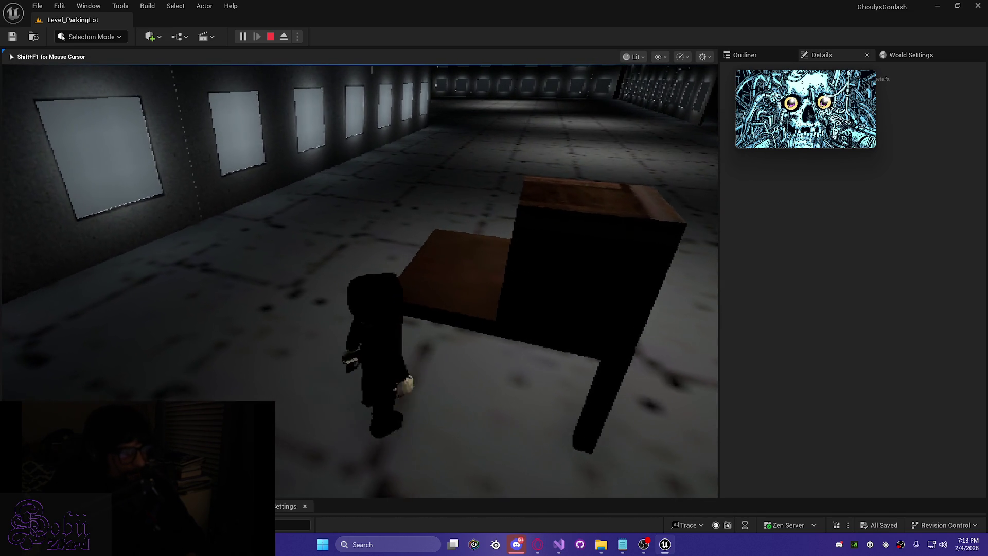
key(e)
click(419, 259)
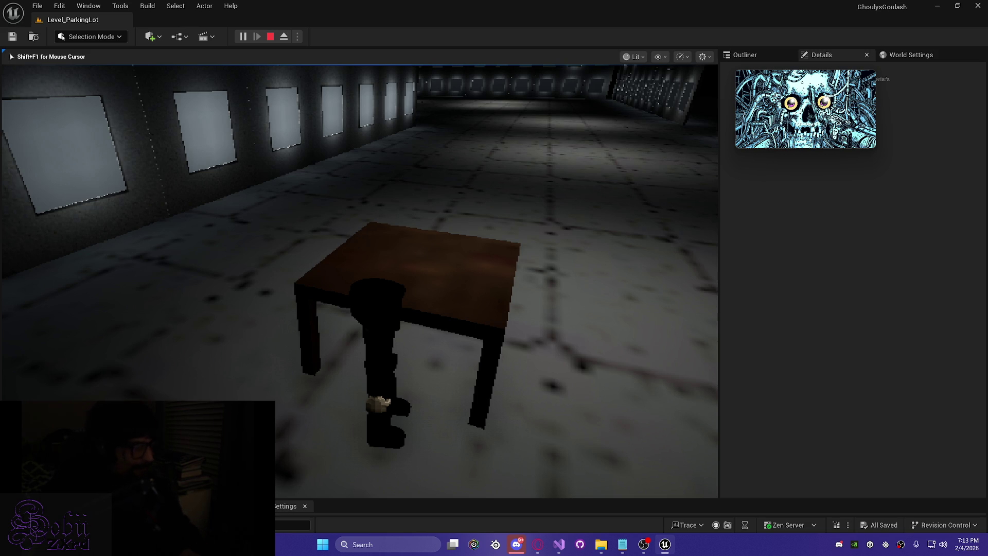
key(Escape)
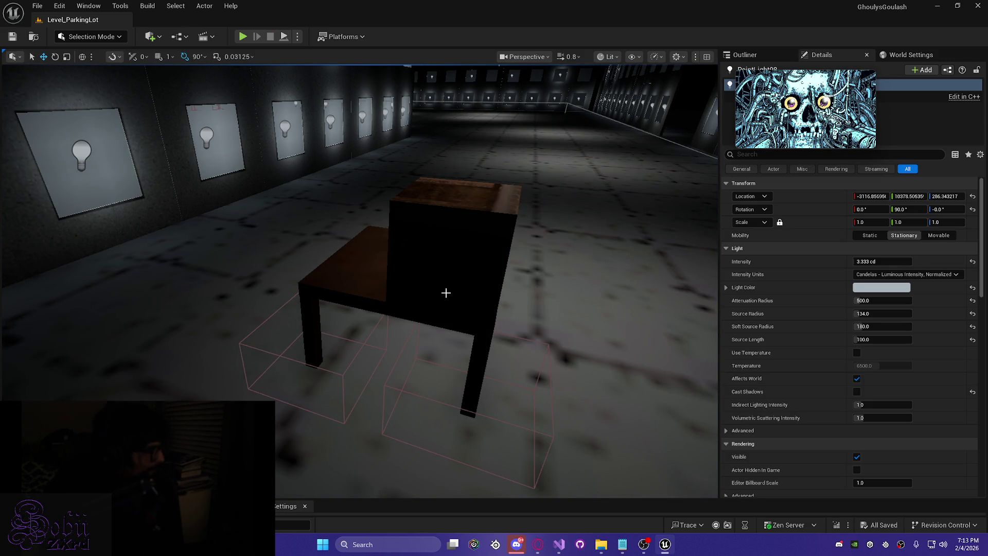
- Minimize Unreal, browse to Documents > Unity Projects > Leverage_Build and run Leverage Ensnared
click(938, 6)
mouse_move(600, 545)
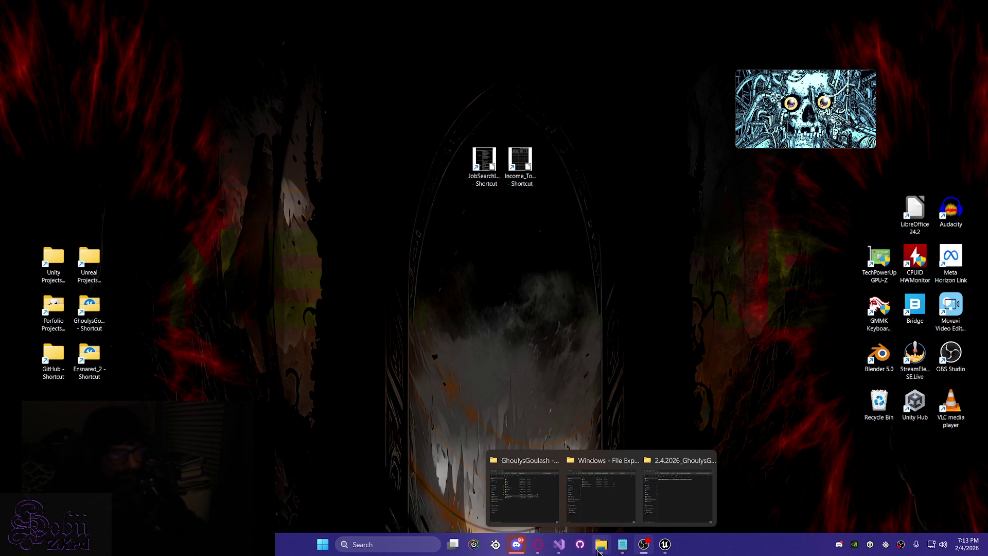
click(666, 505)
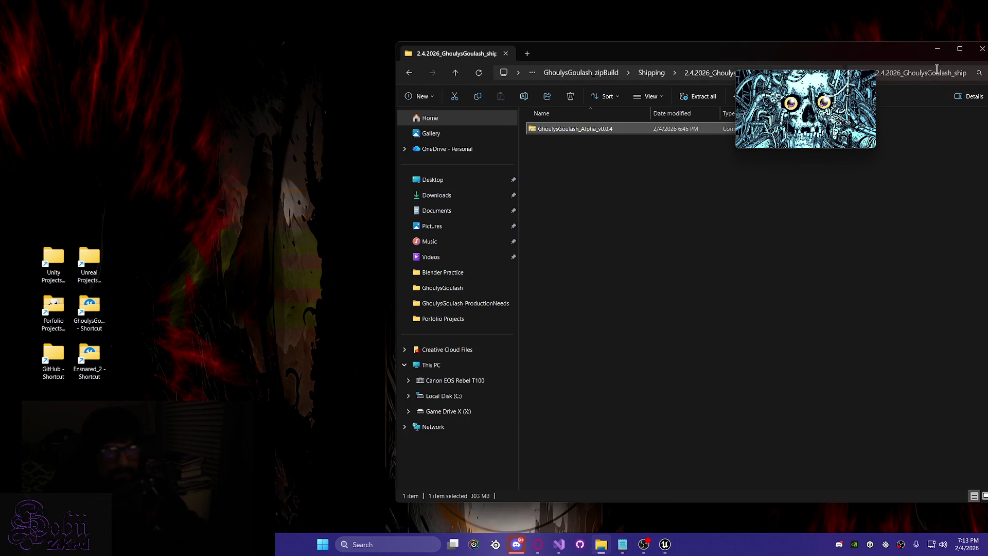
click(937, 49)
mouse_move(595, 550)
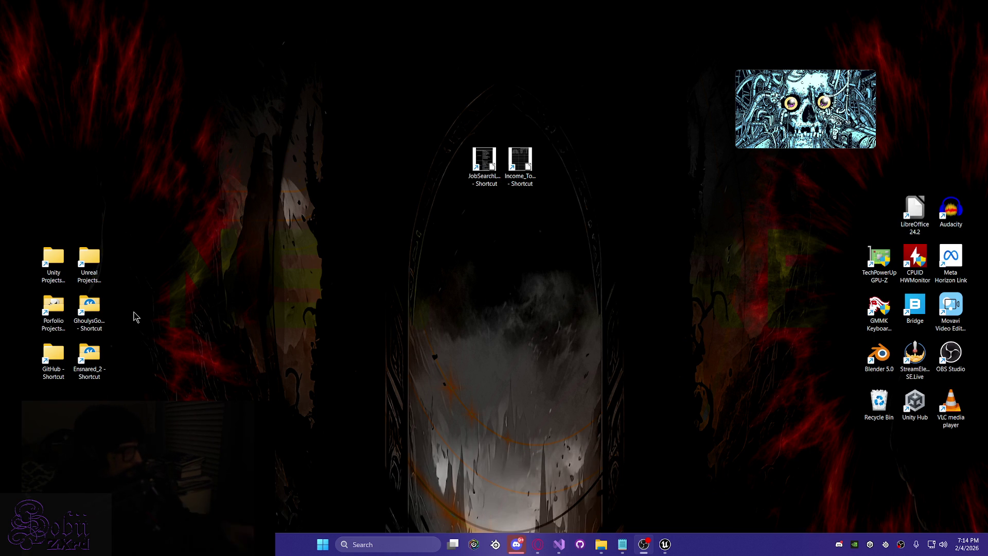
double_click(60, 272)
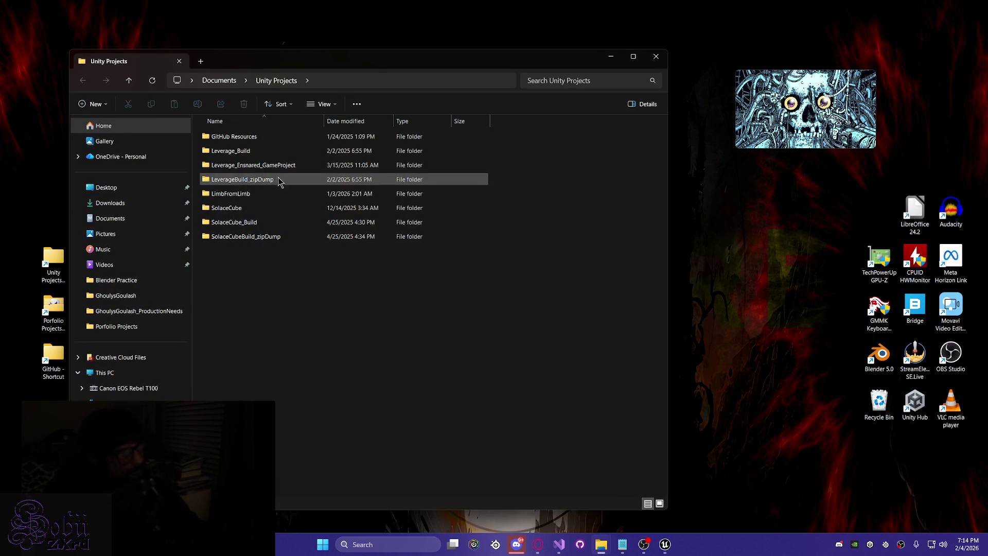
double_click(257, 152)
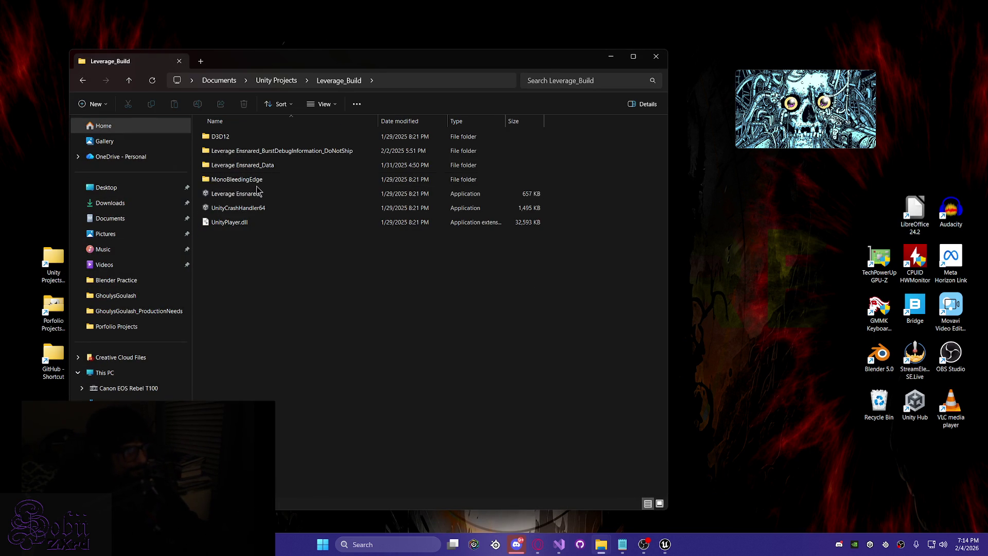
click(255, 200)
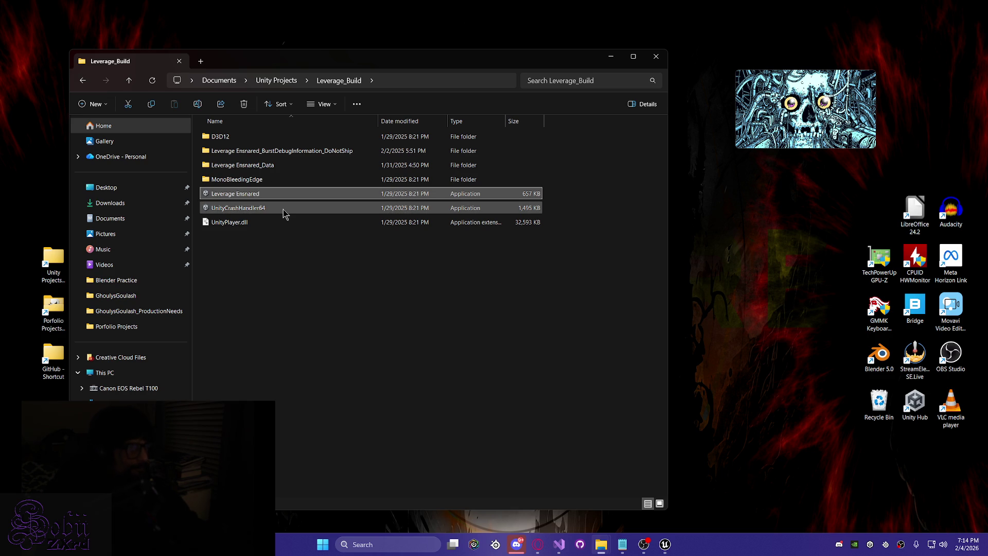
click(611, 57)
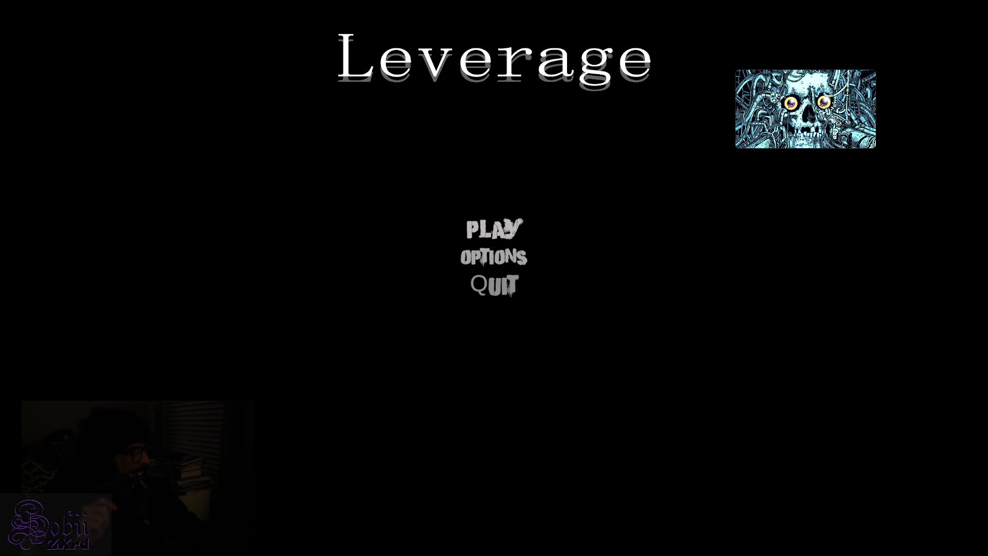
- Glance at OPTIONS and return, then start PLAY and leave the intro story with RETURN
click(468, 256)
click(507, 472)
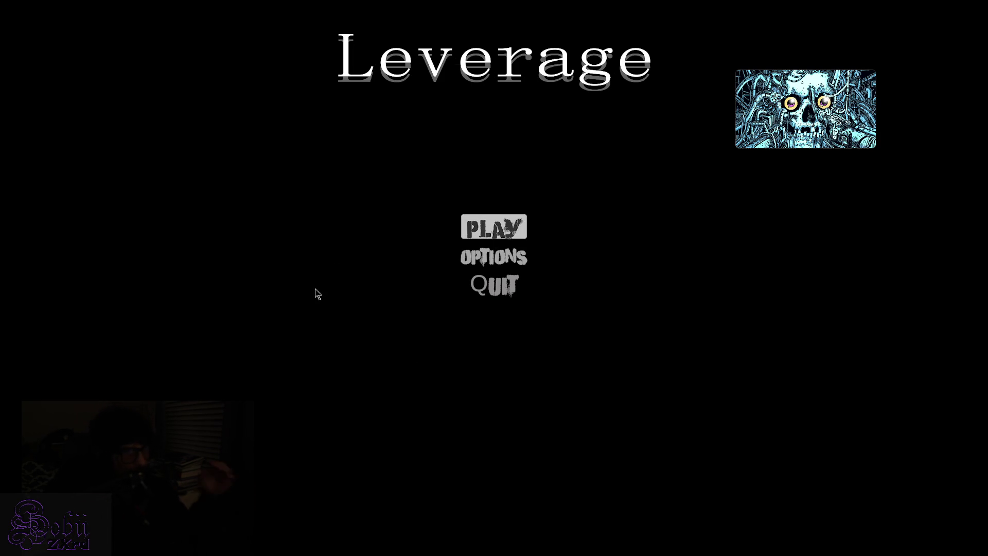
key(Return)
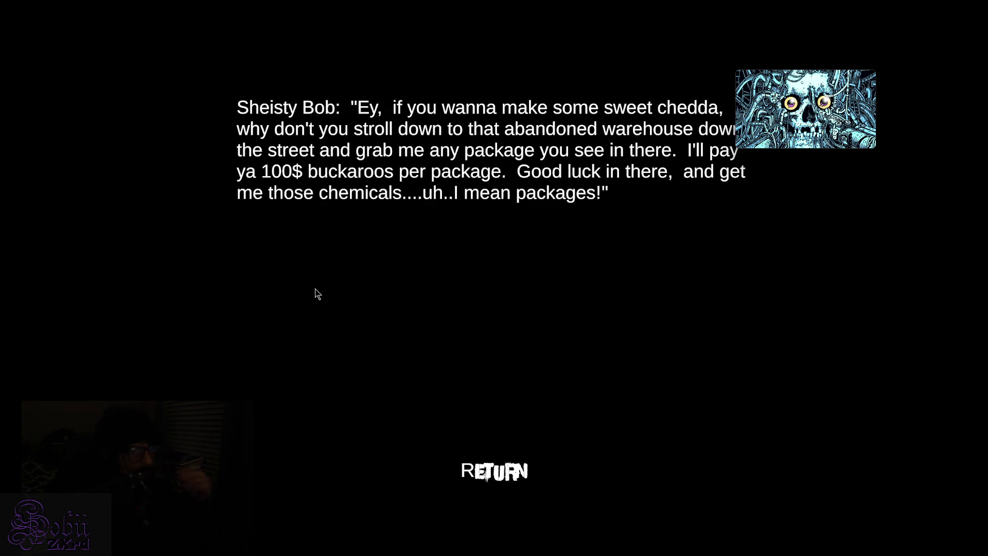
mouse_move(805, 92)
mouse_down()
mouse_move(896, 213)
mouse_move(908, 371)
mouse_up()
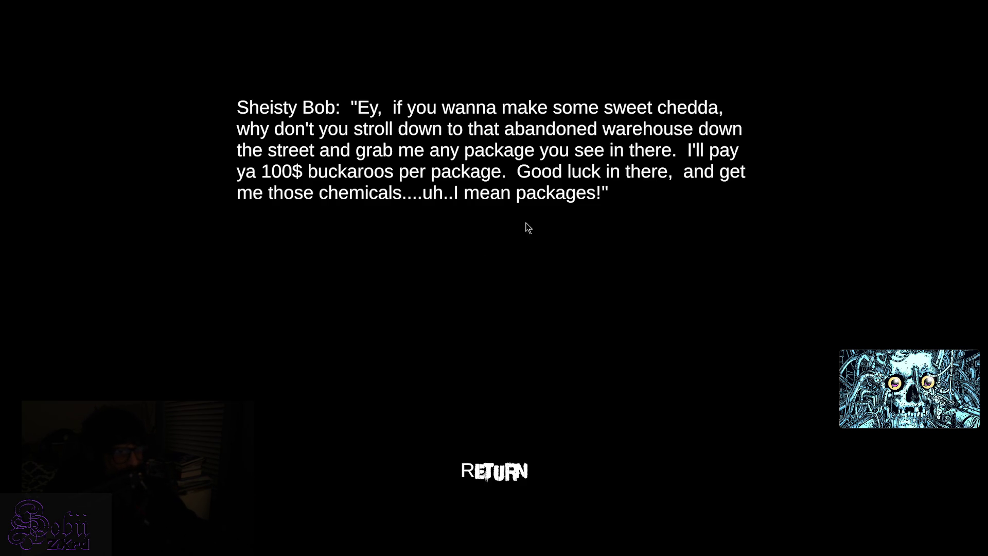
click(478, 484)
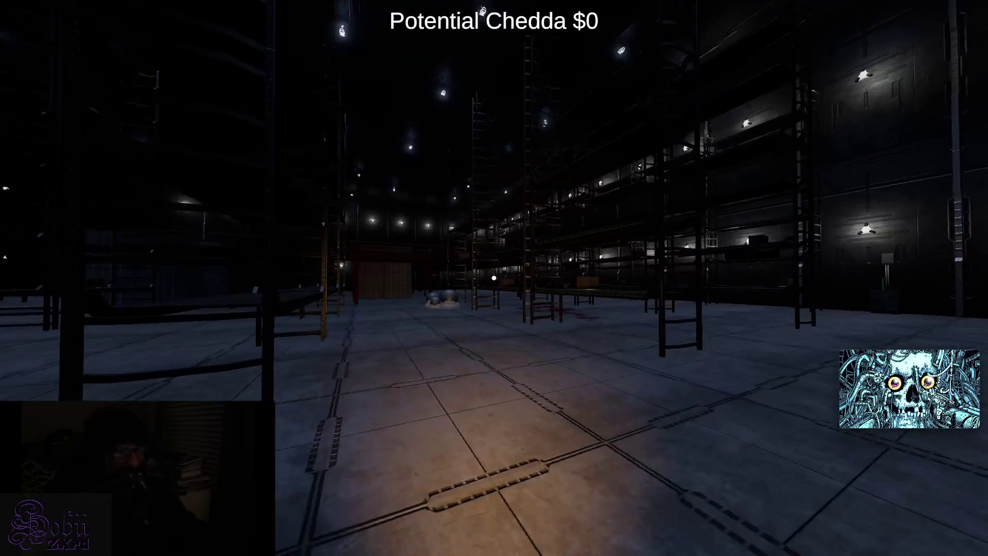
- Pick up eleven boxes from the shelves, floor and conveyor, taking Potential Chedda from $0 to $1700
key(e)
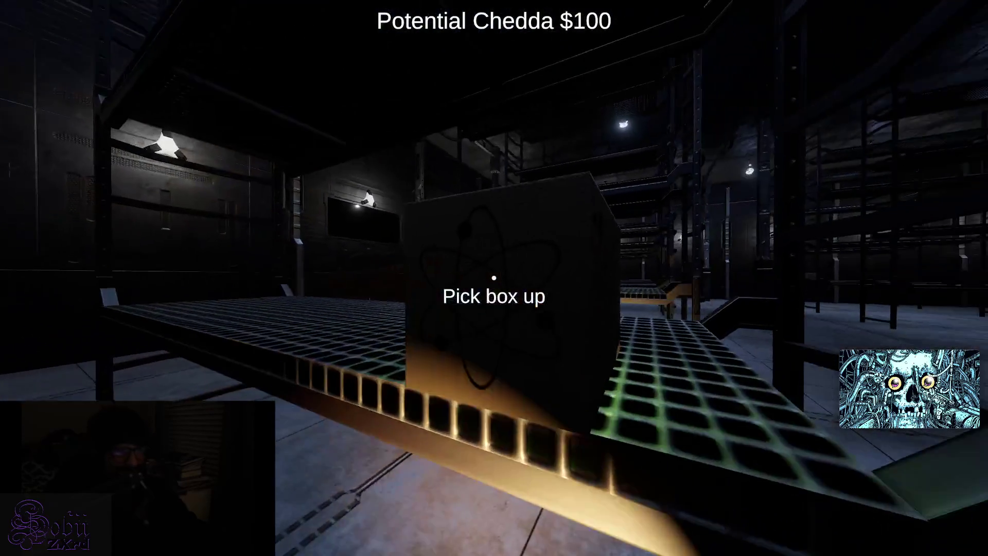
key(e)
key(e)
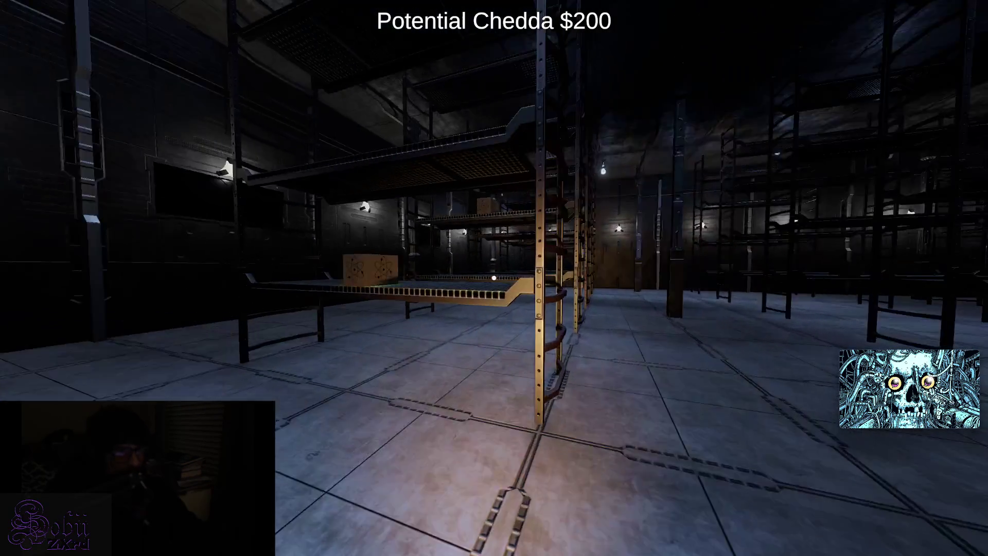
key(e)
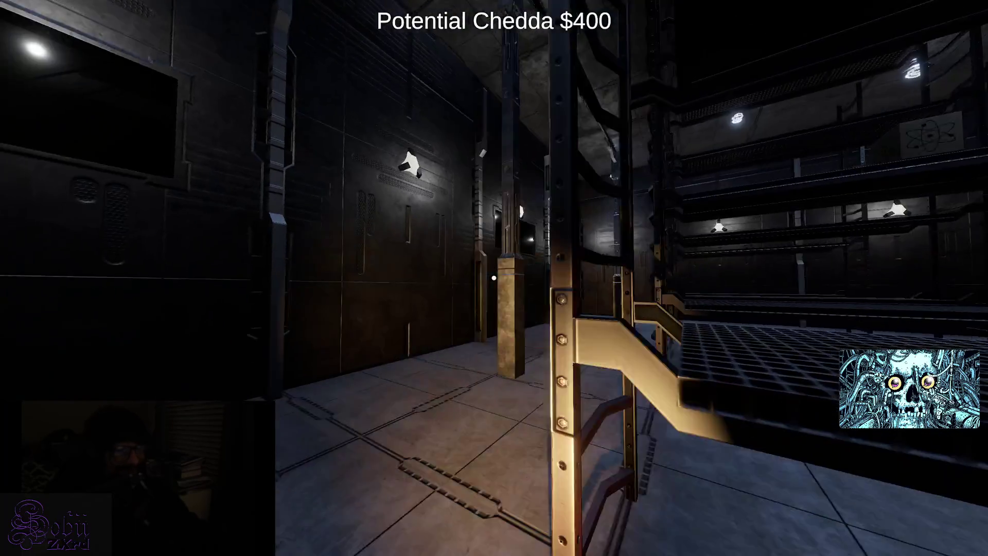
key(e)
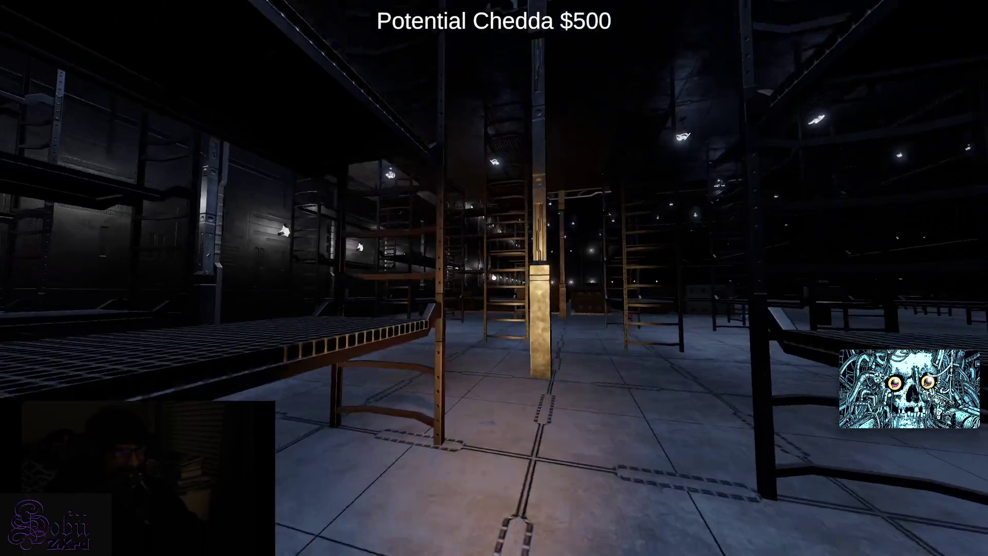
key(e)
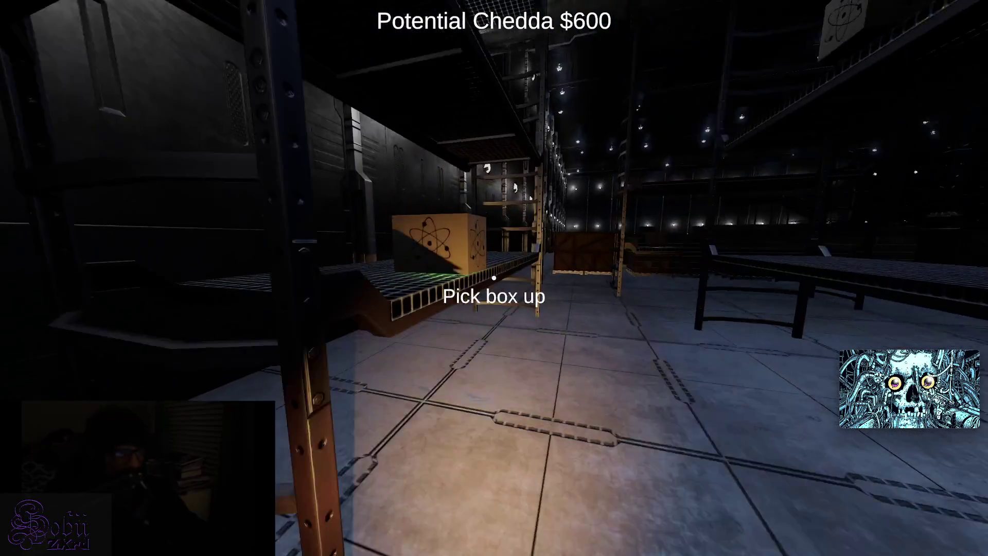
key(e)
key(e)
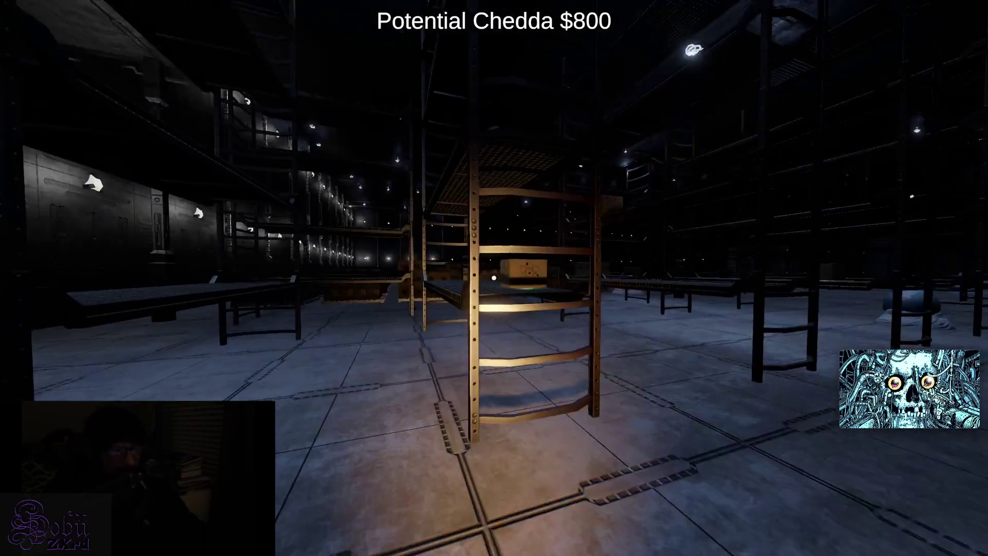
key(e)
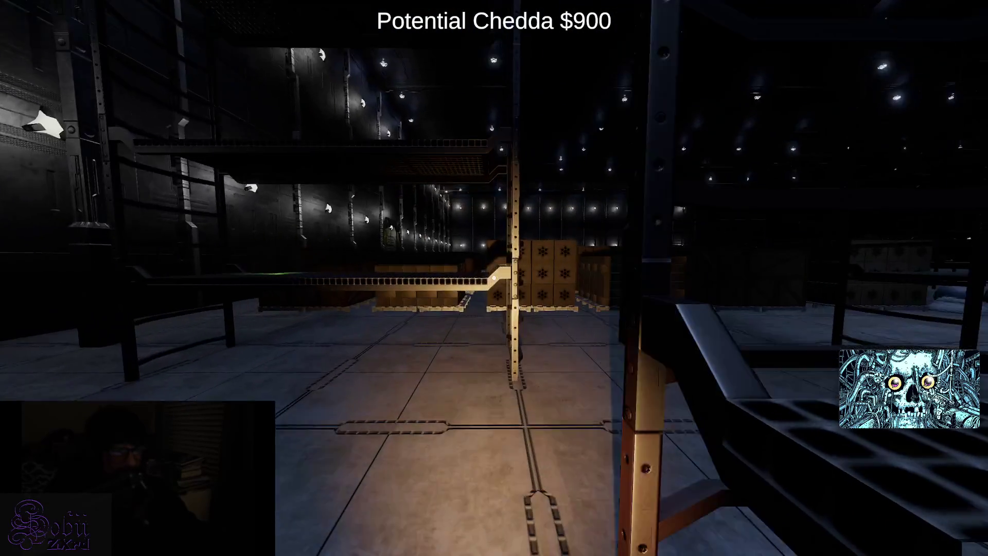
key(e)
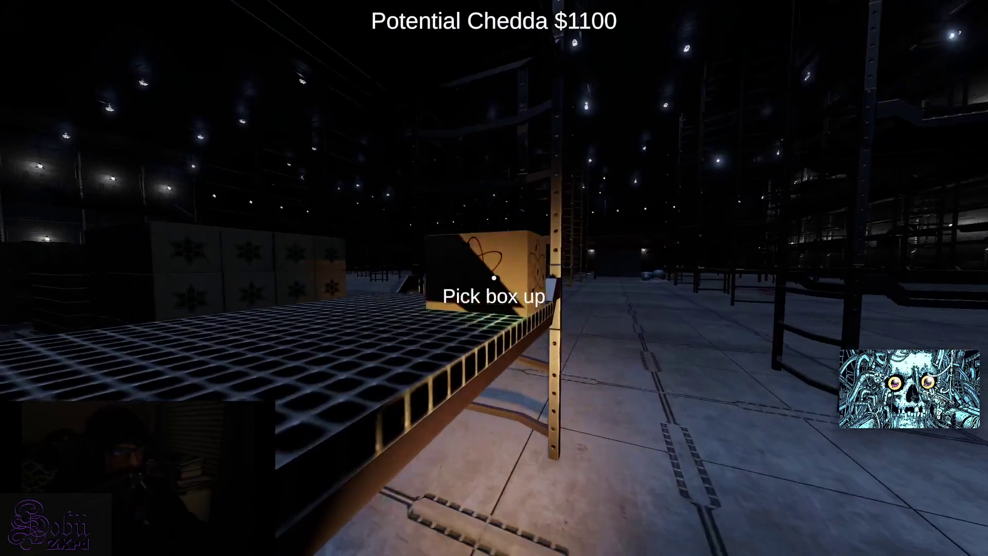
key(e)
key(e)
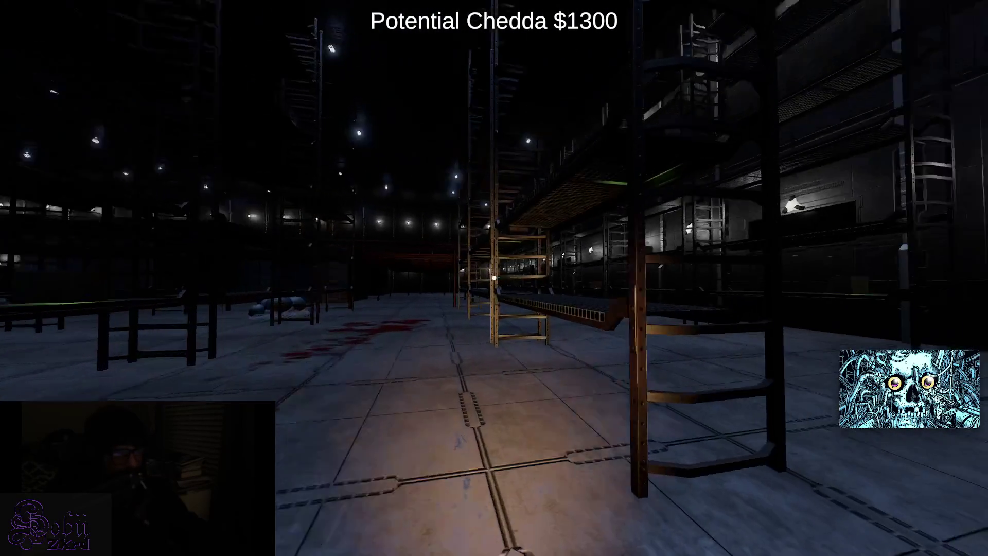
key(e)
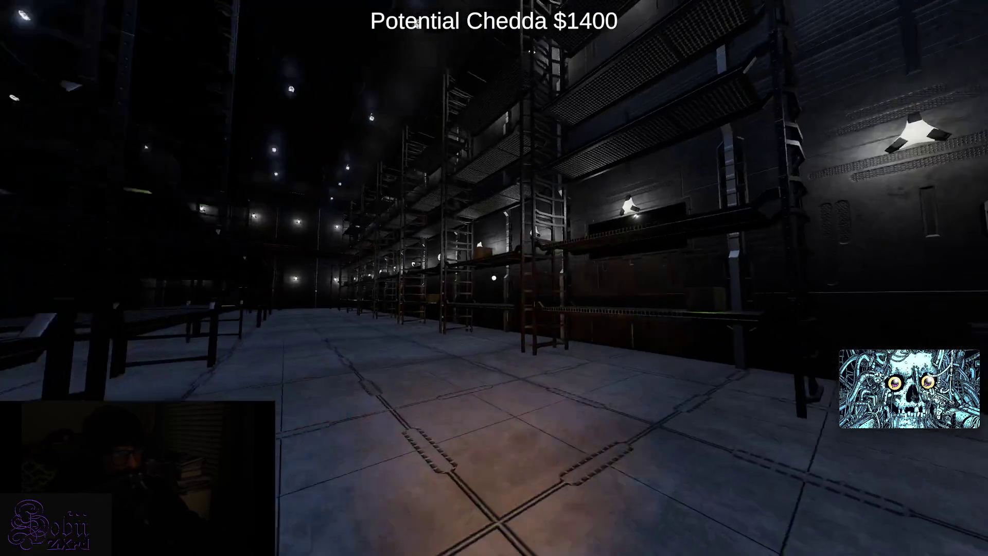
key(e)
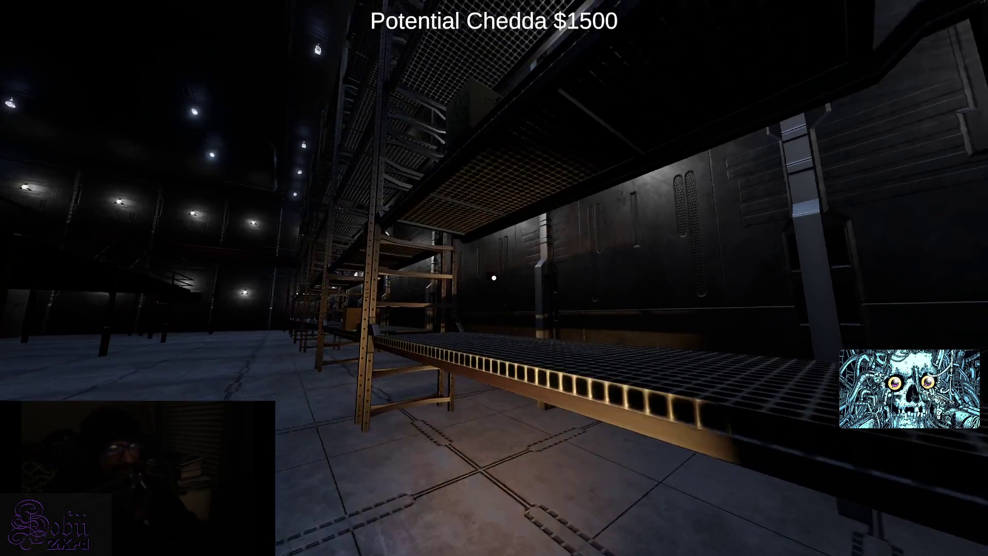
- Collect seven boxes from the warehouse shelves, upper shelf and floor
key(e)
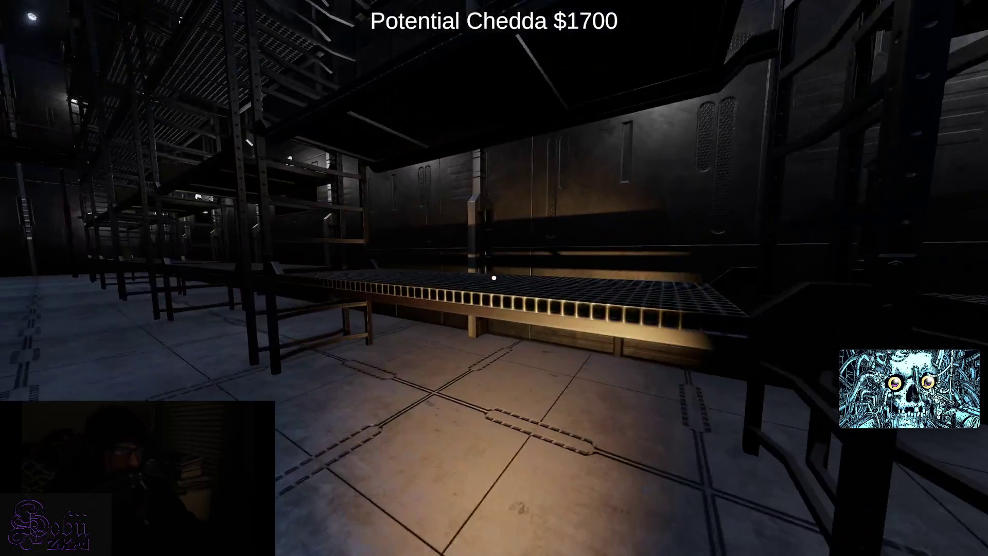
key(e)
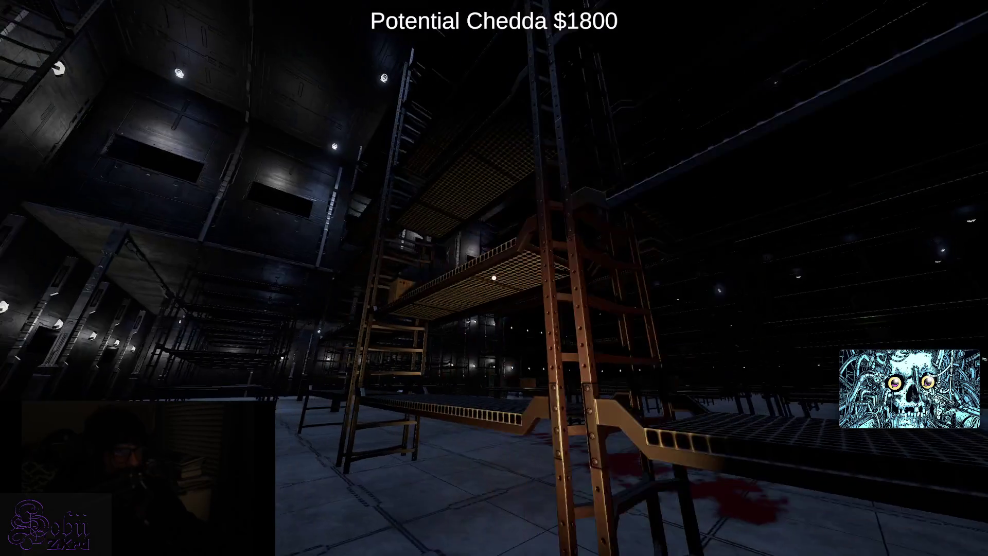
key(e)
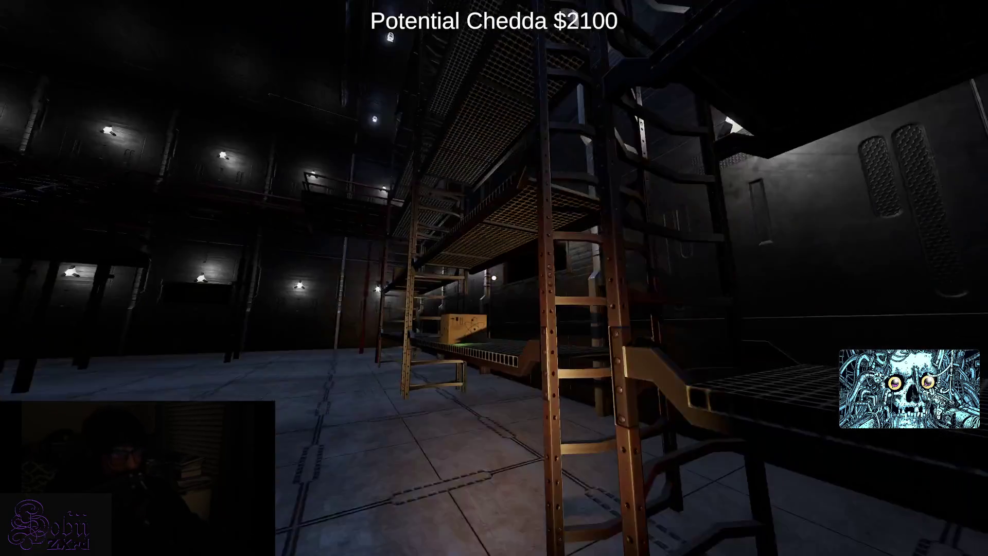
key(e)
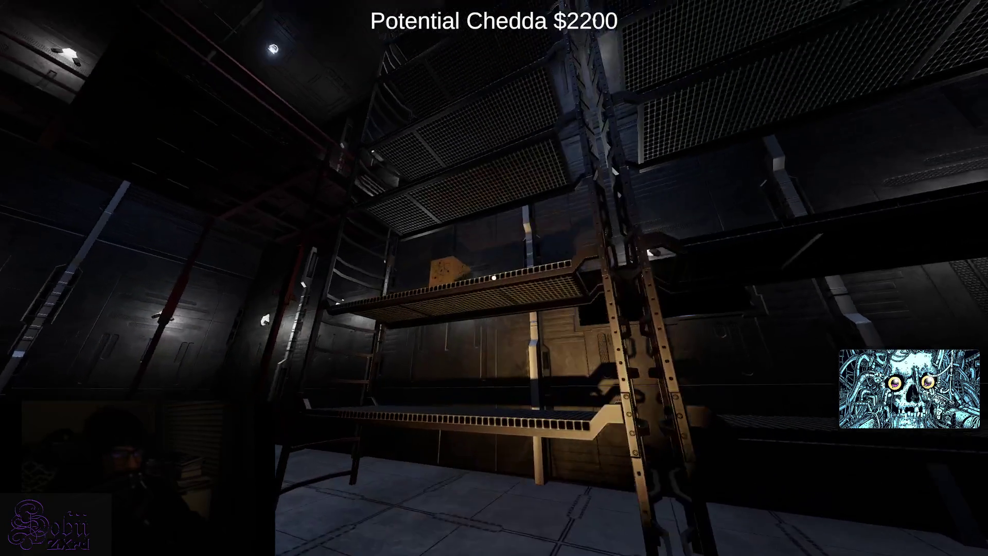
key(e)
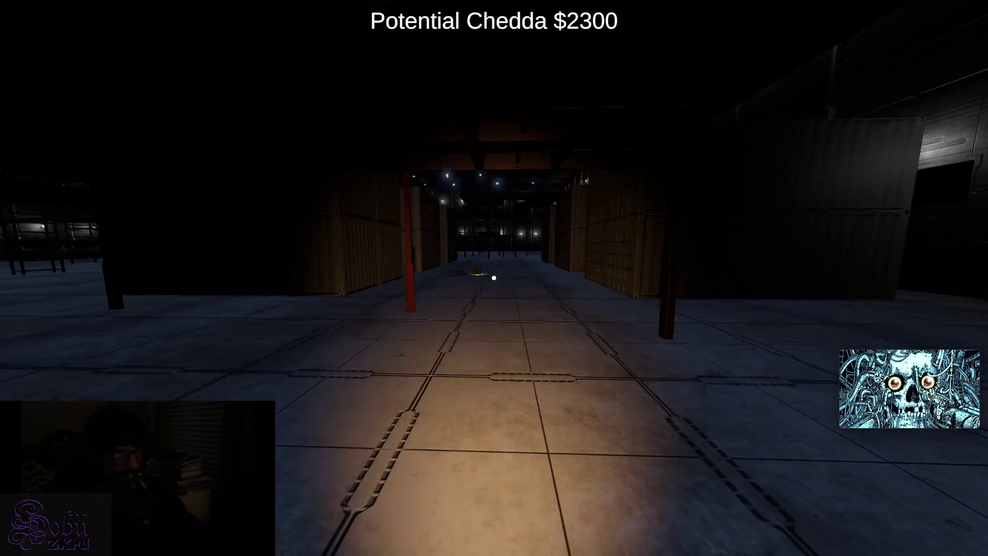
key(e)
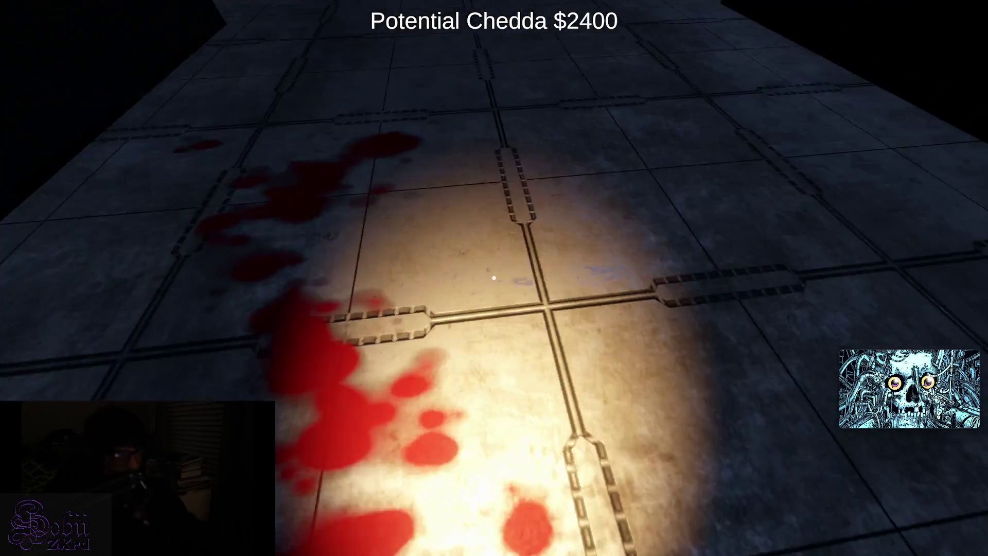
key(e)
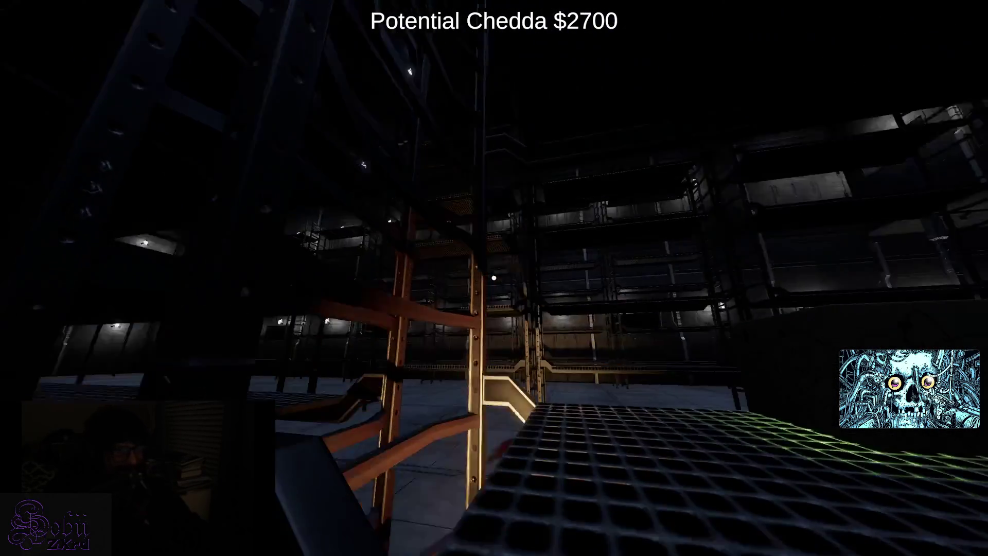
- Grab six more boxes around the shelves, then walk toward the red pillars
key(e)
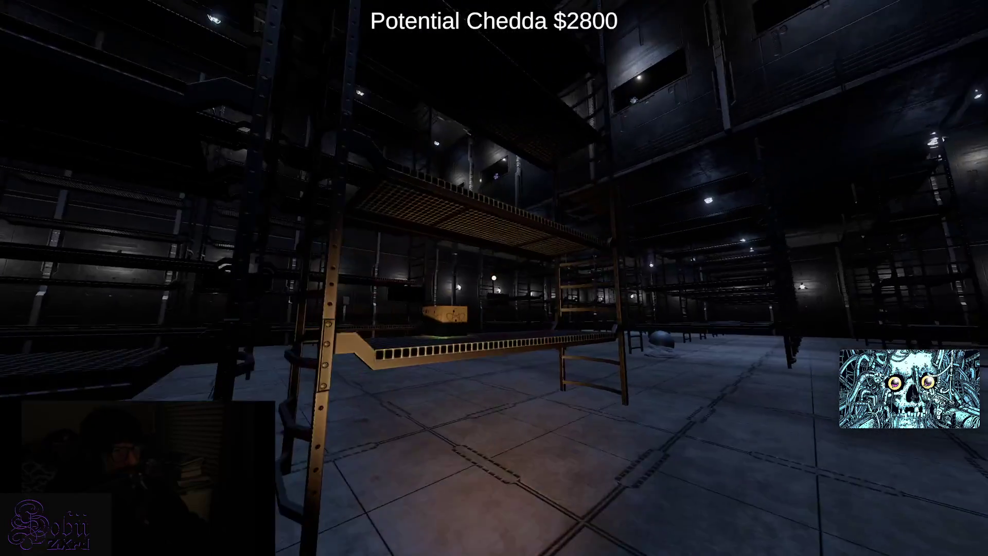
key(e)
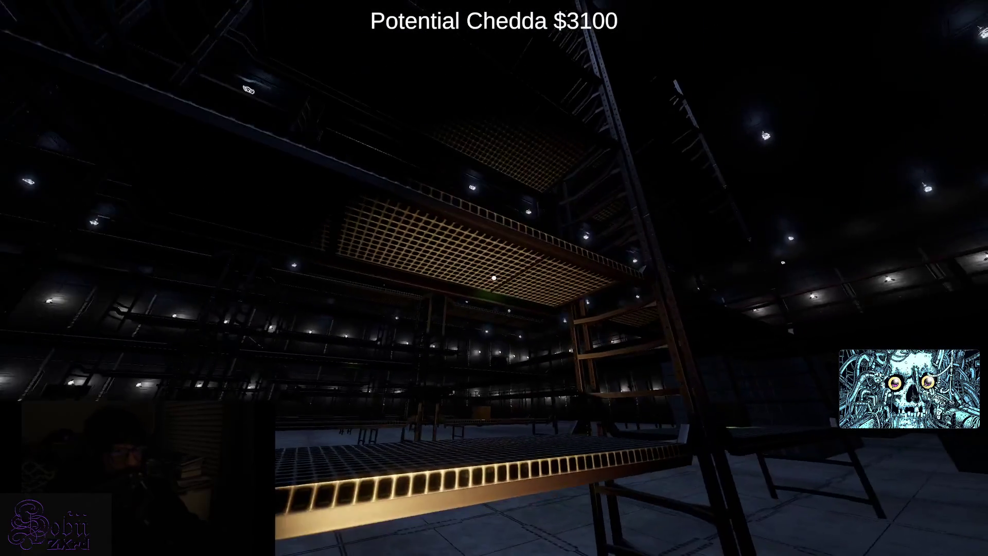
key(e)
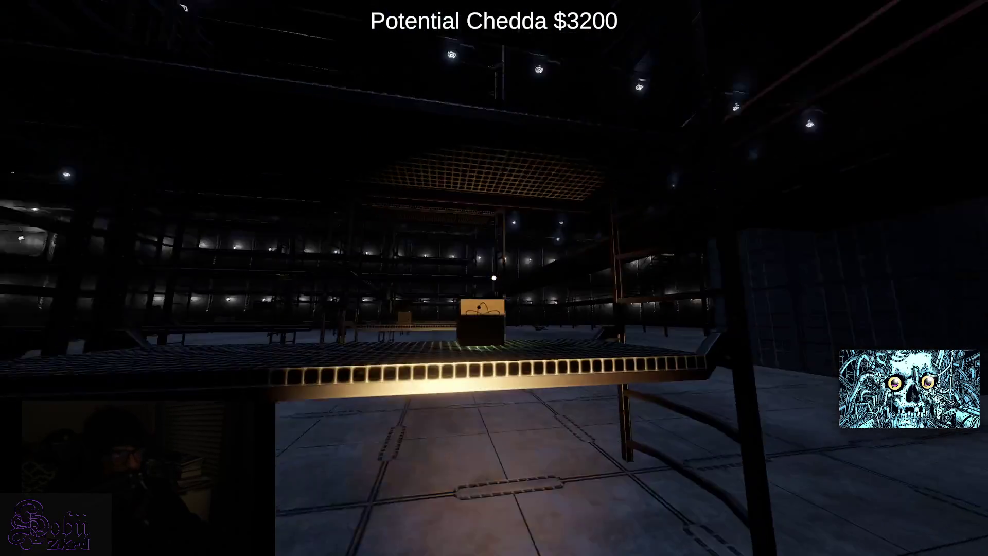
key(e)
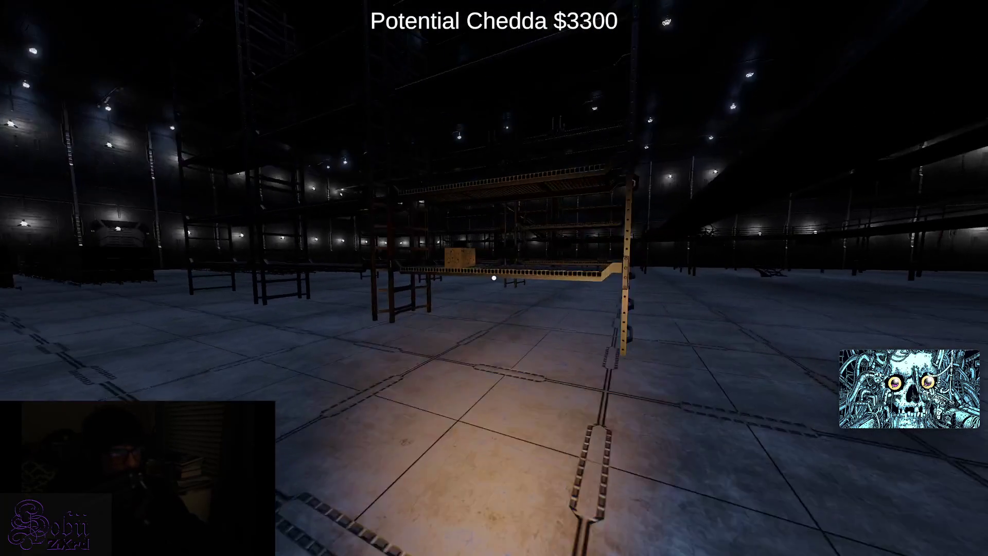
key(e)
key(e)
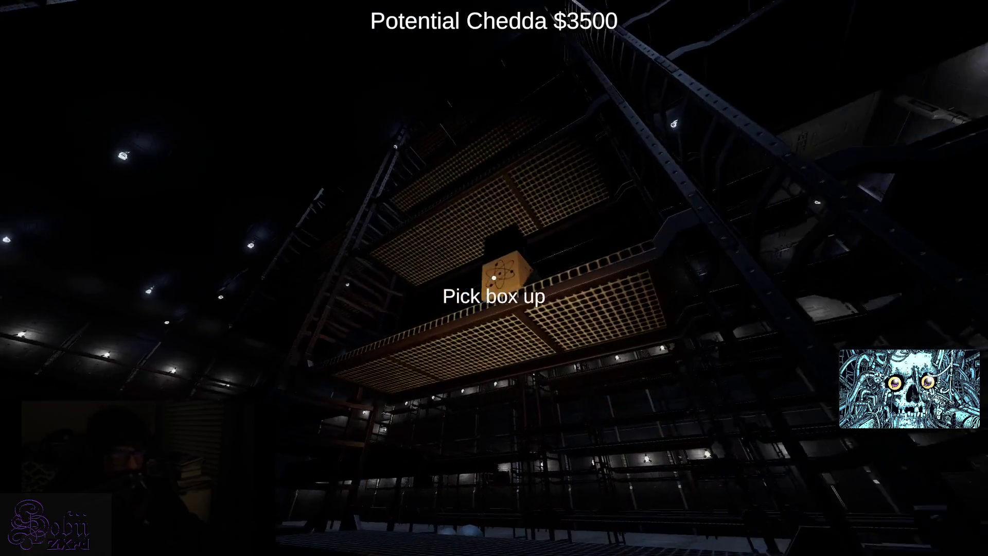
click(494, 278)
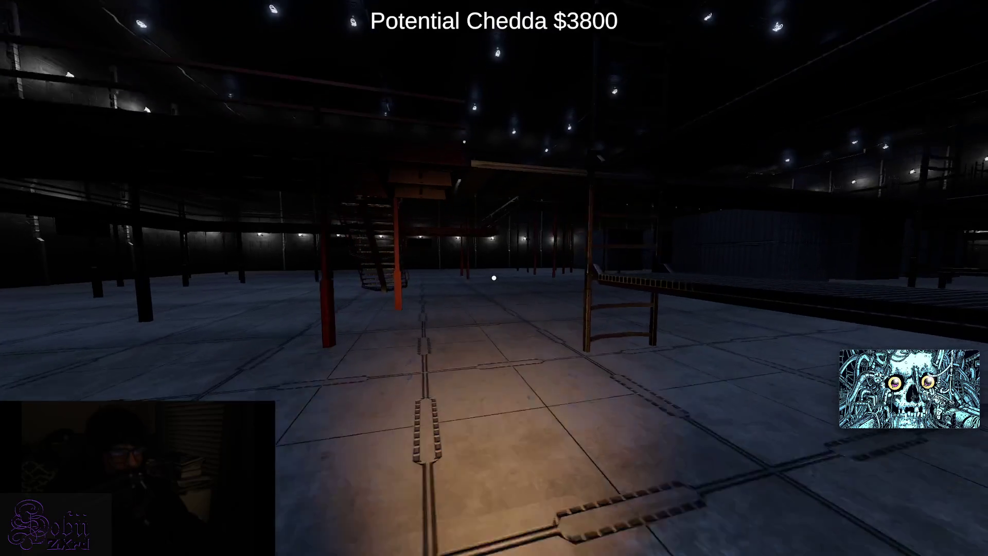
key(w)
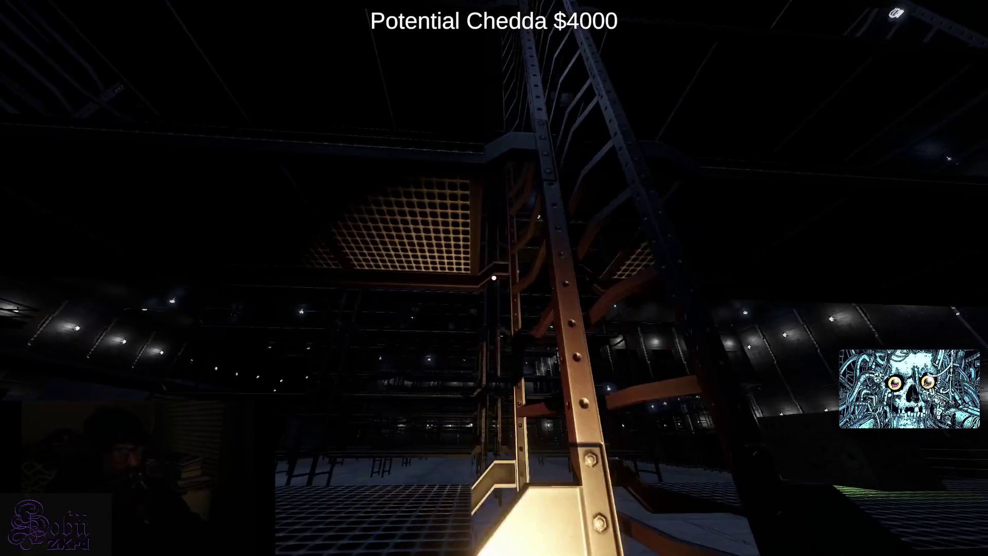
mouse_move(494, 278)
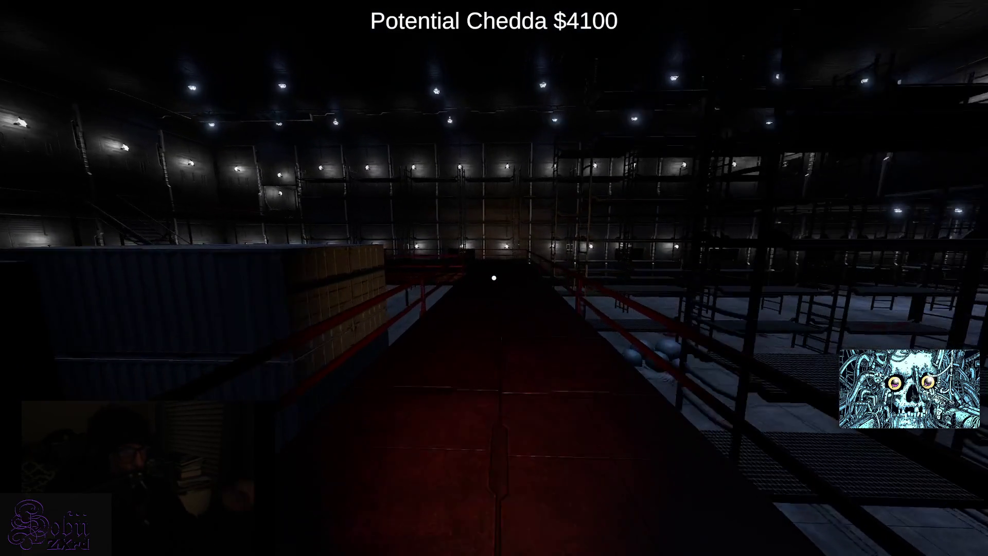
- Collect the crate by the stairs, then climb to the upper walkway and grab the corridor box
key(w)
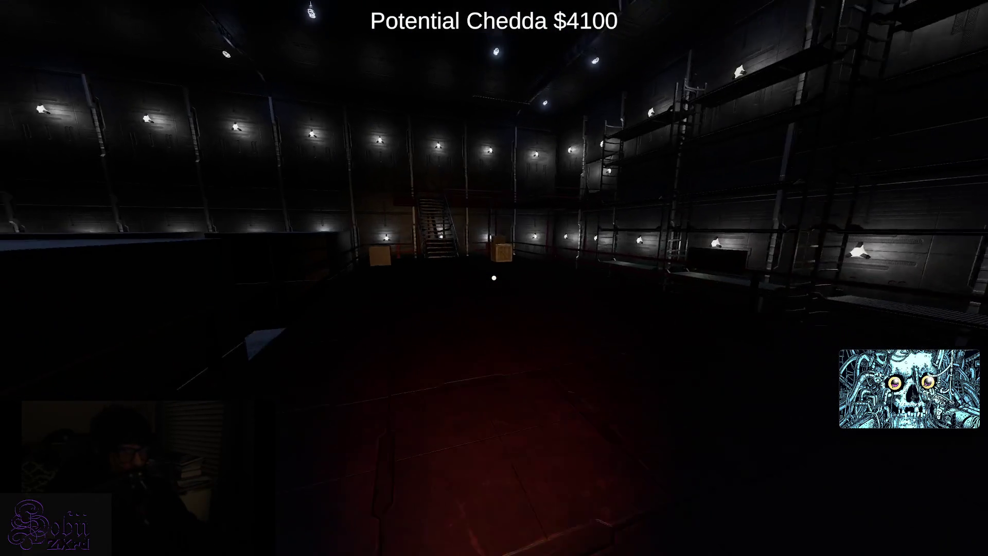
key(w)
key(e)
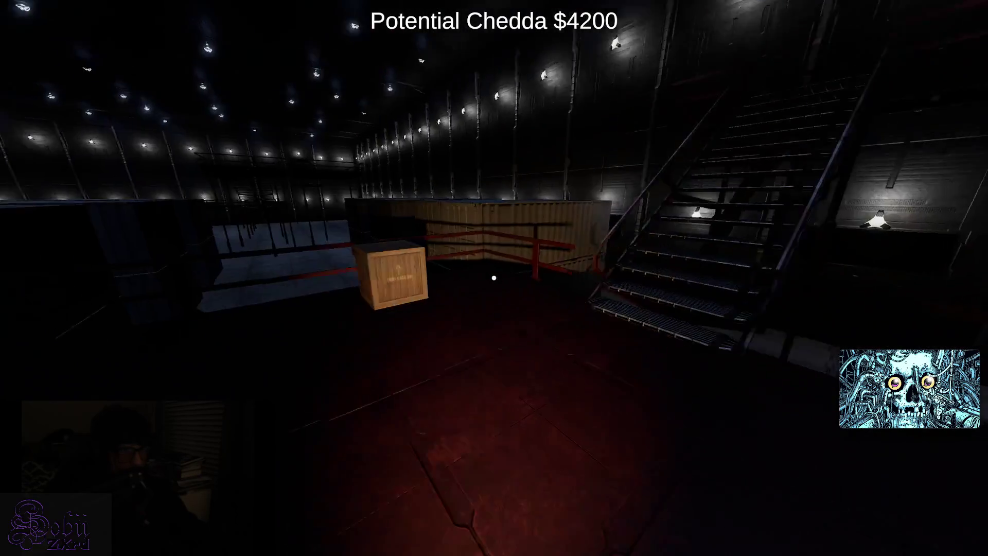
key(w)
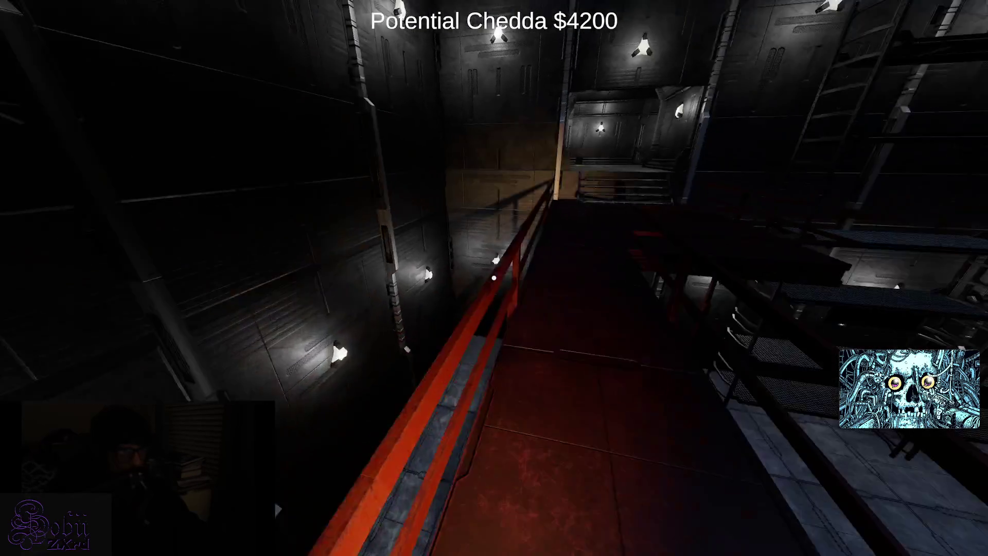
key(w)
key(e)
- Walk the long corridor, collecting a box along it and the glowing cardboard box at its end
key(w)
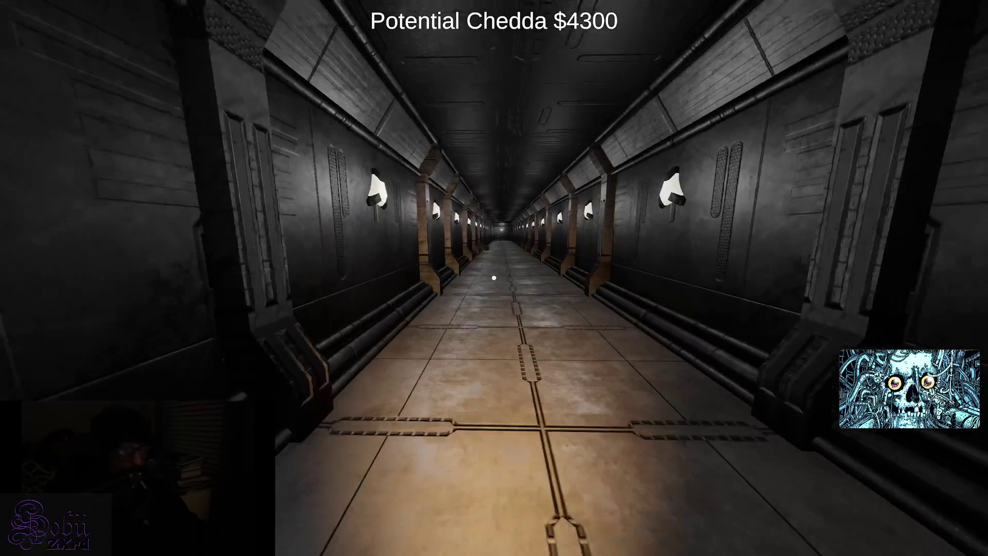
key(w)
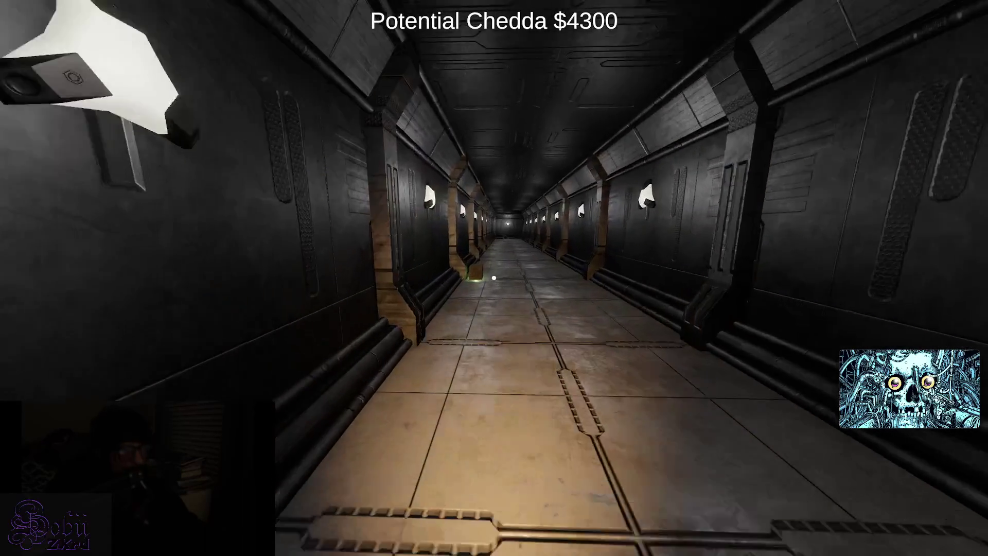
key(e)
key(w)
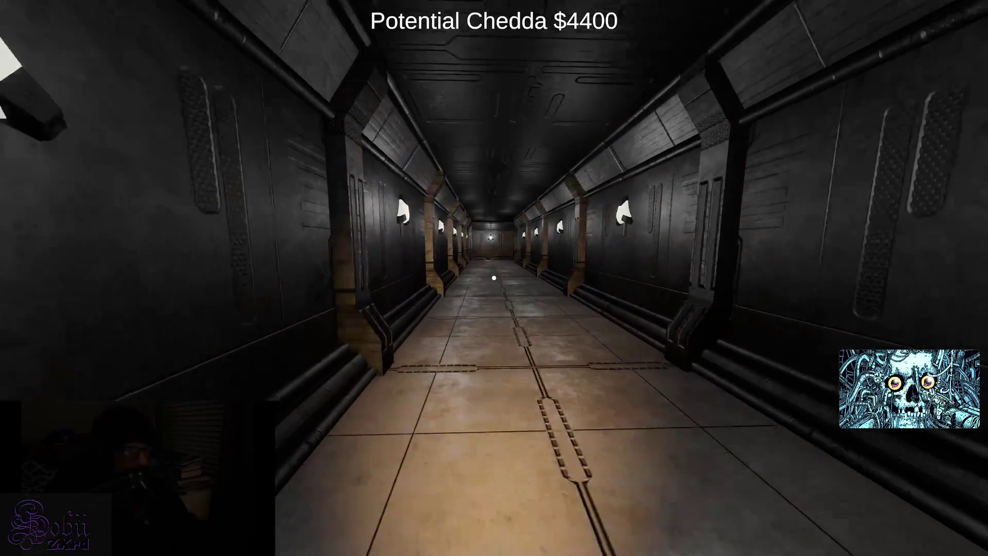
key(w)
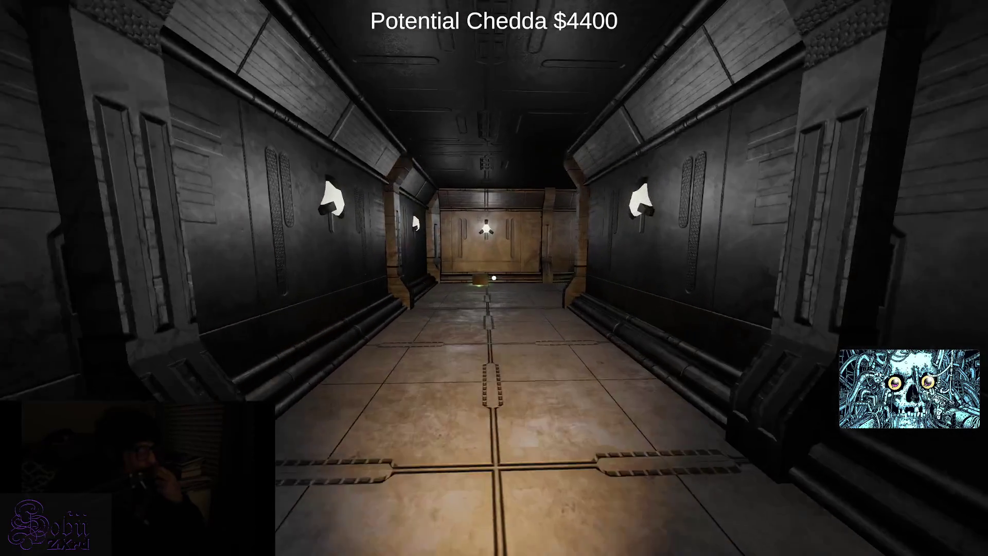
key(e)
key(w)
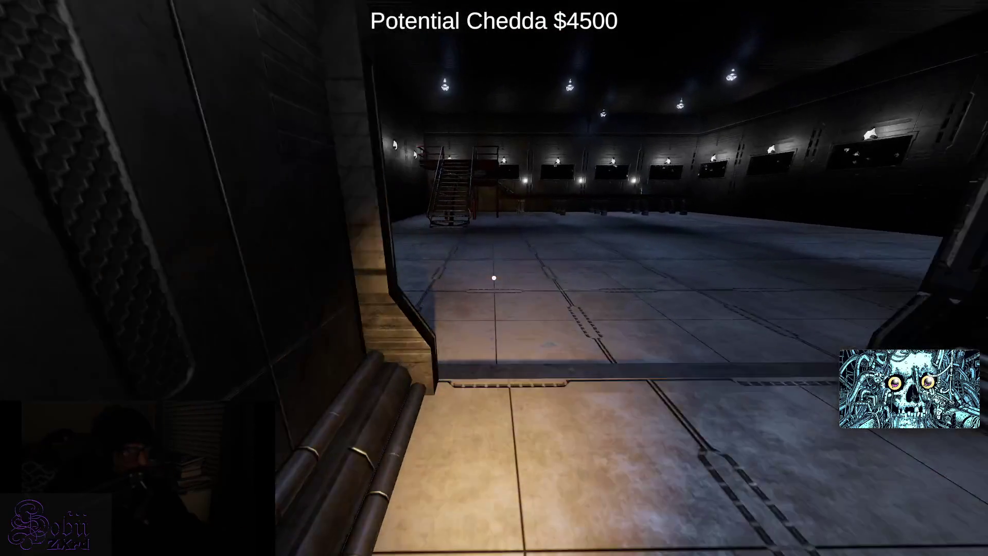
- Go back up the red-railed staircase and collect the box on the upper landing
key(w)
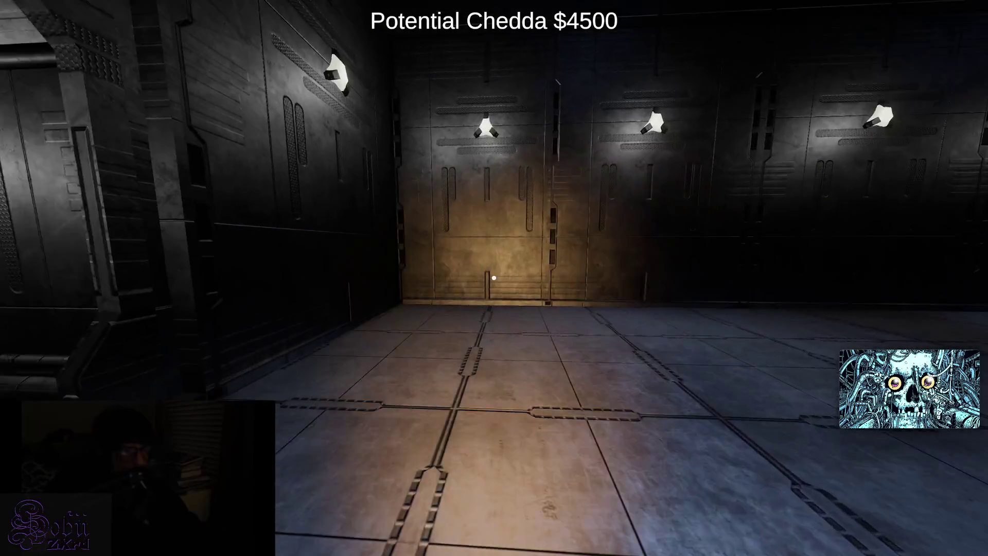
key(w)
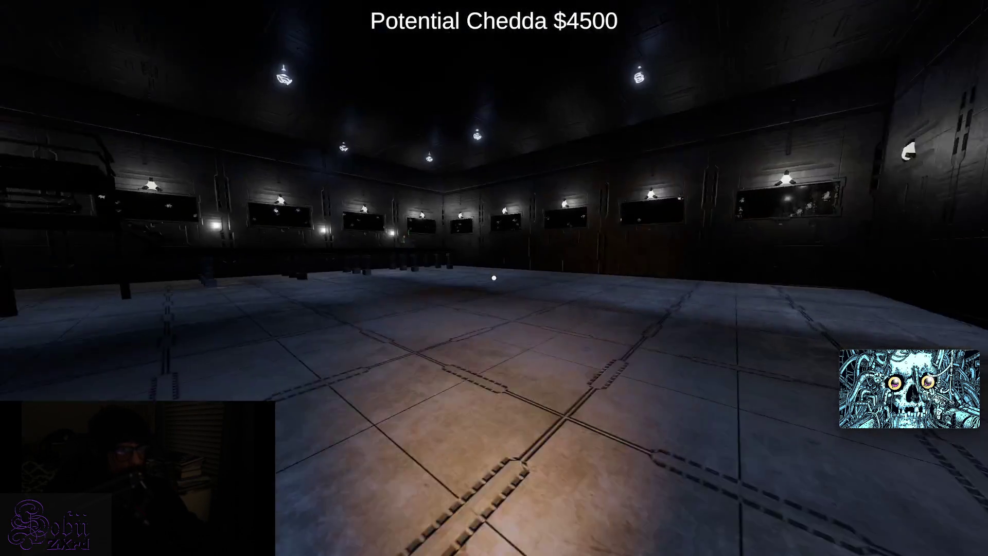
key(w)
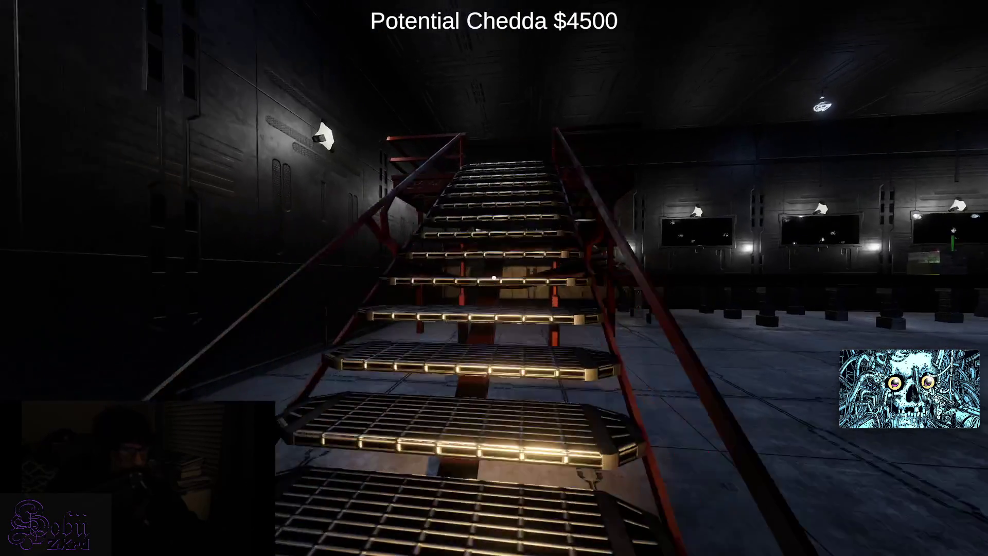
key(w)
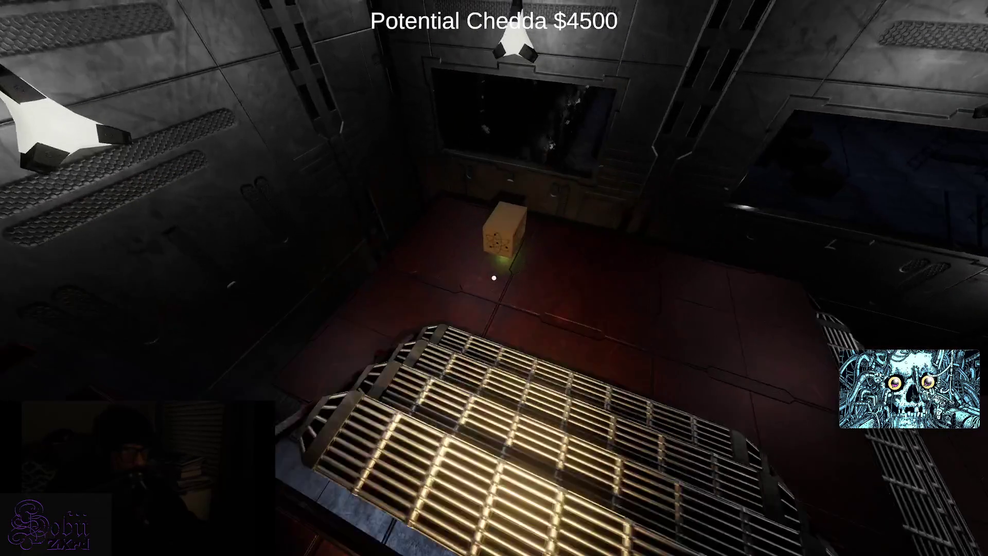
key(e)
- Head back down to the crate and pull its green lever
key(w)
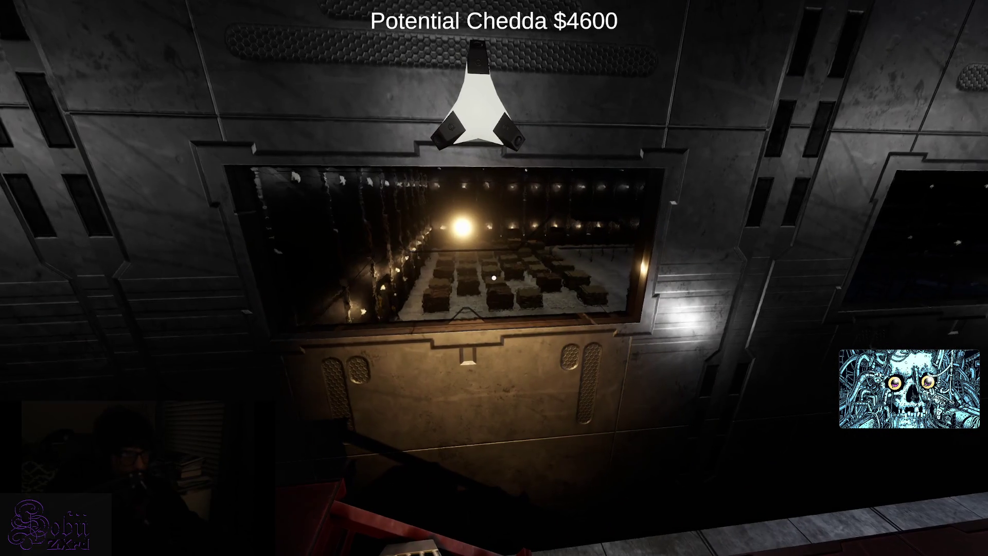
key(w)
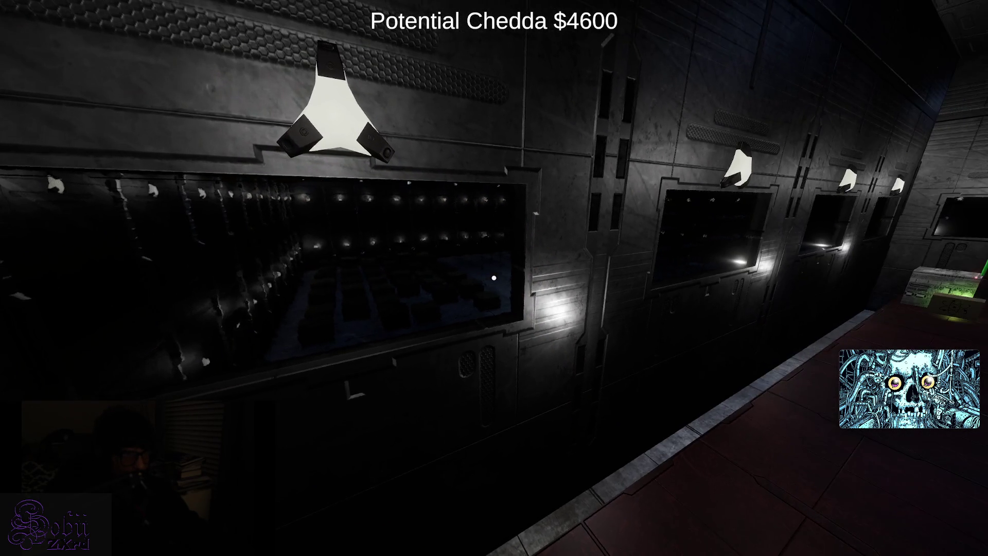
key(w)
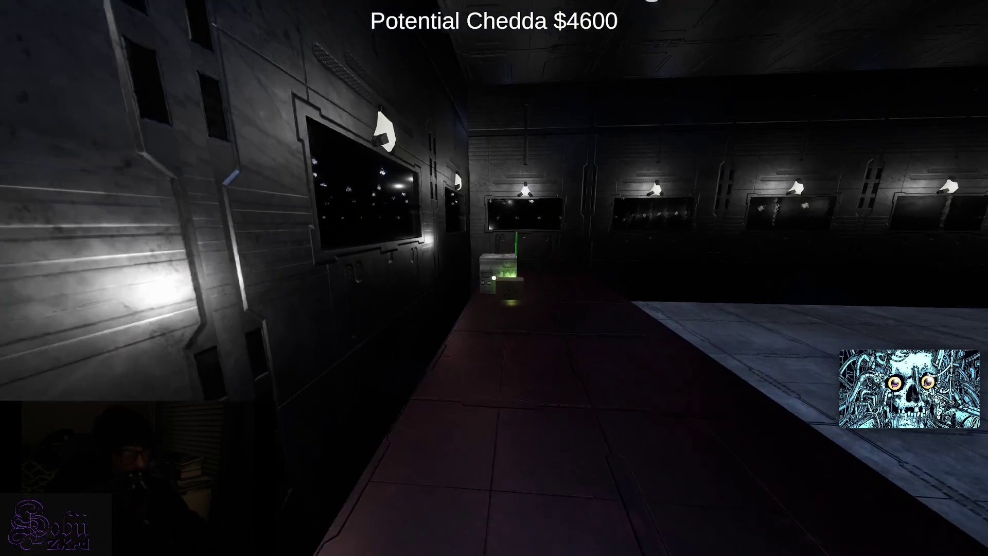
key(w)
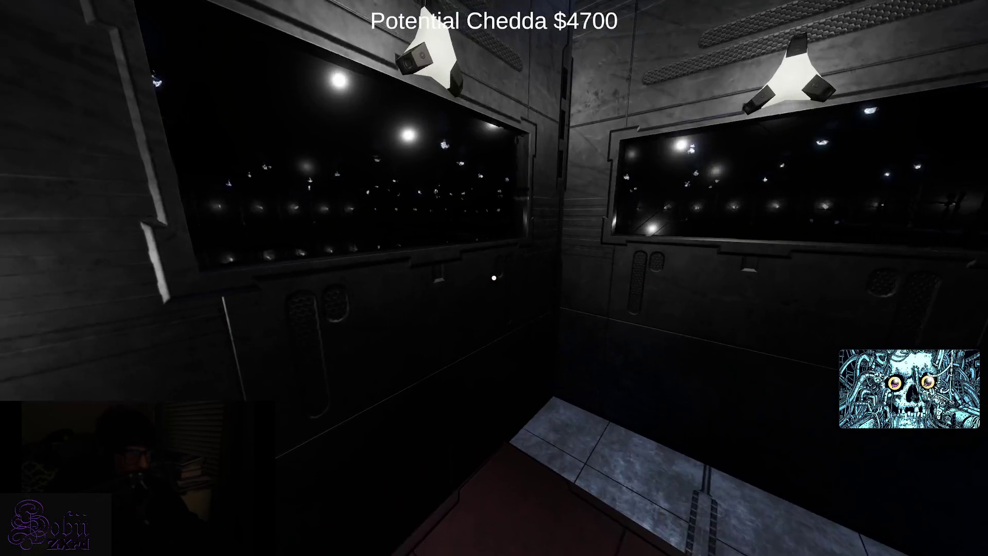
key(d)
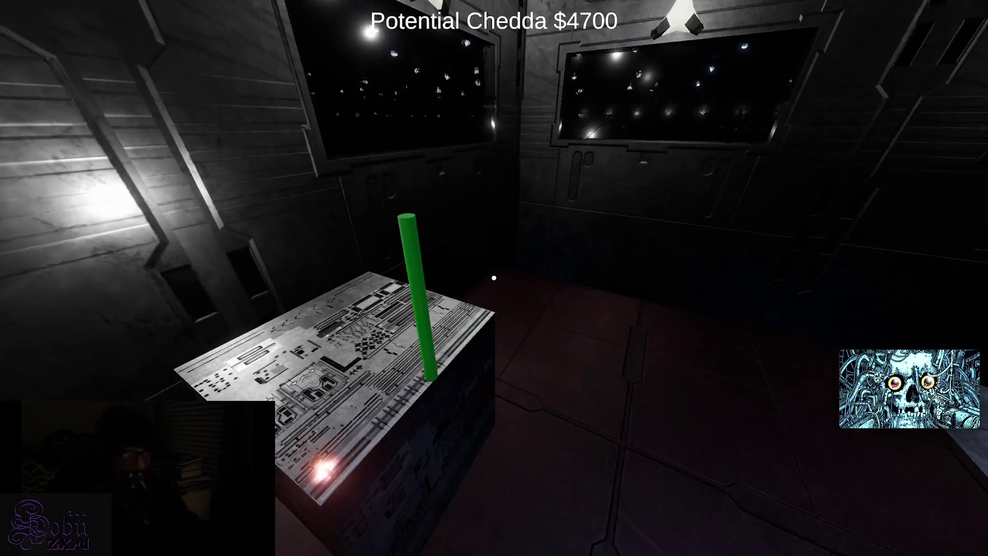
click(494, 278)
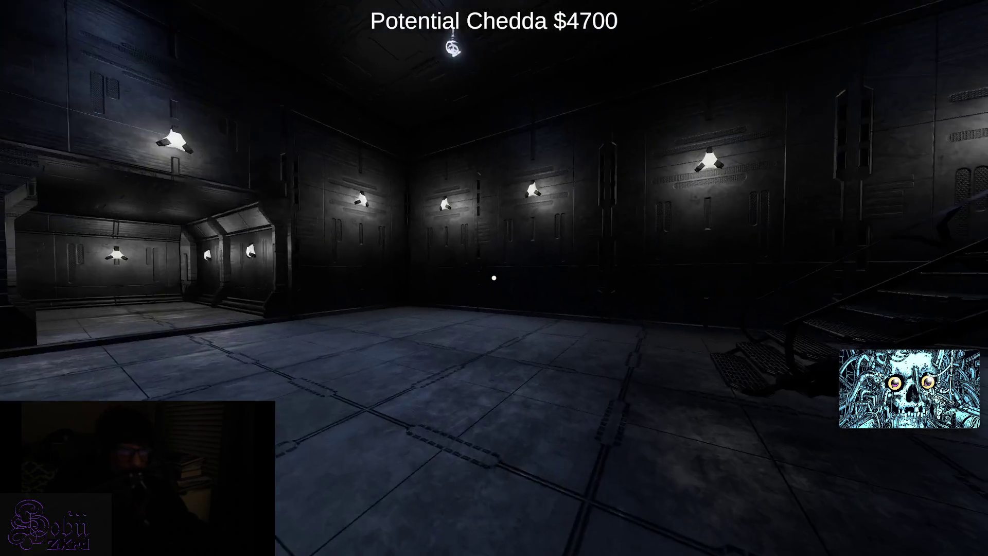
- Walk down the long corridor out onto the walkway overlooking the hall
key(s)
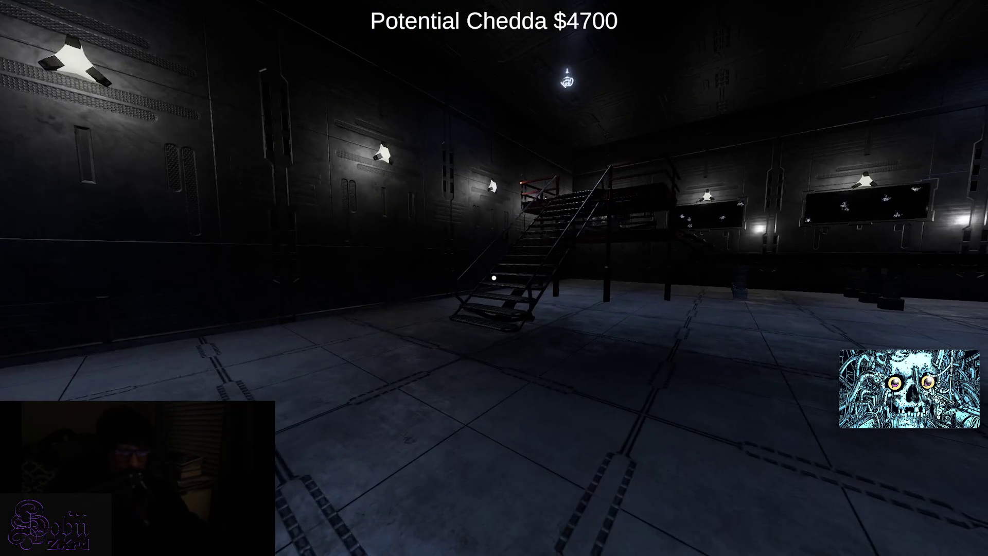
key(w)
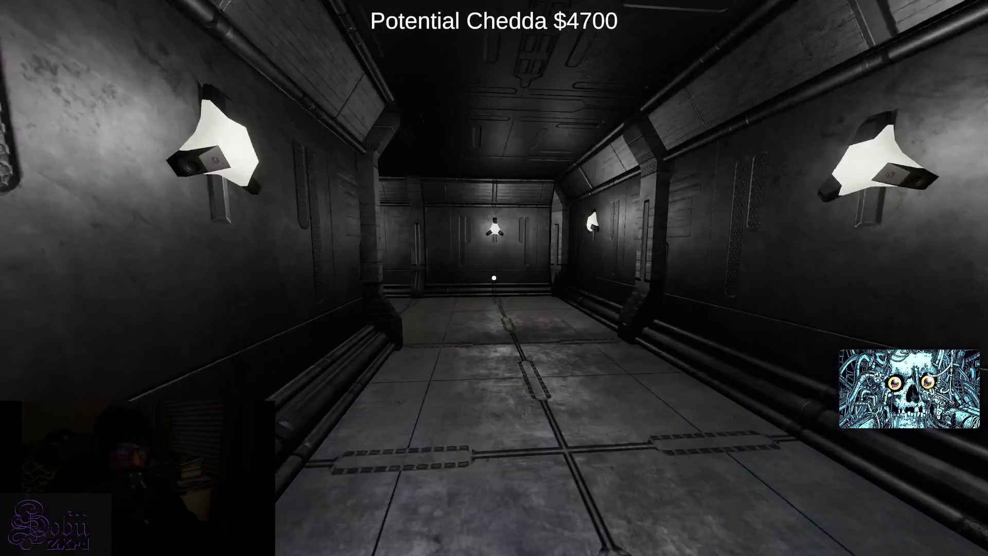
key(w)
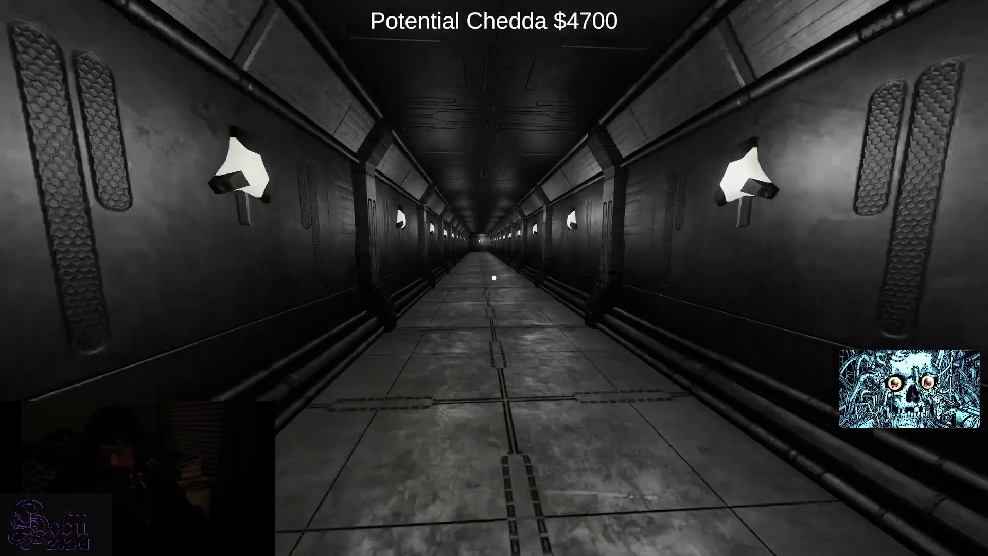
key(w)
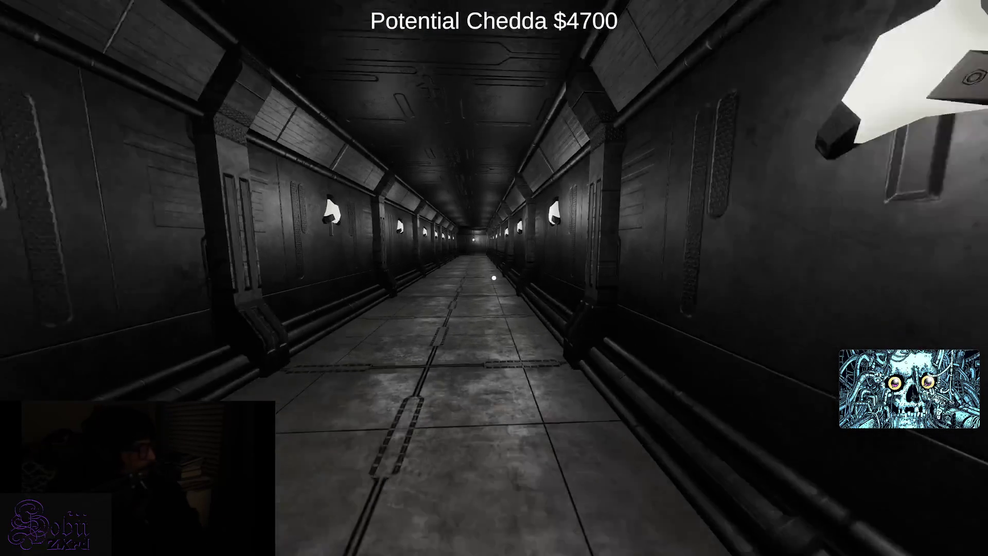
key(w)
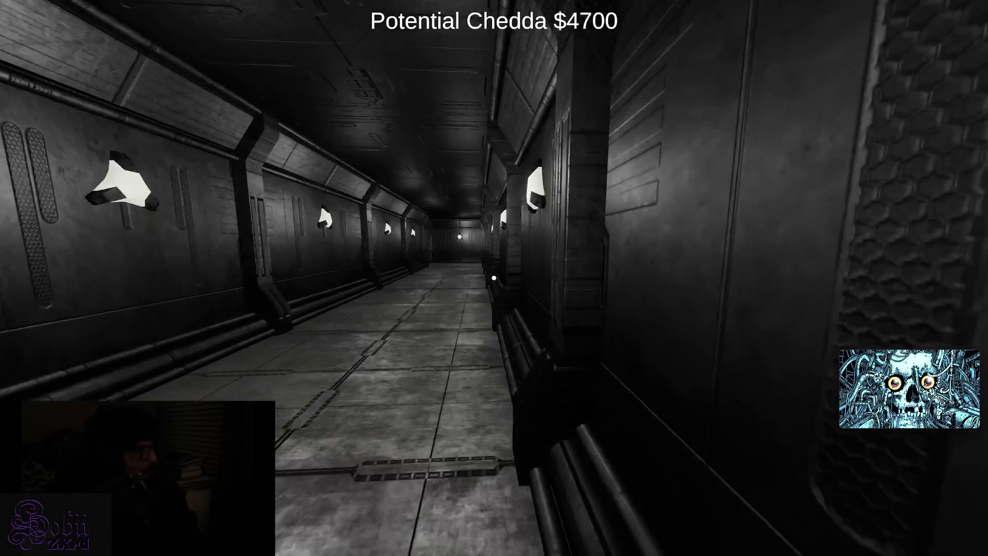
key(w)
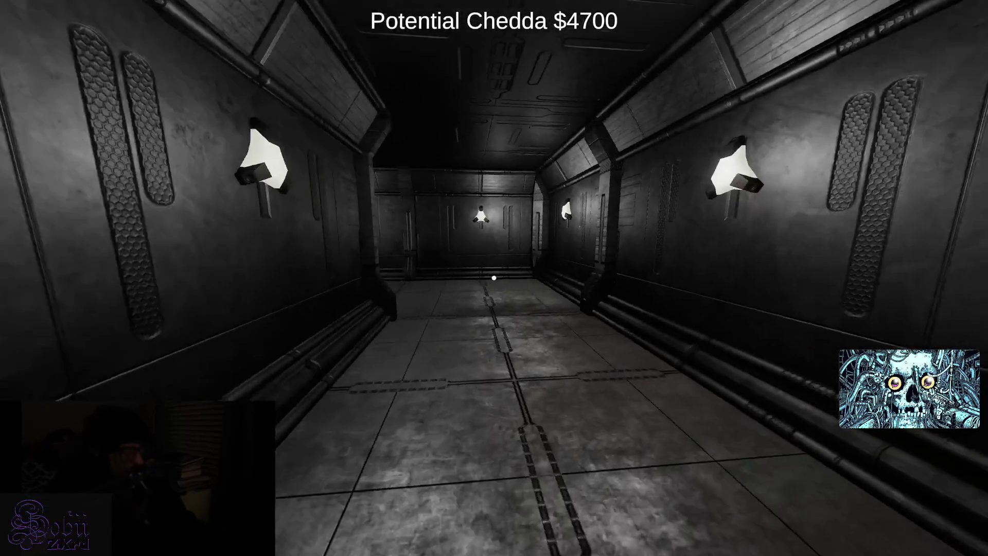
key(w)
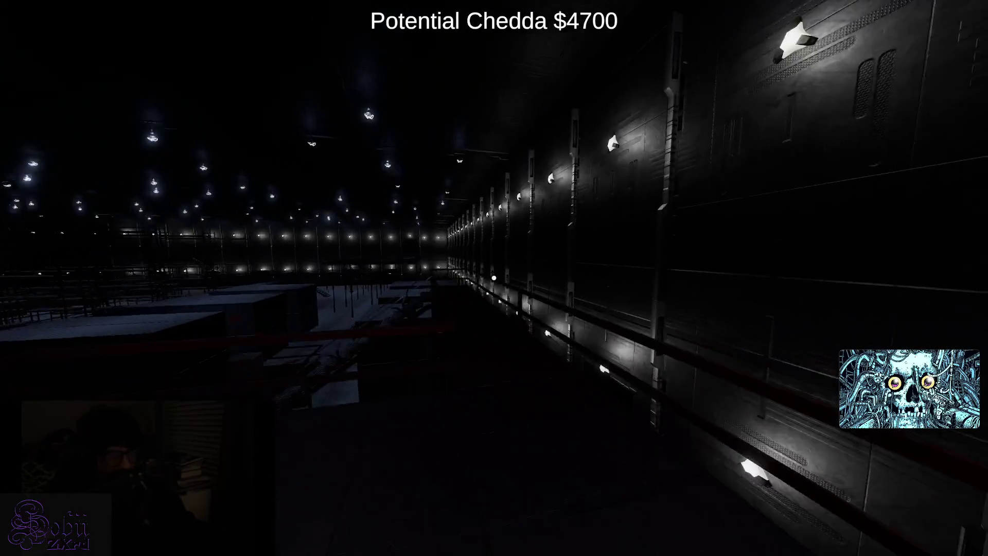
- Cross the walkways and conveyor structure, climb to the catwalk, and enter the far doorway corridor
key(w)
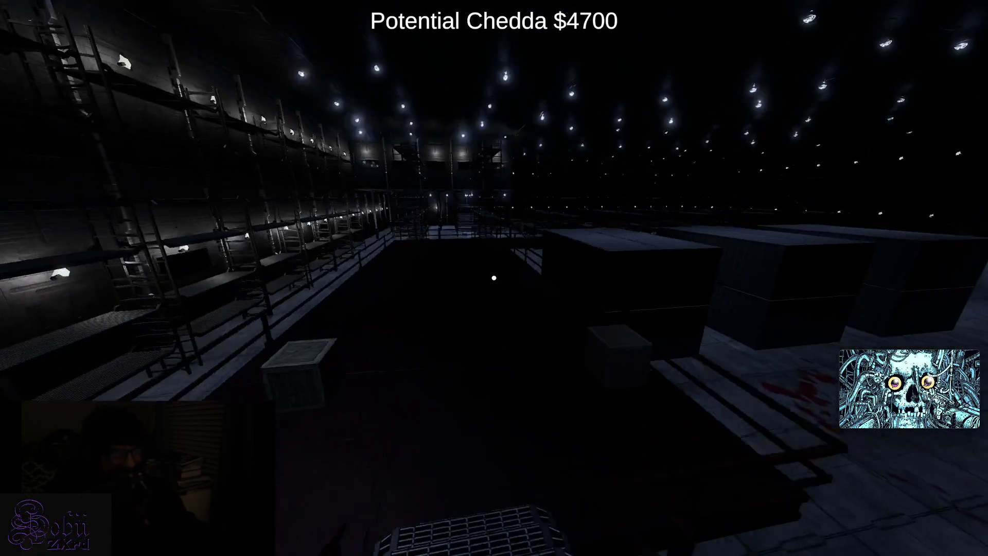
key(w)
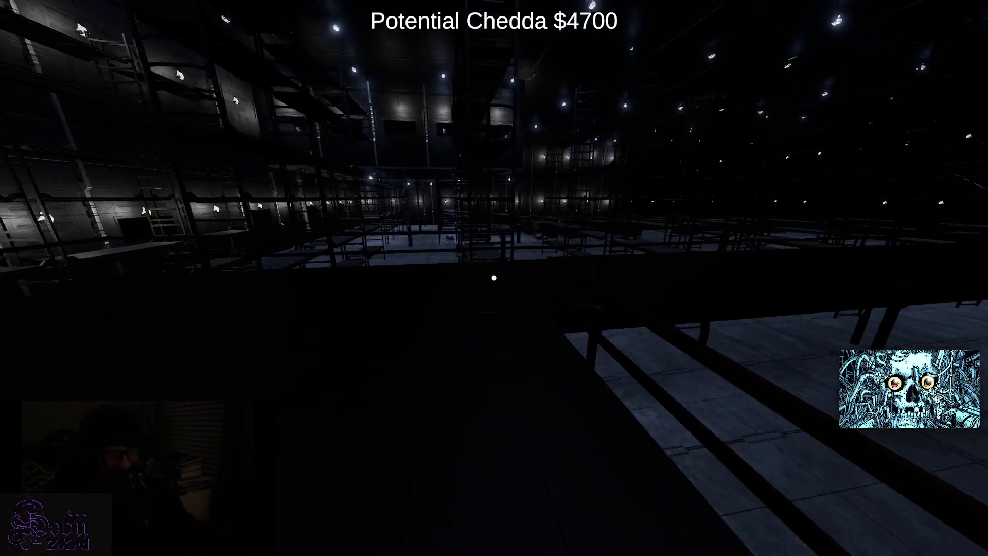
key(w)
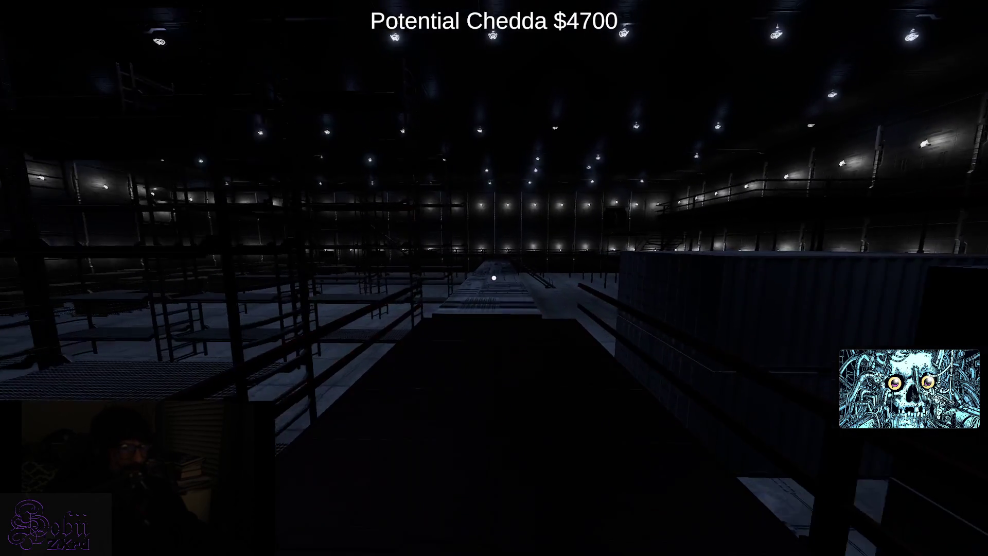
key(w)
key(w)
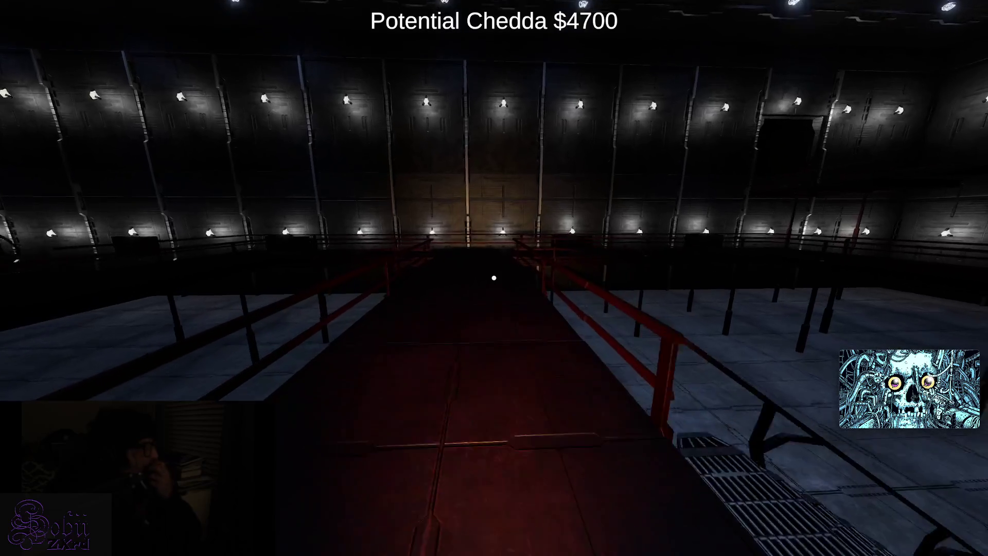
key(w)
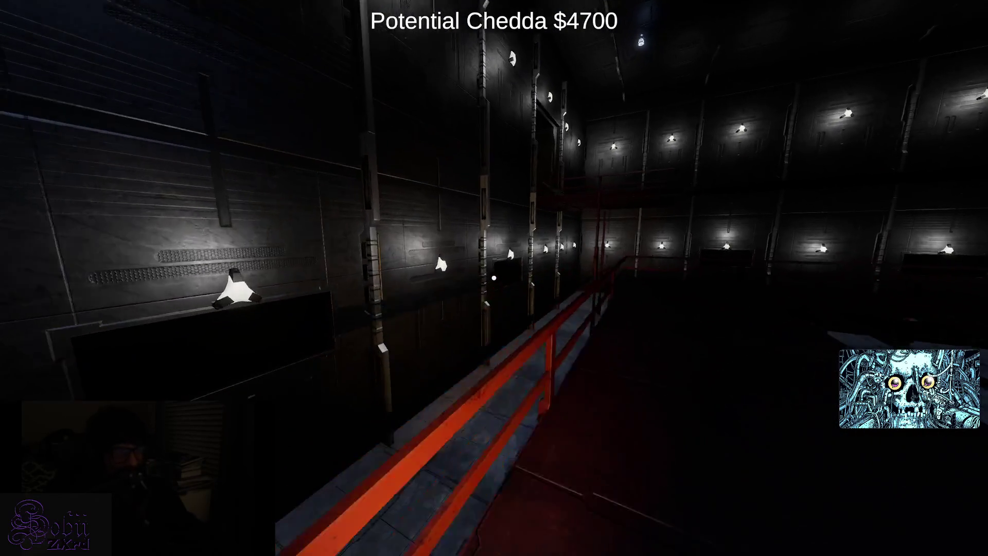
key(w)
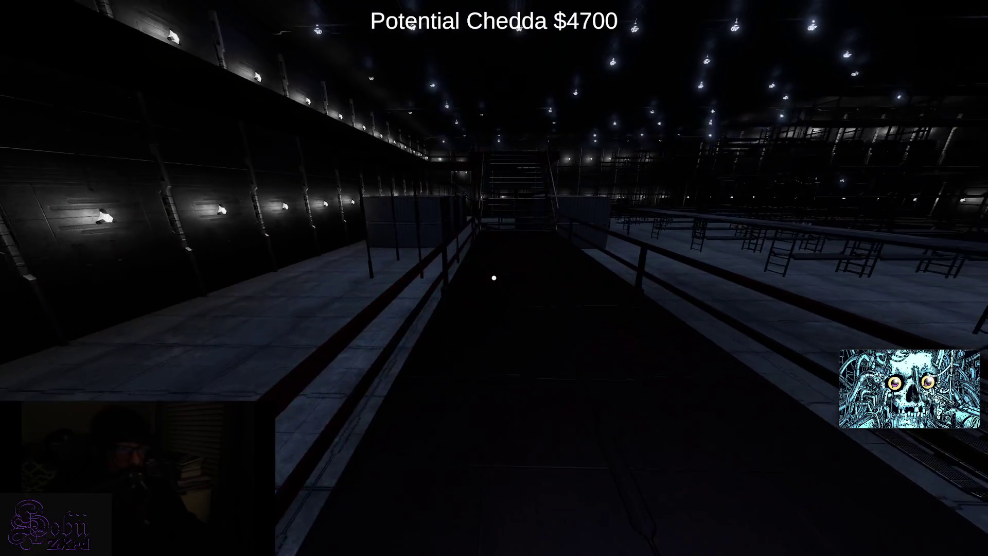
key(w)
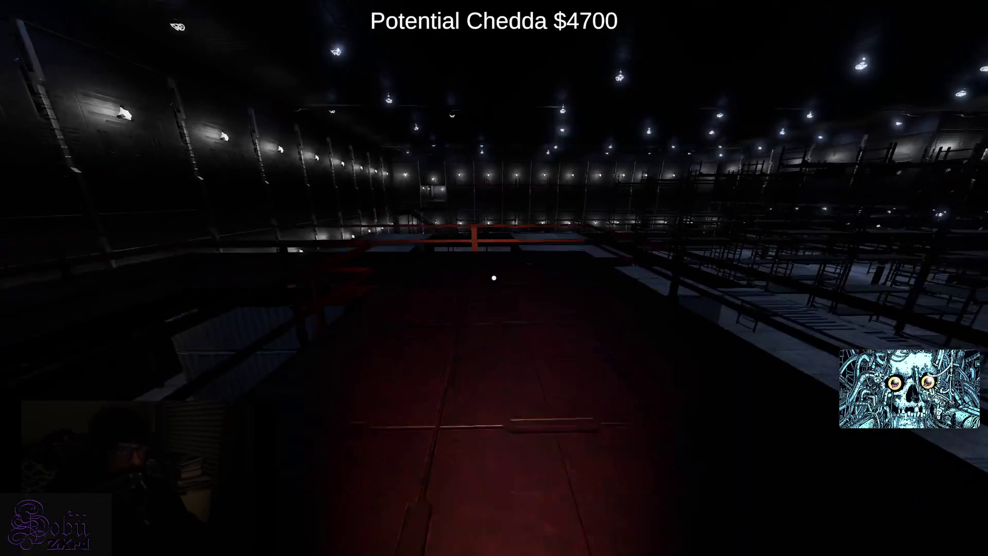
key(w)
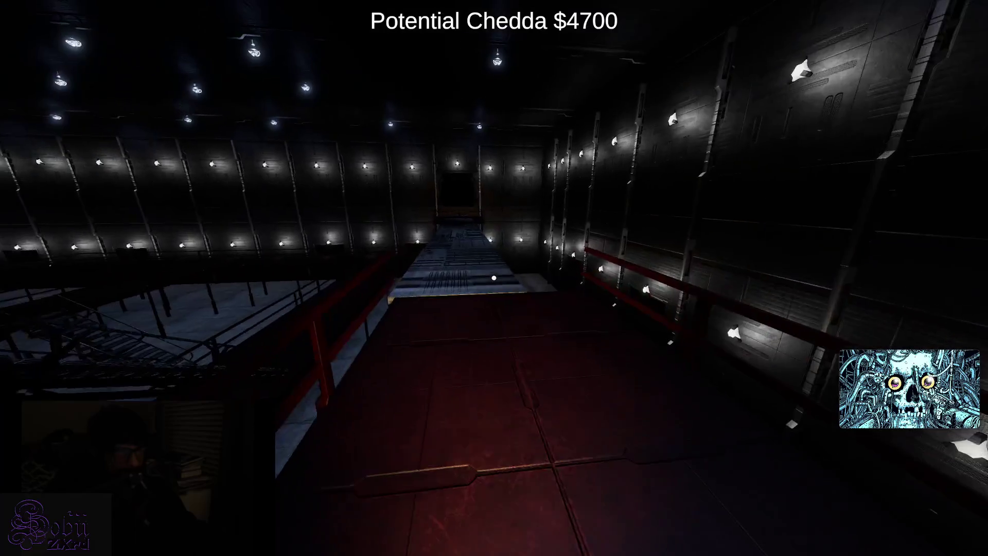
key(w)
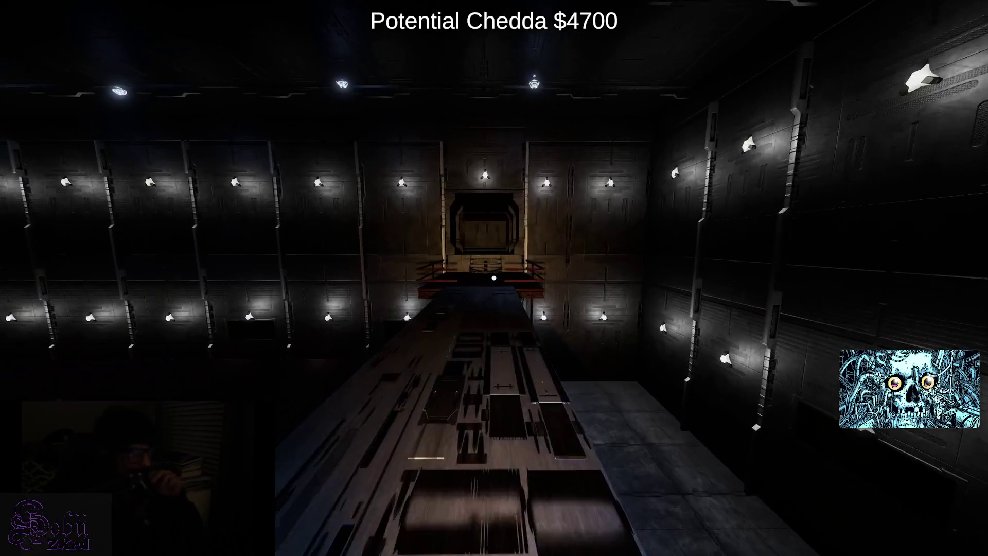
key(w)
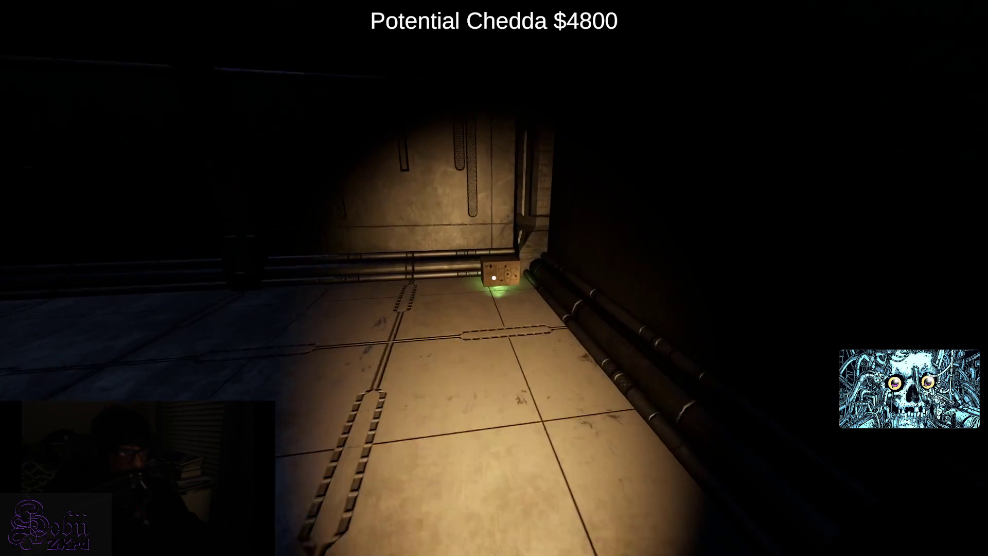
- Pick up the cardboard box by the circuit-patterned crate, raising Chedda to $5000
mouse_move(494, 278)
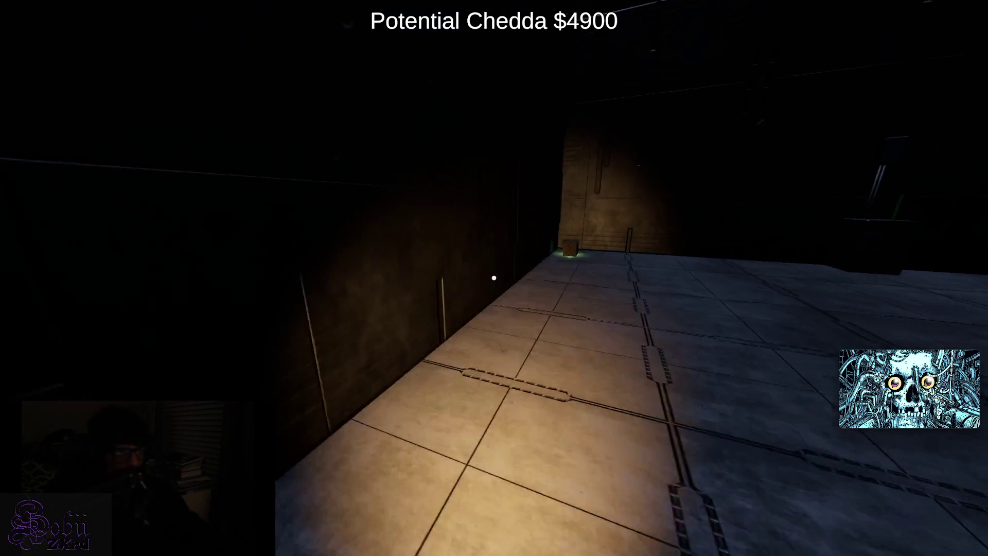
key(e)
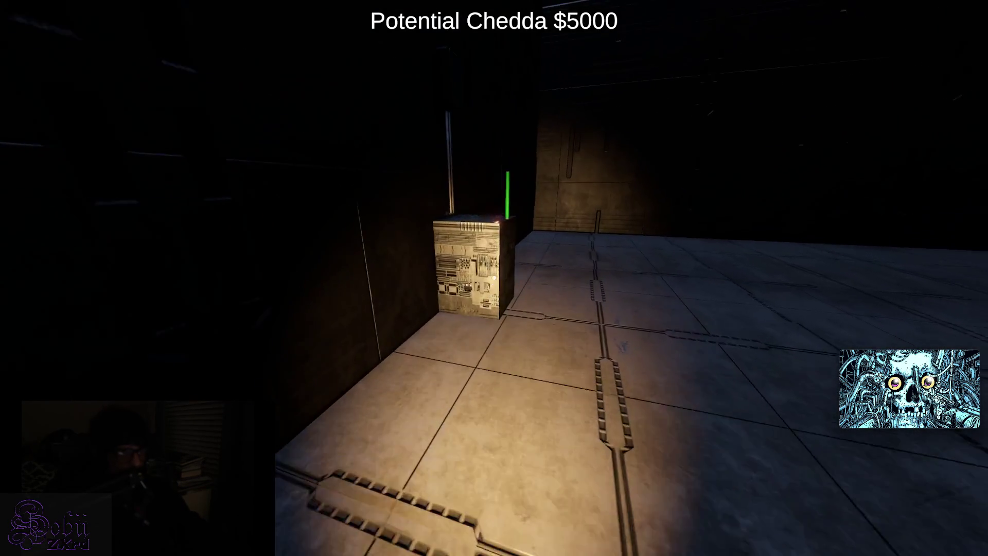
key(w)
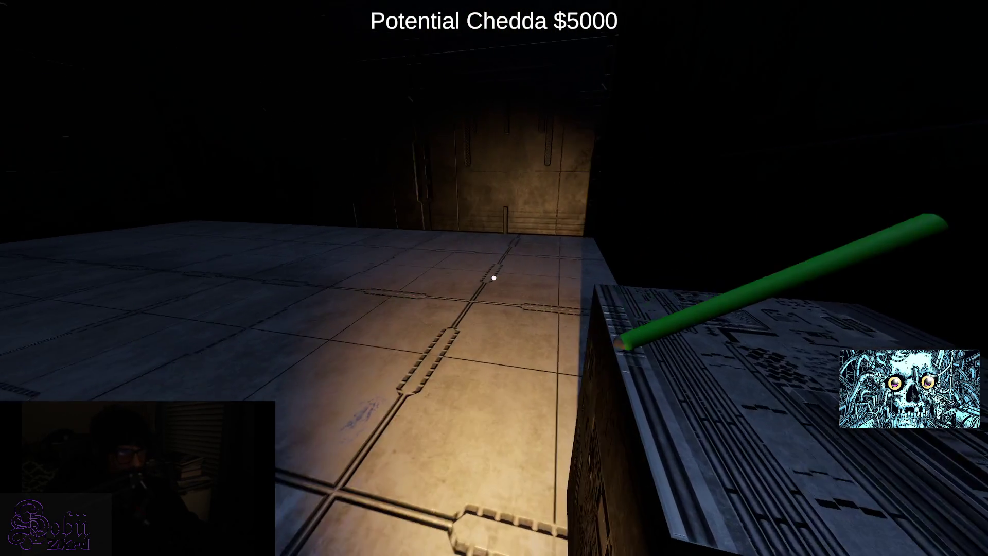
key(w)
key(w)
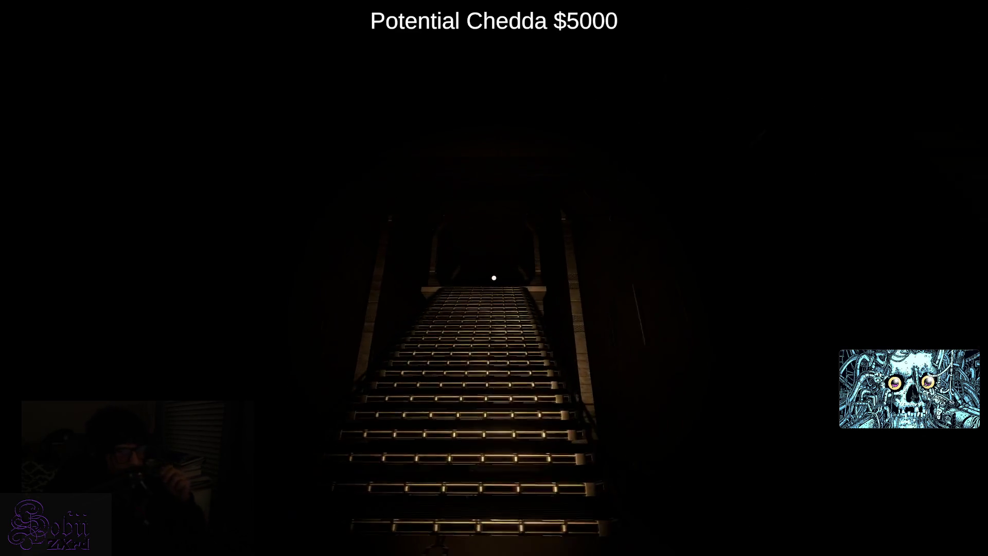
- Cross the hall's red walkways and walk the long corridor to the stairs at its end
key(w)
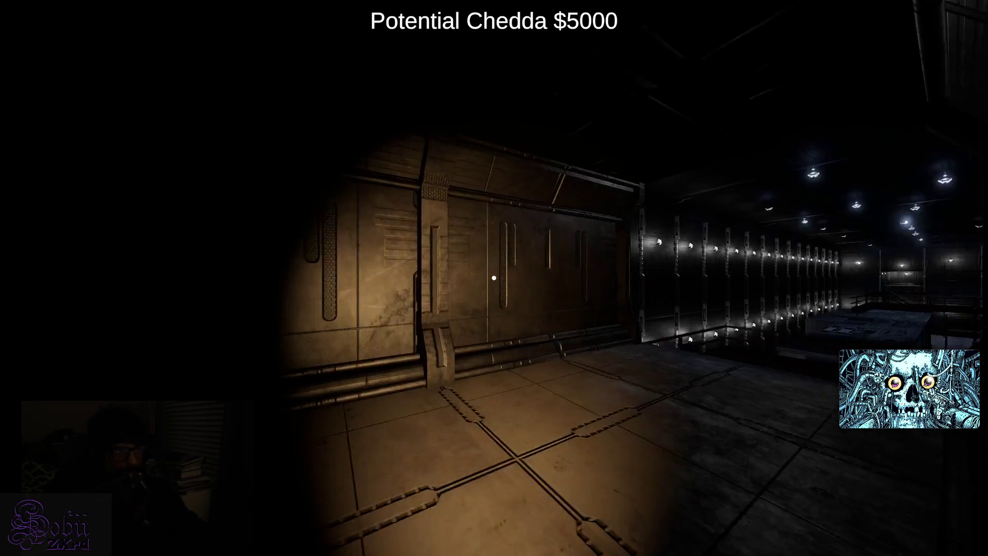
key(w)
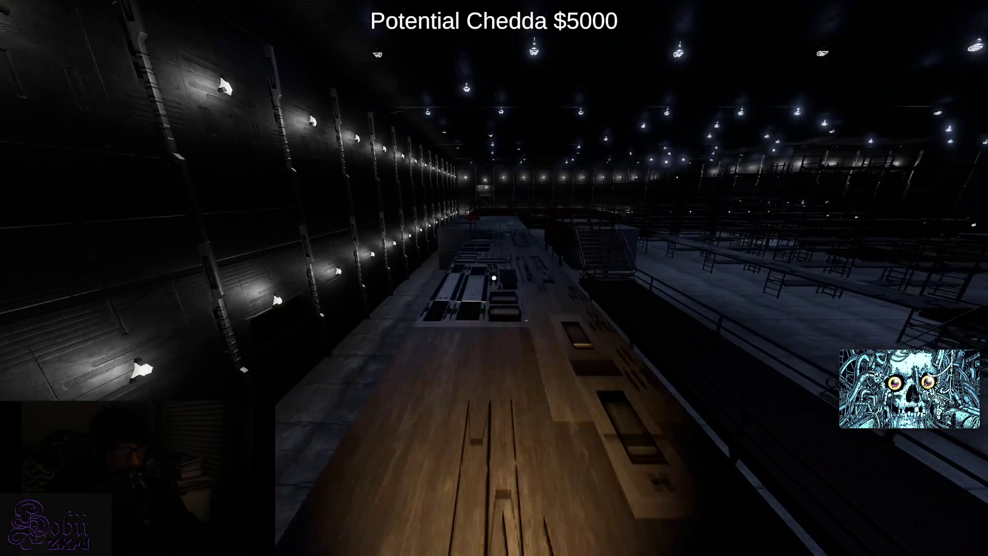
key(w)
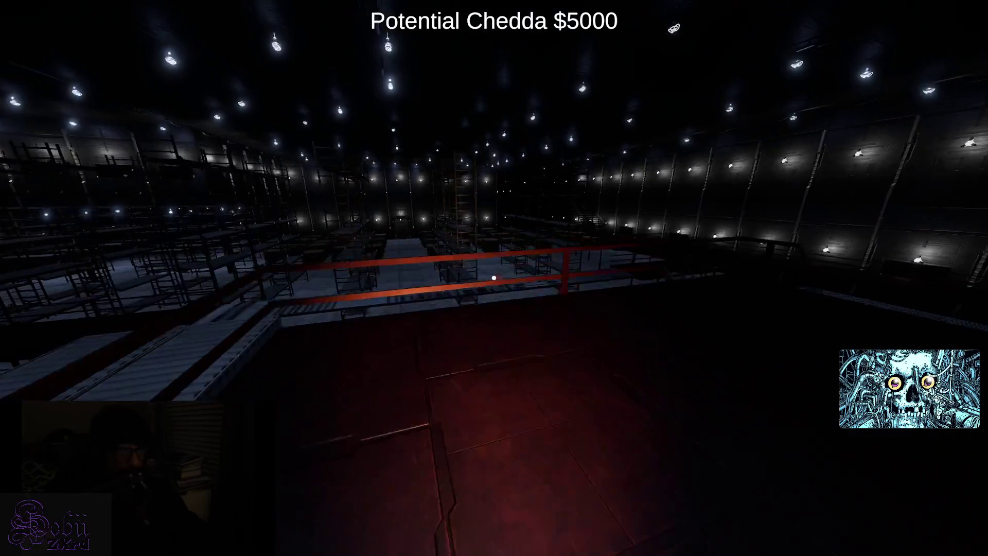
key(w)
key(w)
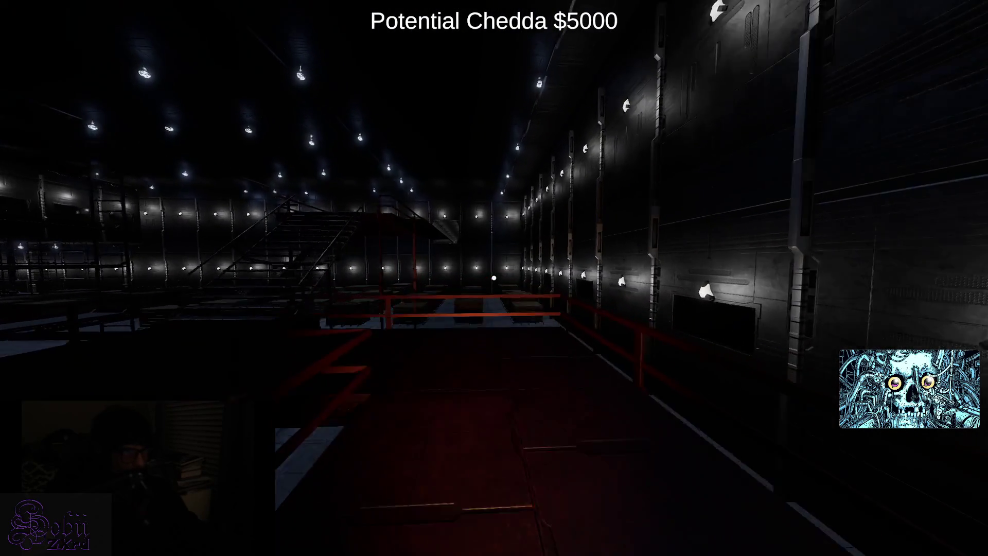
key(w)
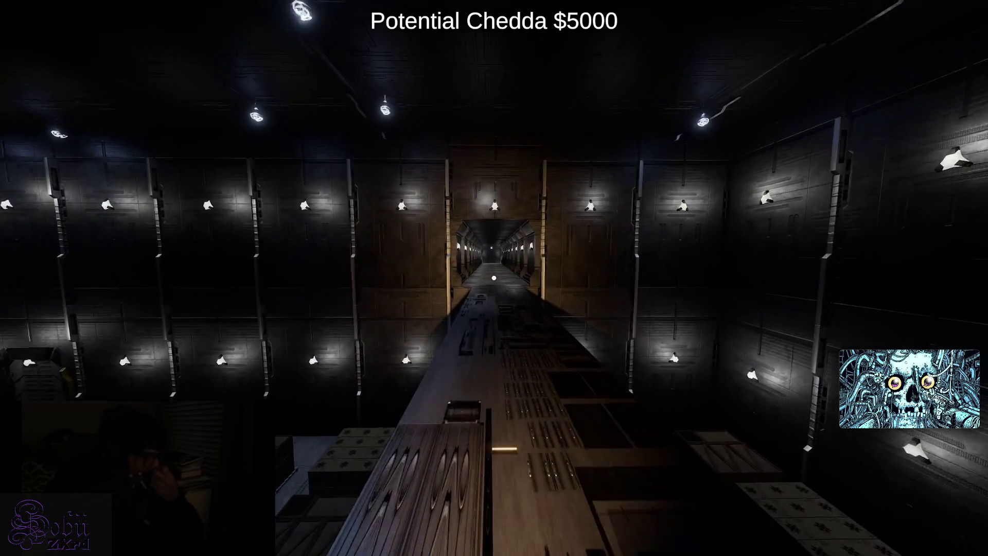
key(w)
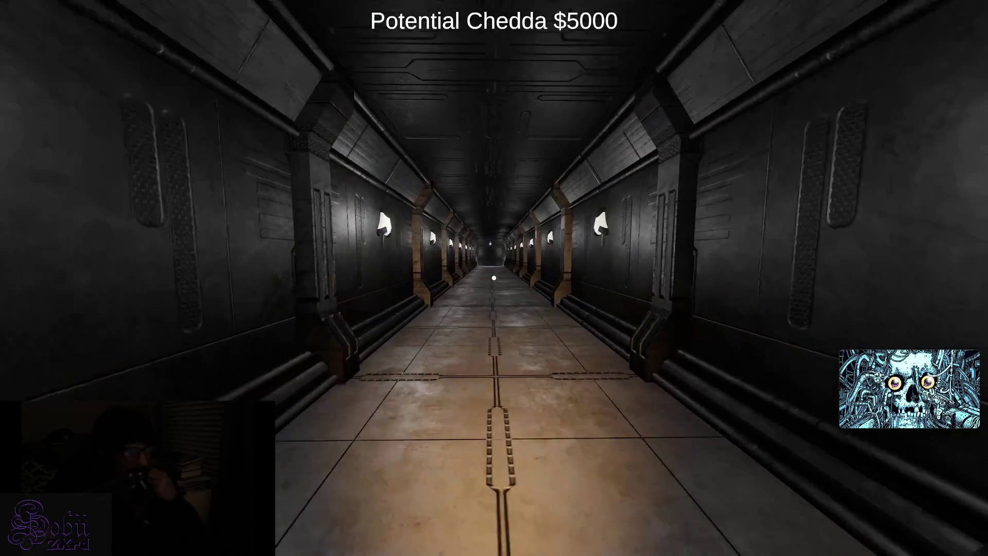
key(w)
key(w)
key(w)
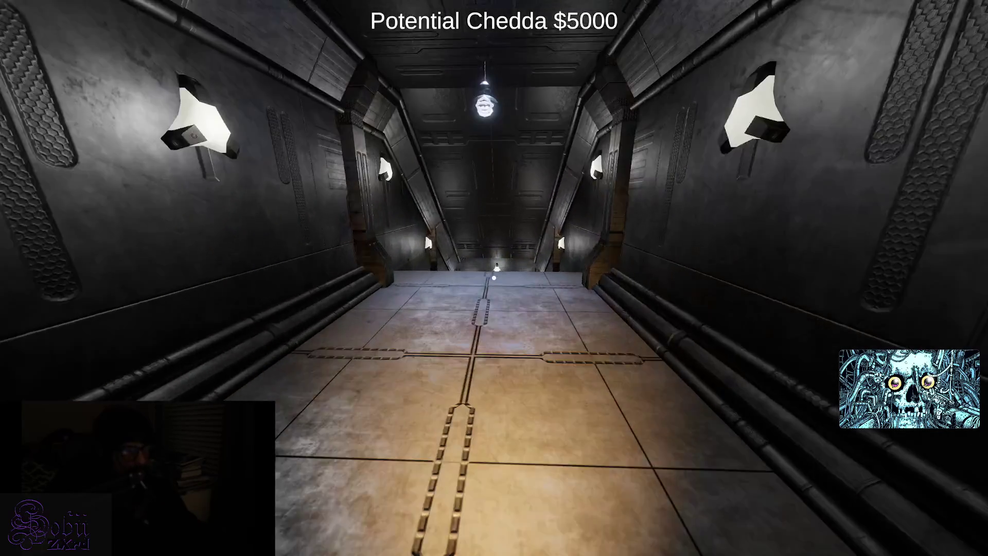
key(w)
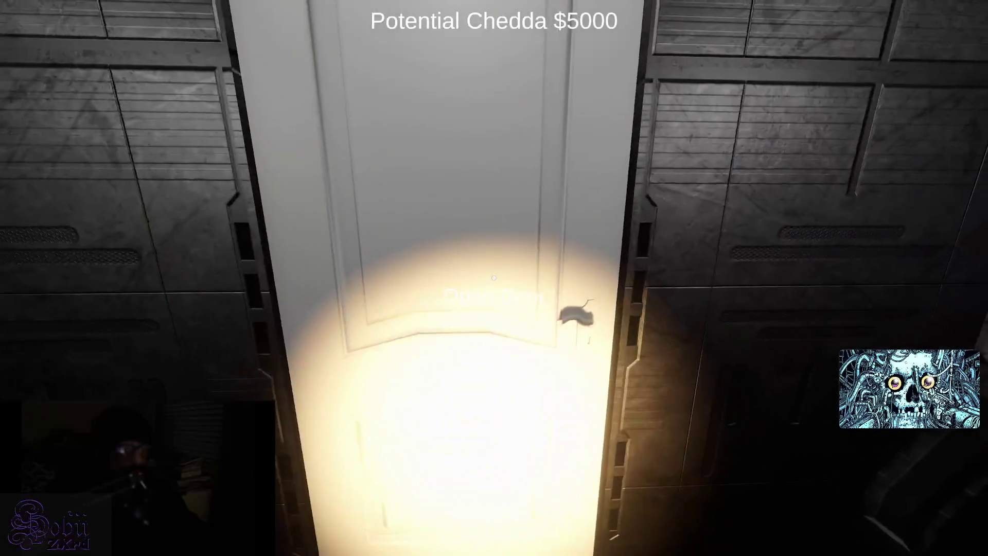
- Open the white door, dodge the spider and collect corridor boxes, raising Chedda to $5200
key(e)
key(s)
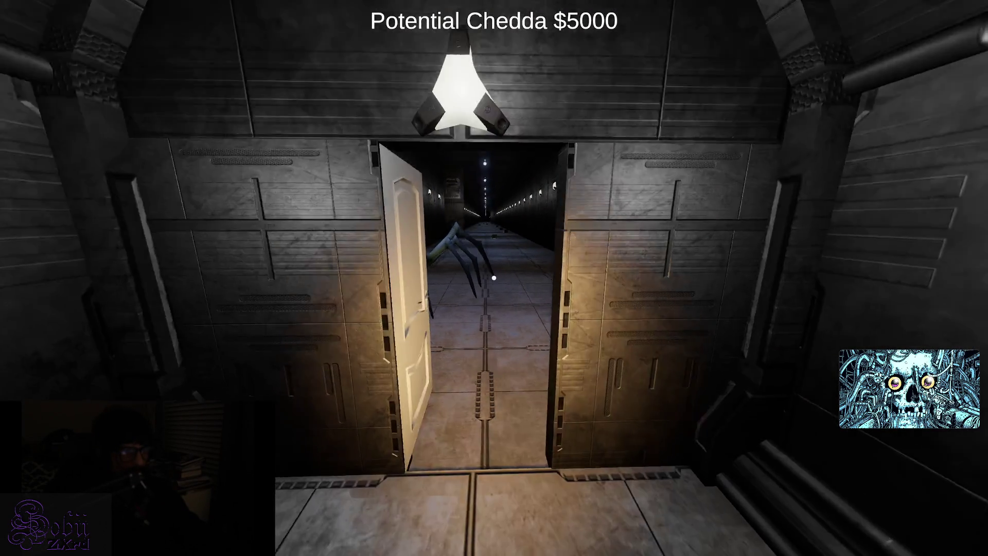
key(w)
key(w)
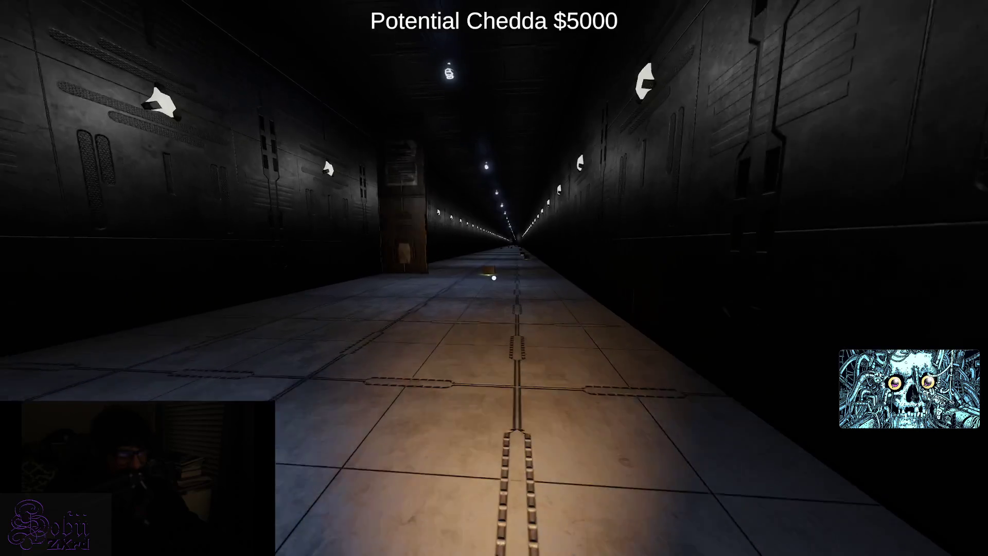
key(w)
key(e)
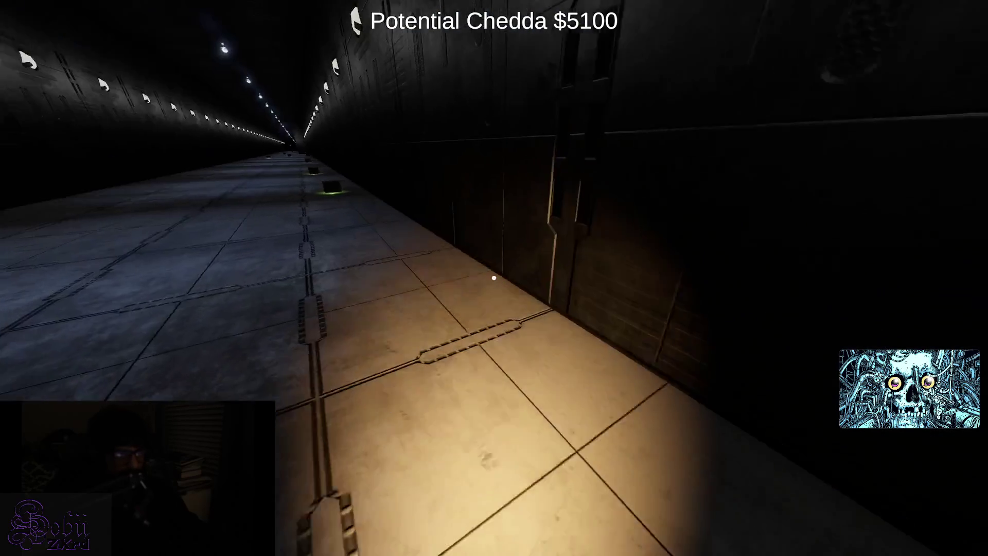
key(w)
key(e)
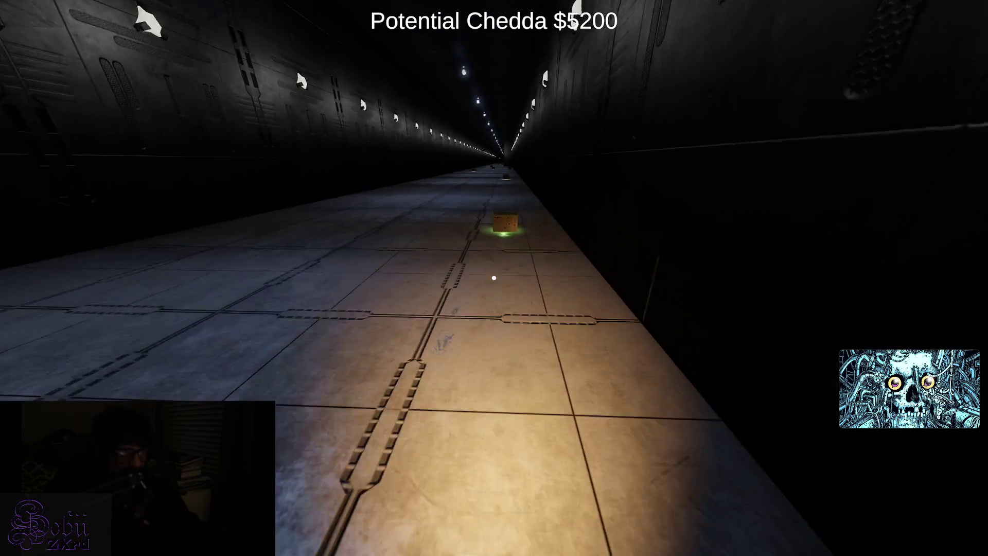
key(w)
key(e)
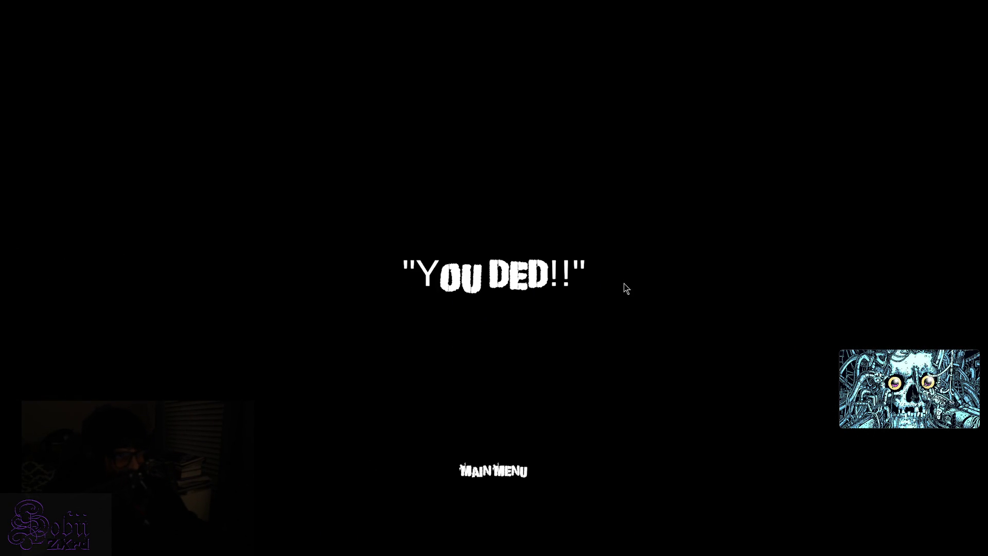
- After the spider kills the character, return to the main menu and start a fresh warehouse run
click(481, 470)
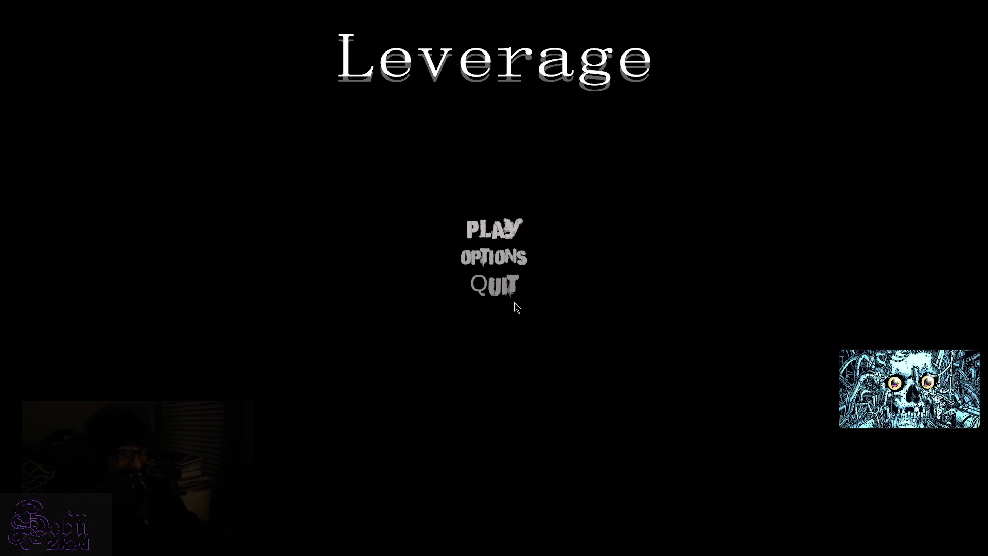
key(Return)
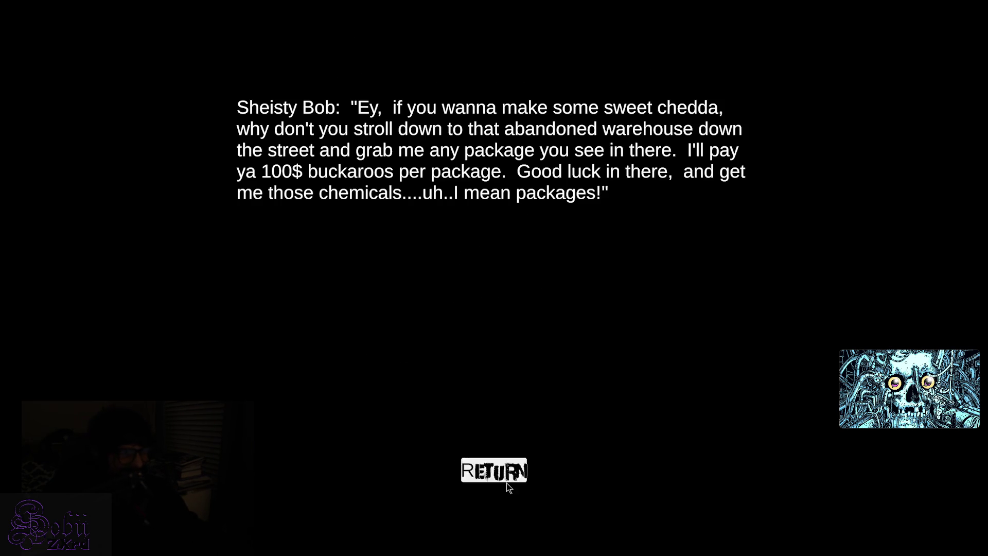
click(486, 471)
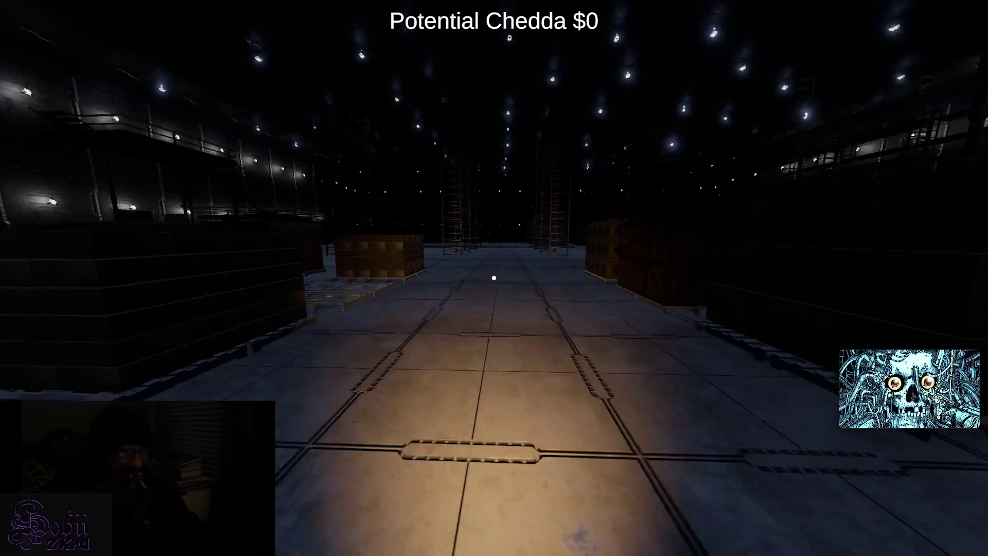
- Walk down the warehouse aisle to the ladder shelf and collect boxes, reaching $700
key(w)
mouse_move(493, 278)
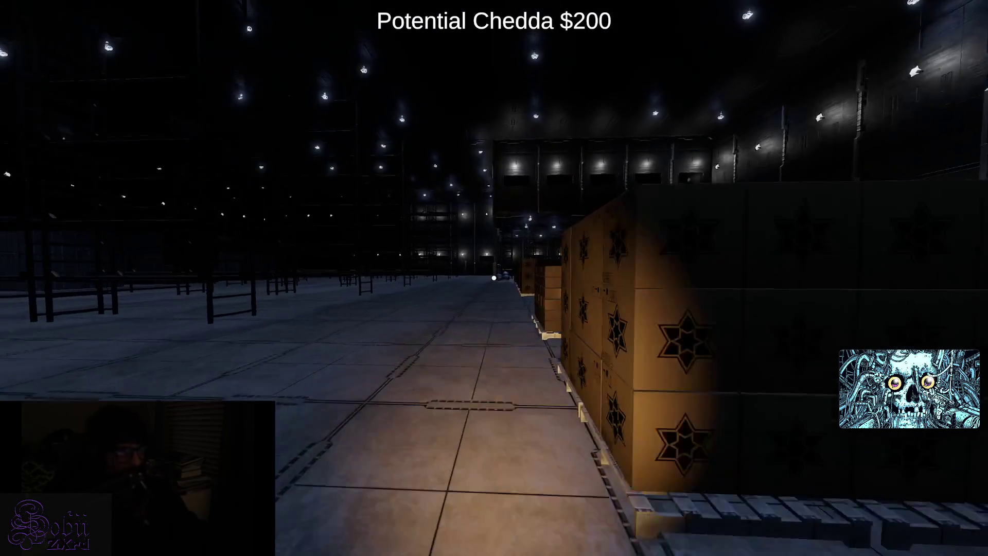
key(w)
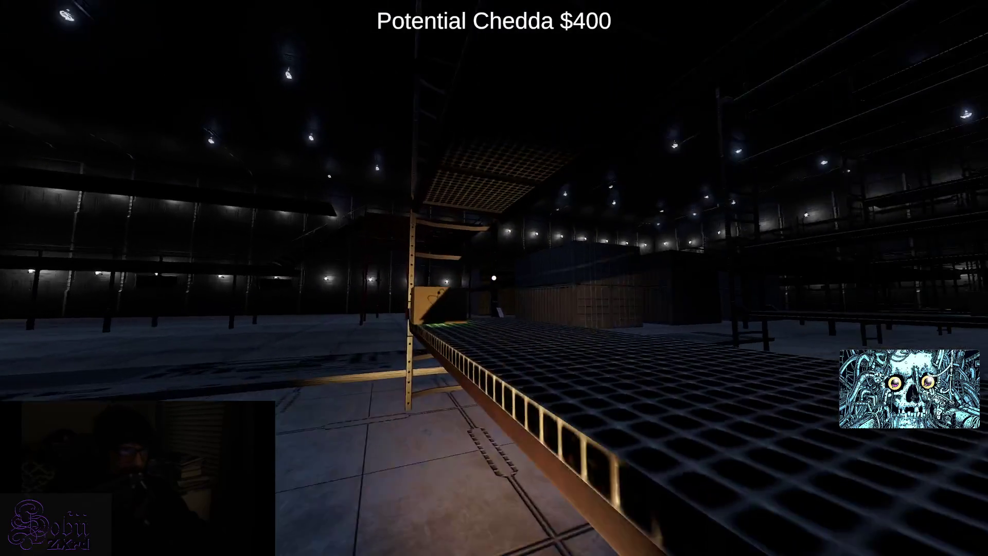
click(493, 278)
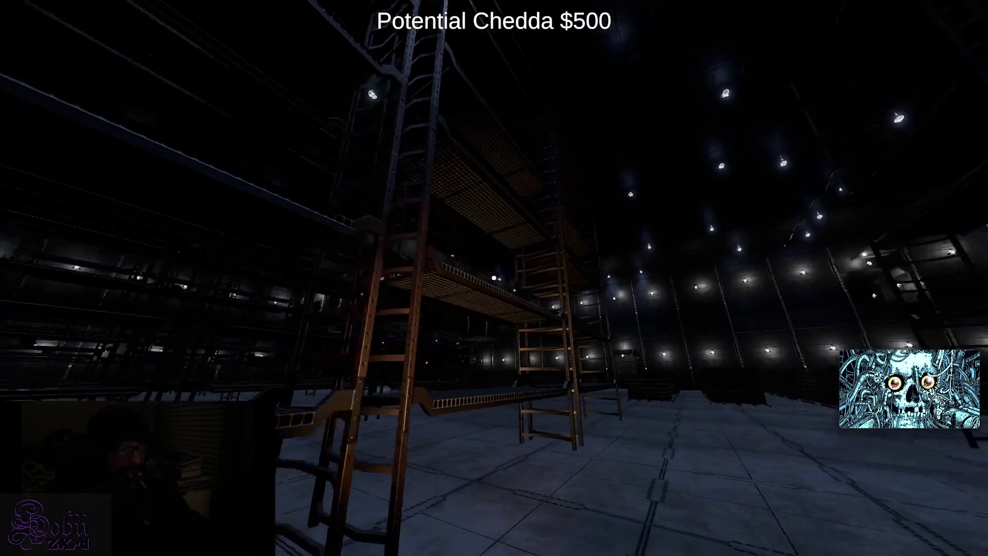
key(w)
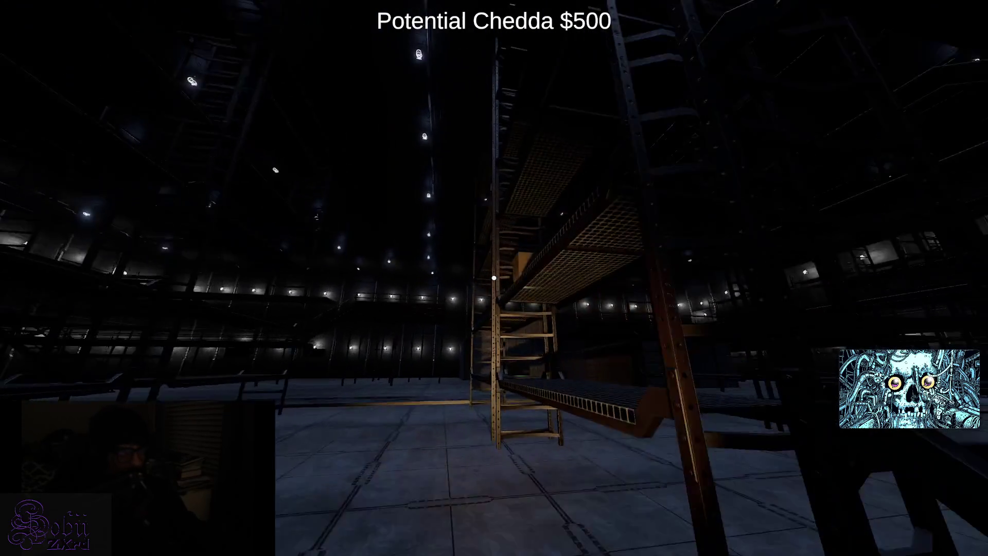
click(494, 278)
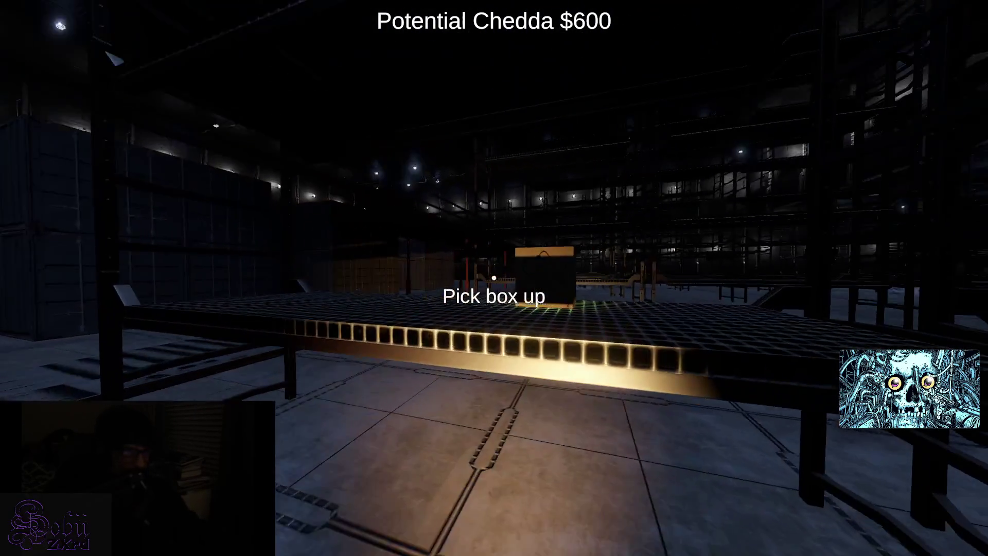
click(493, 278)
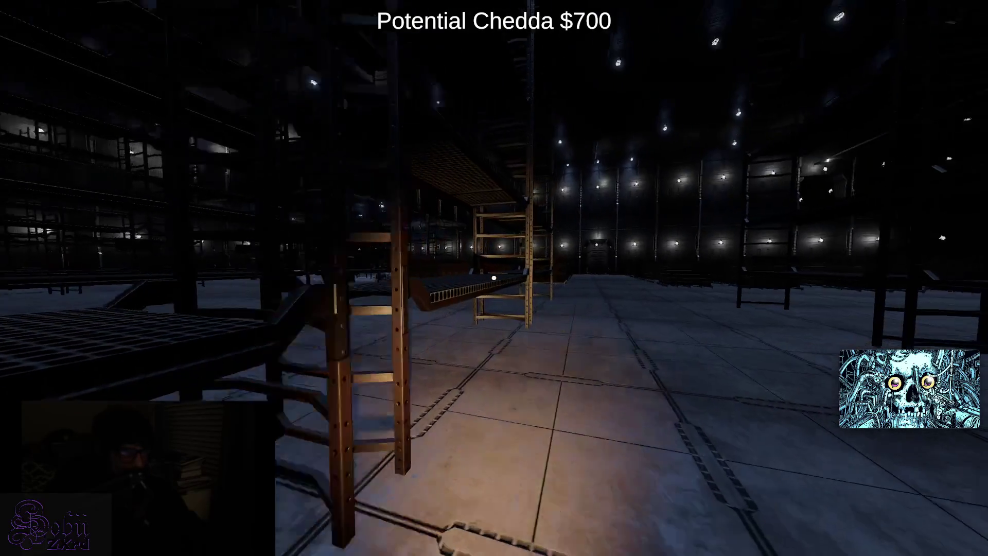
- Take the shelf boxes and the box by the ladder, raising Chedda to $1100
key(w)
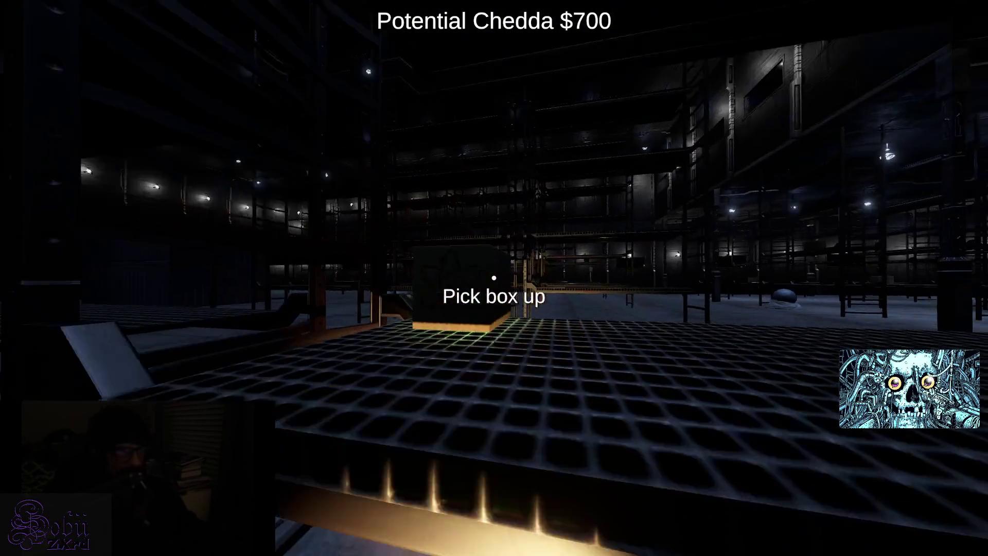
click(494, 278)
click(494, 278)
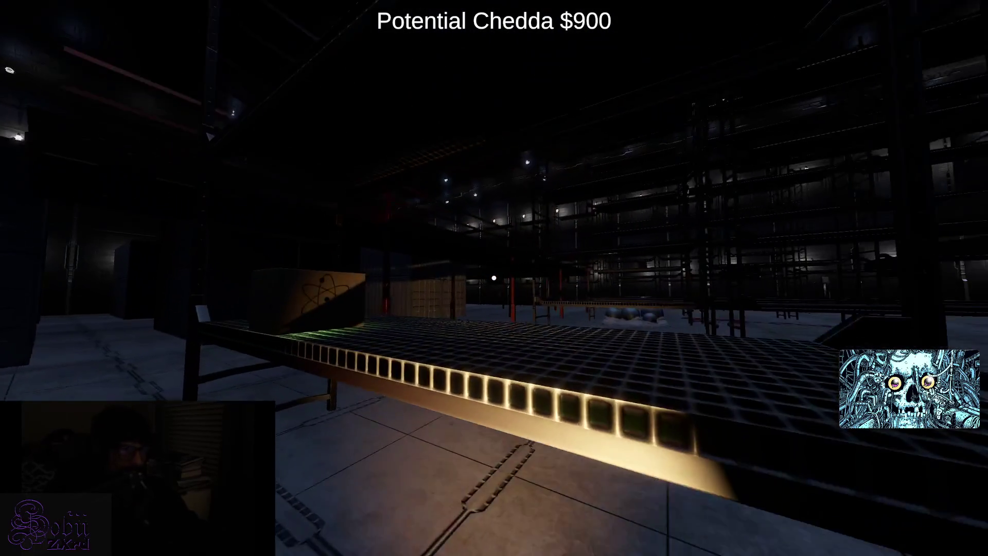
click(494, 278)
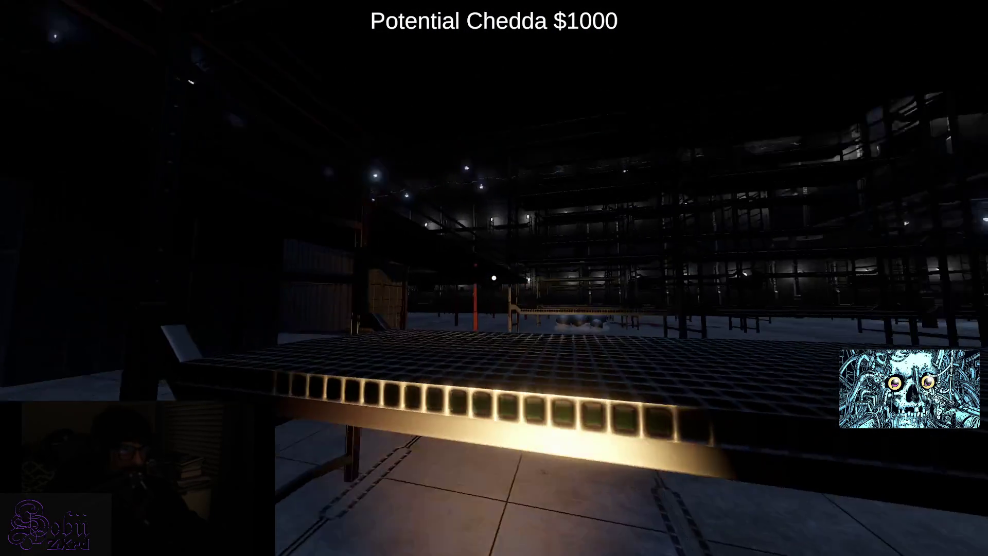
key(w)
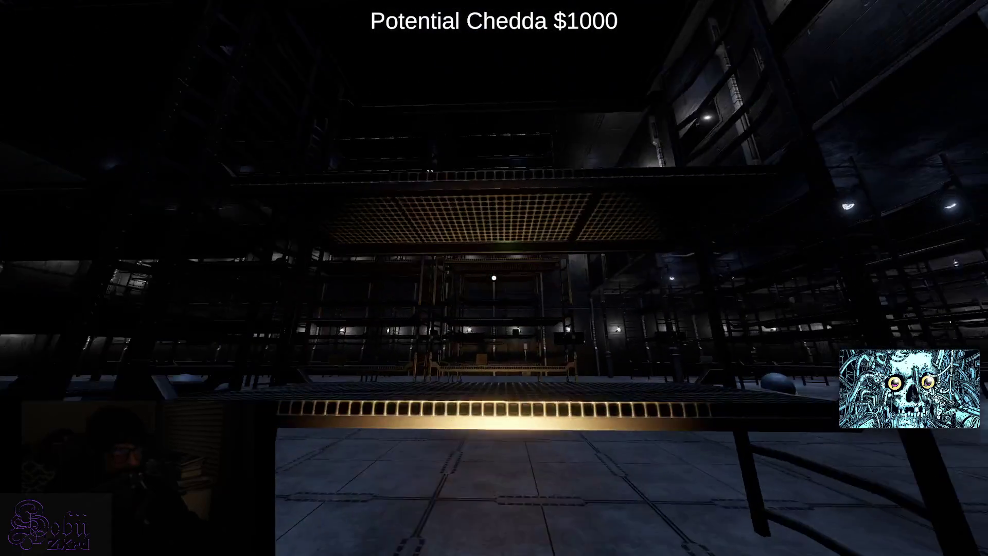
click(493, 278)
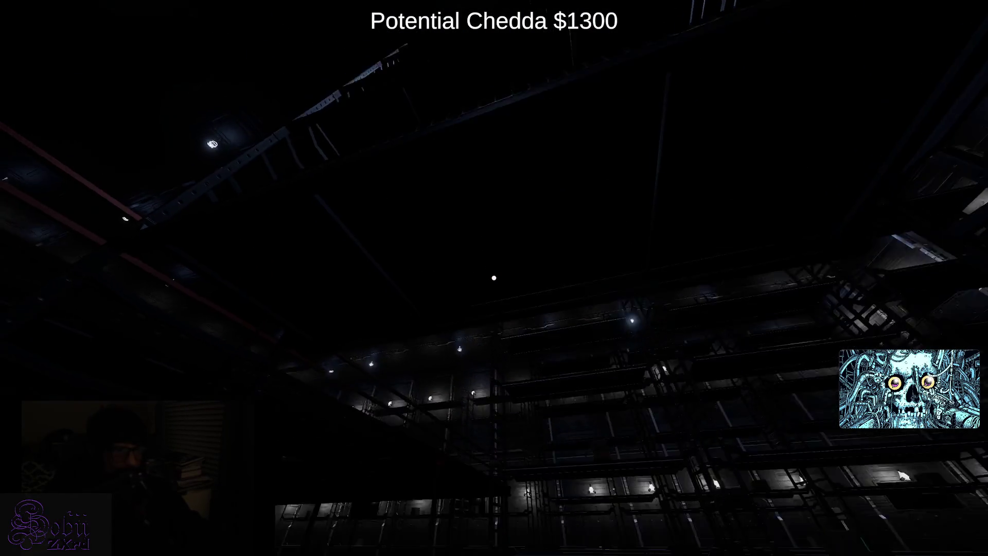
- Collect the boxes in the corridor between the containers, reaching $1500
key(w)
key(w)
click(494, 278)
click(494, 278)
key(w)
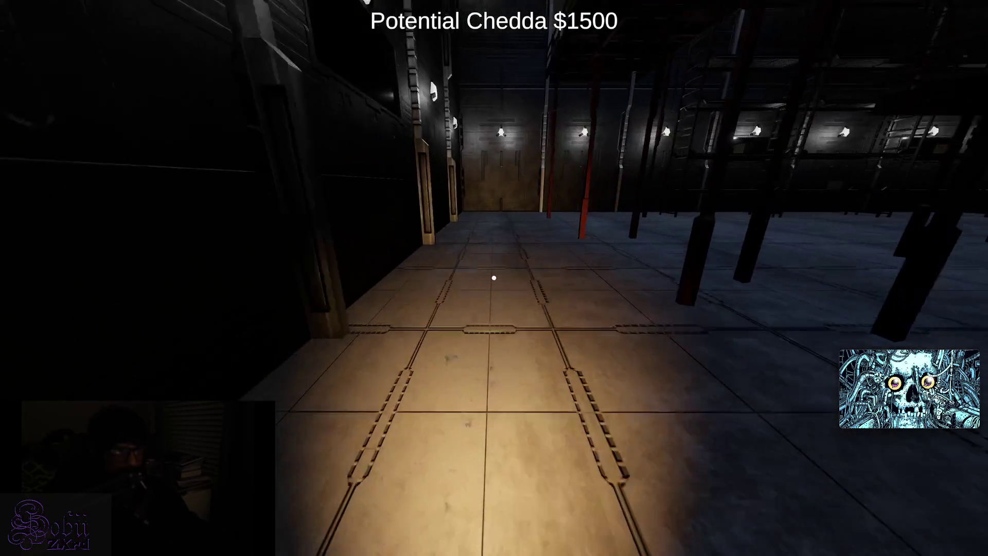
key(w)
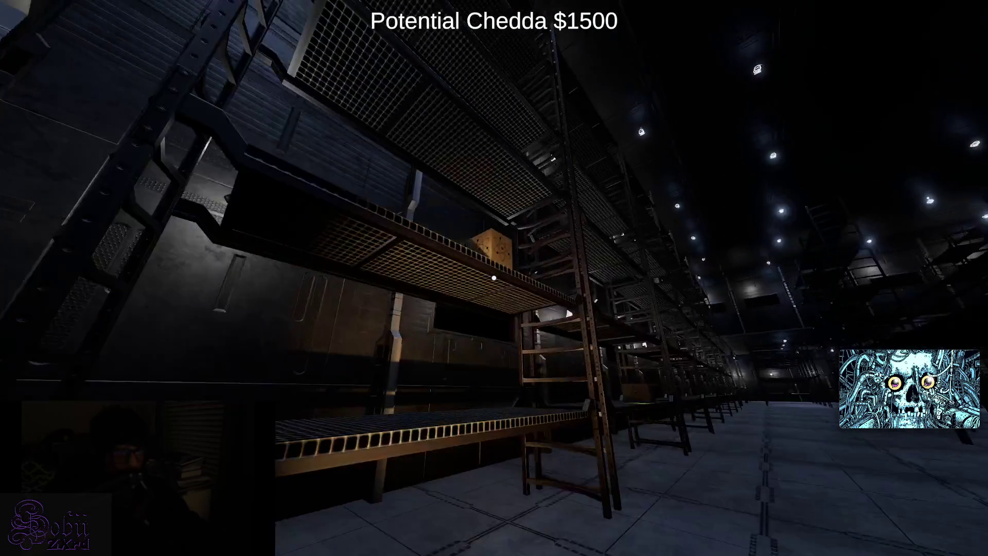
- Collect six boxes at the shelving racks plus the valuable item, jumping Chedda to $4300
click(494, 278)
click(494, 278)
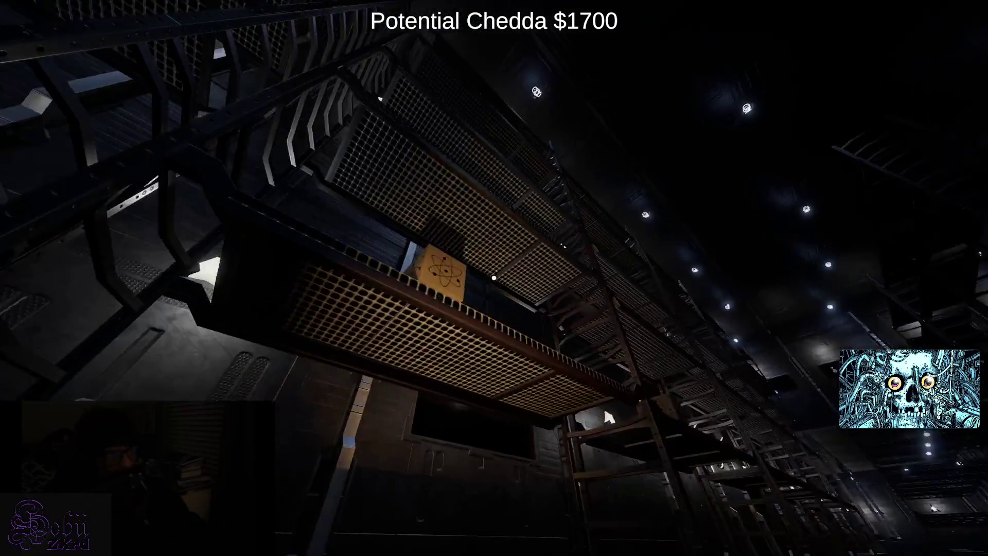
click(493, 278)
click(493, 278)
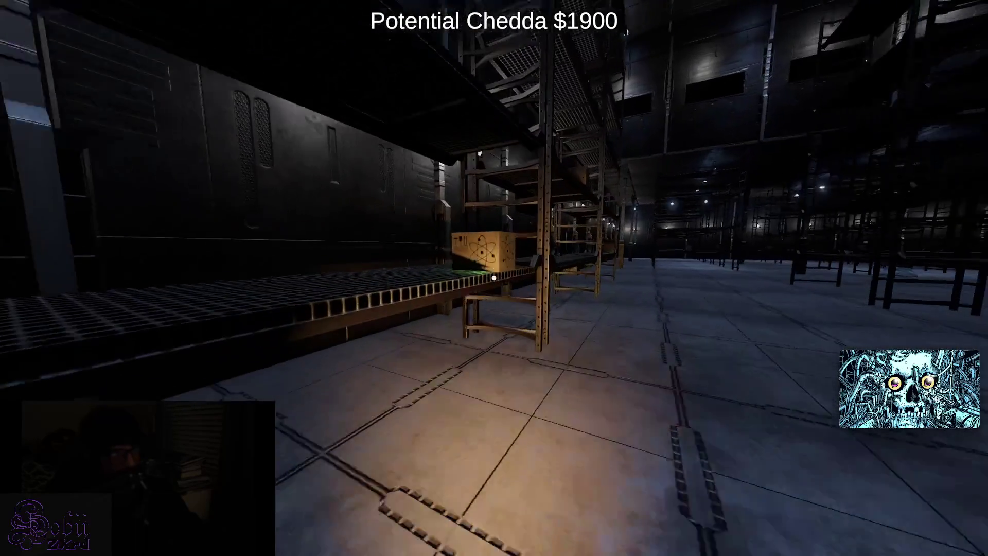
click(493, 278)
click(494, 278)
click(493, 278)
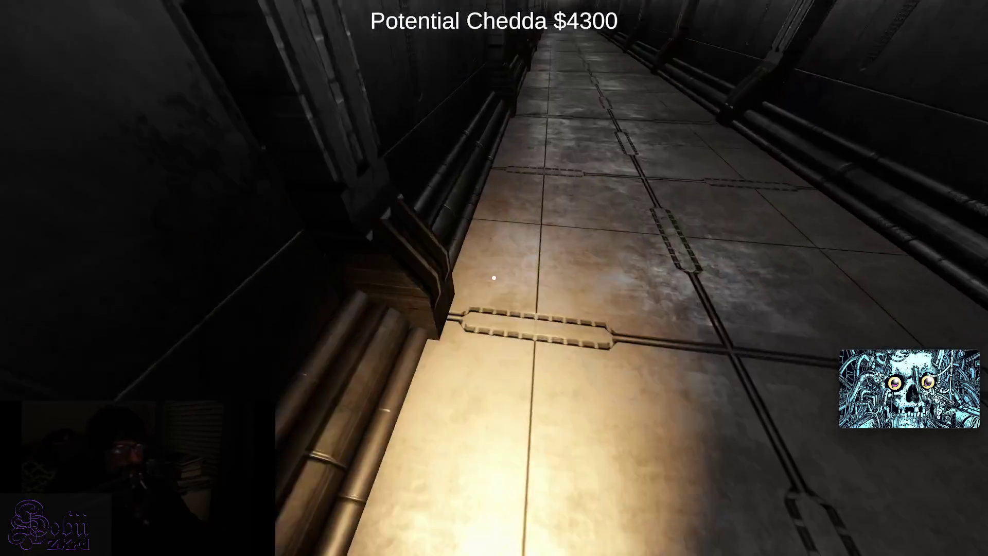
- Grab the box at the corridor's end and another on the upper platform, reaching $4500
key(w)
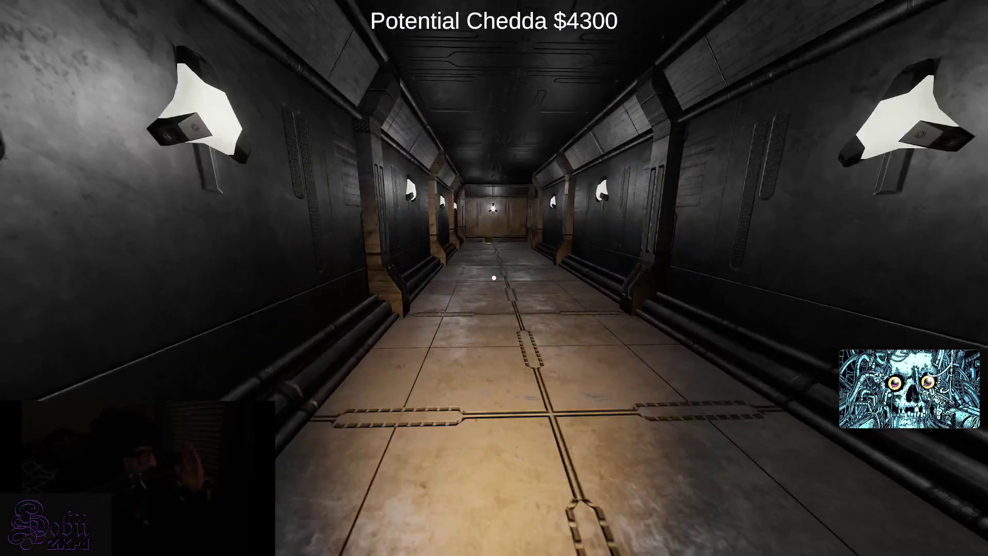
key(w)
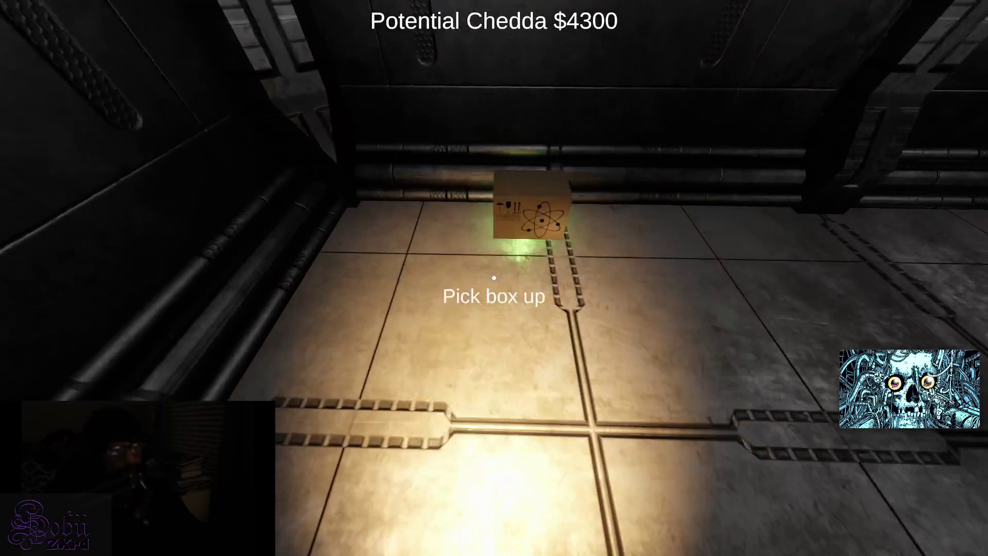
click(493, 278)
key(w)
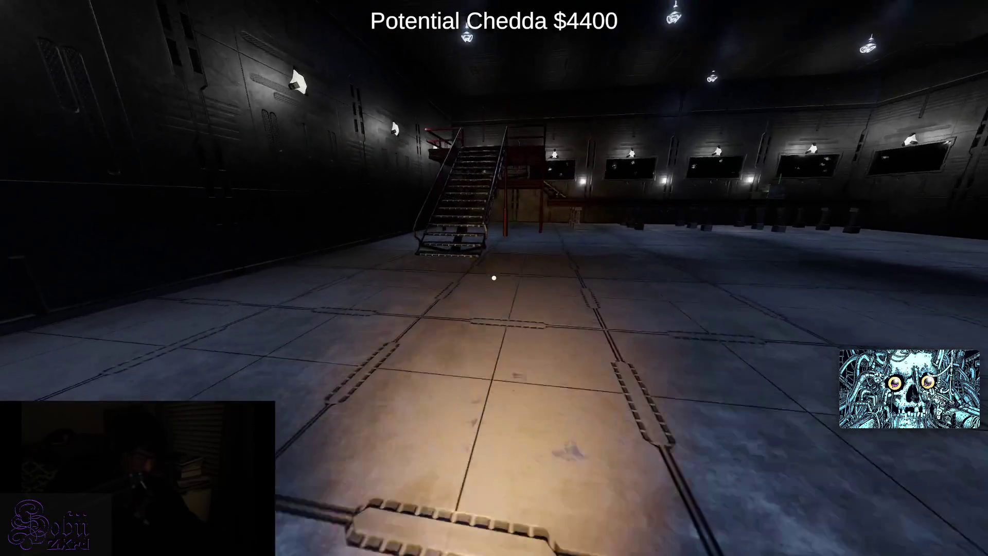
key(w)
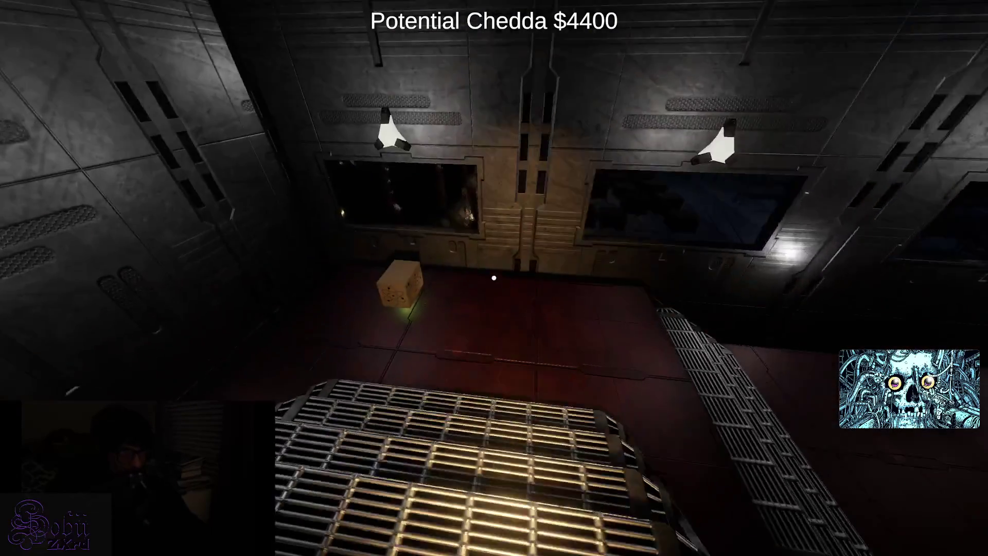
click(493, 278)
- Pick up the small box for $4600, pull the circuit box's green lever, and take the key
key(w)
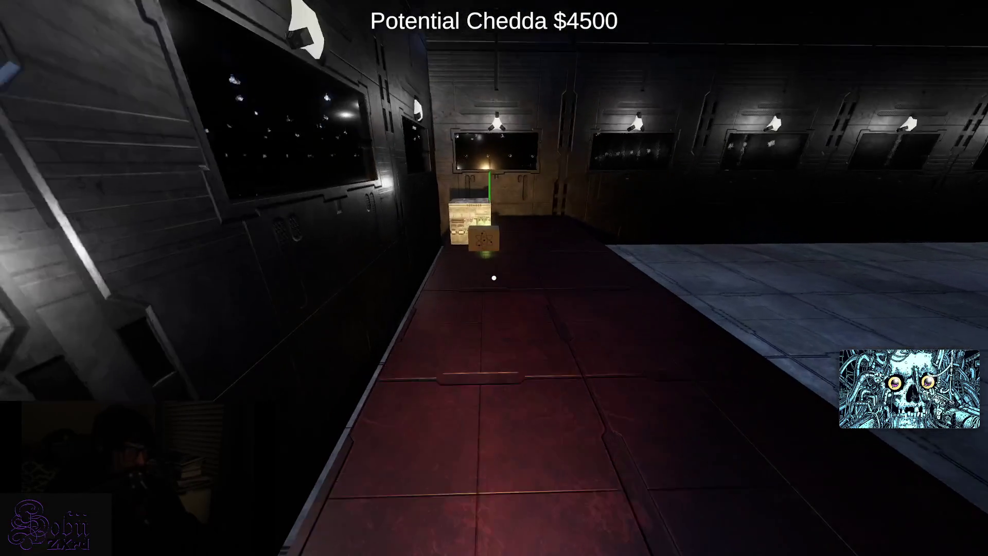
key(w)
click(493, 278)
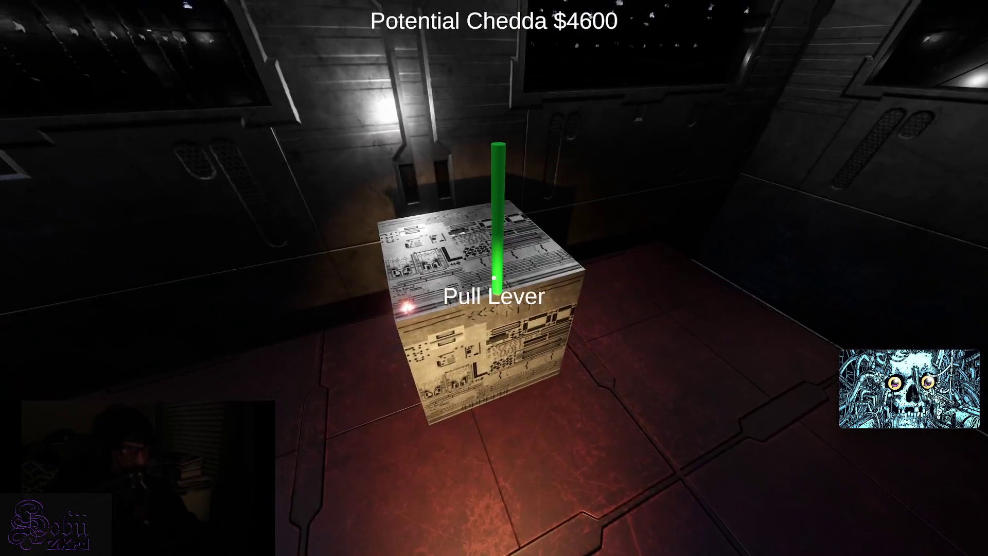
click(494, 278)
key(w)
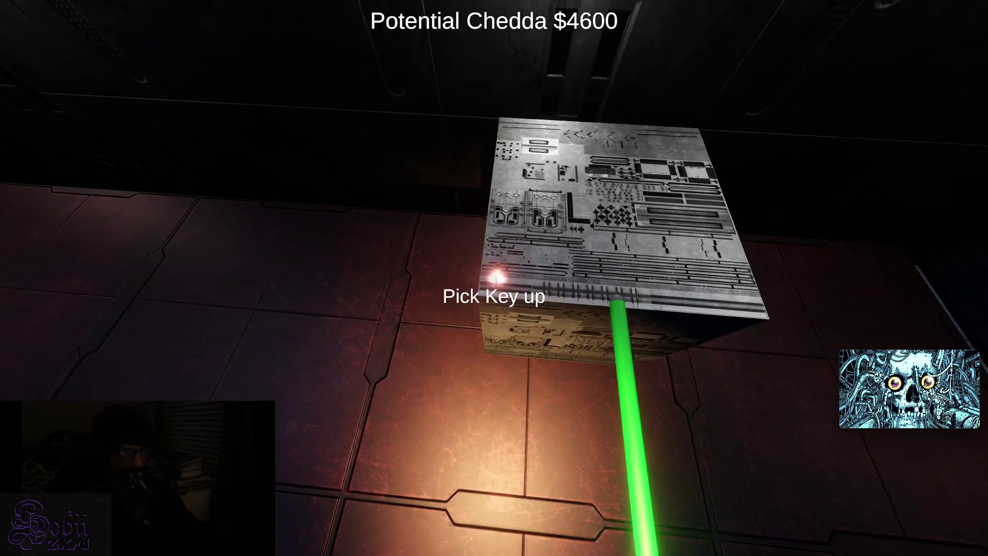
click(493, 278)
- Cross the big room, walk the long corridor, and go through the side doorway into the hall
key(w)
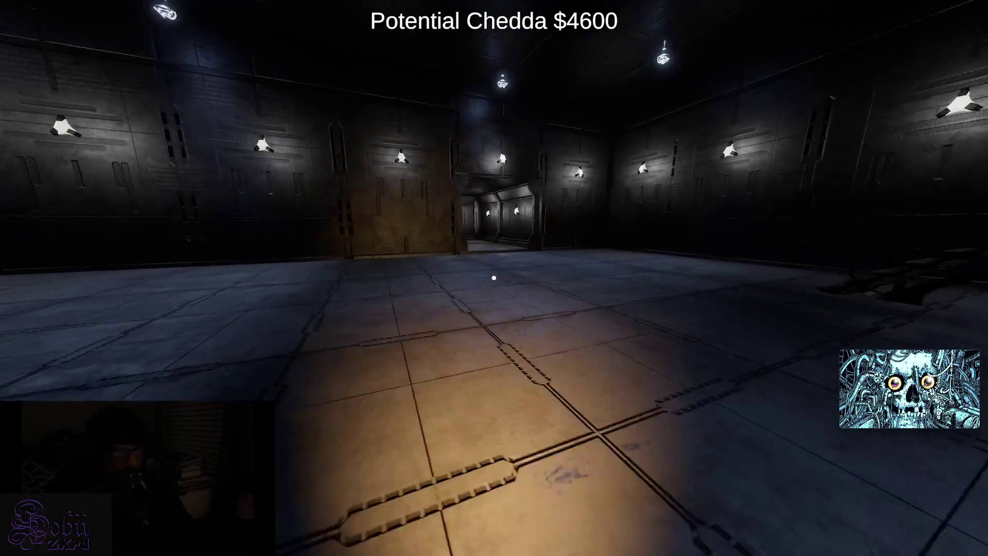
key(w)
key(w)
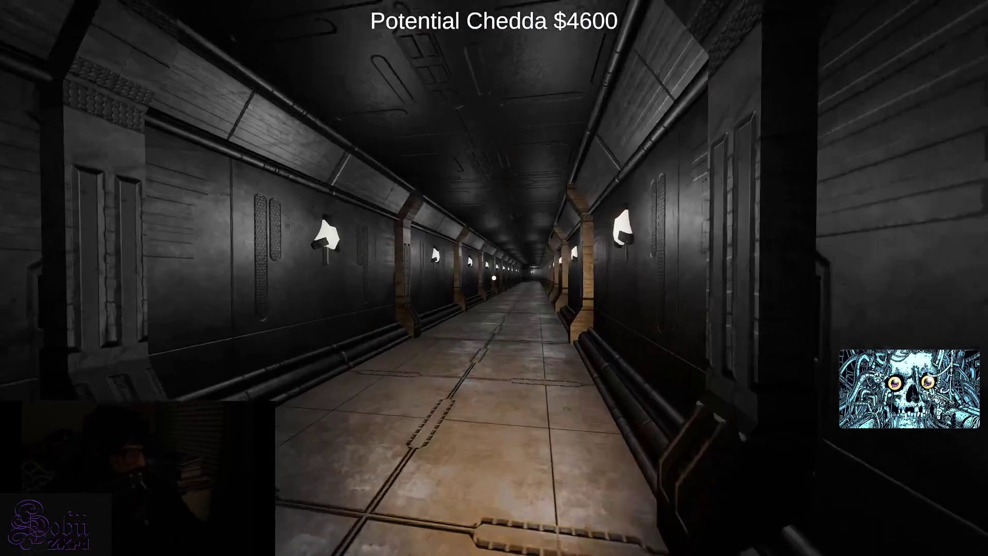
key(w)
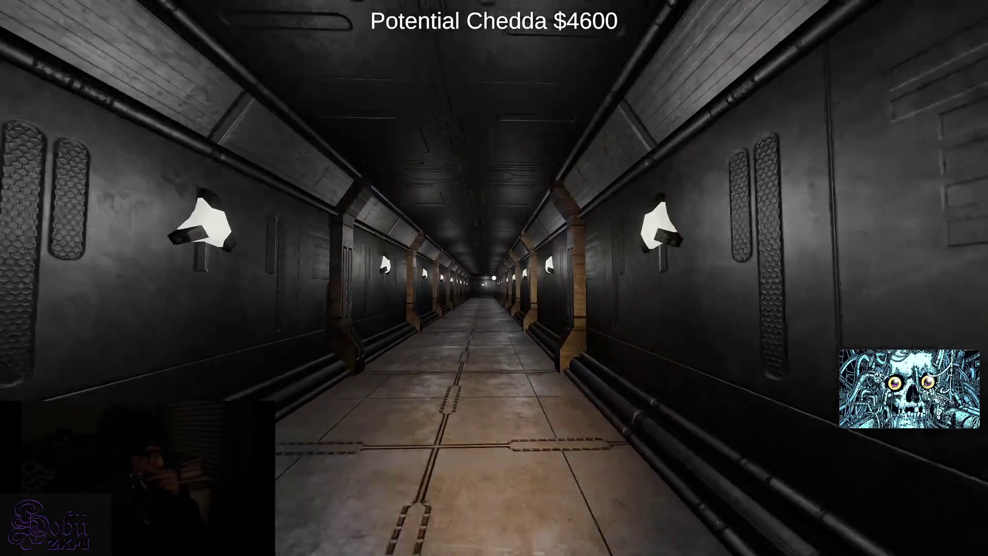
key(w)
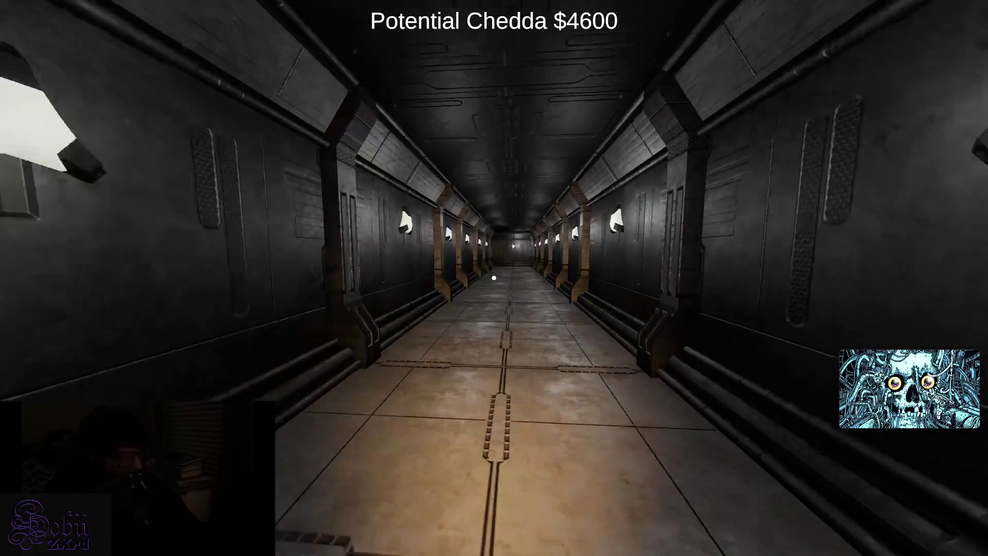
key(w)
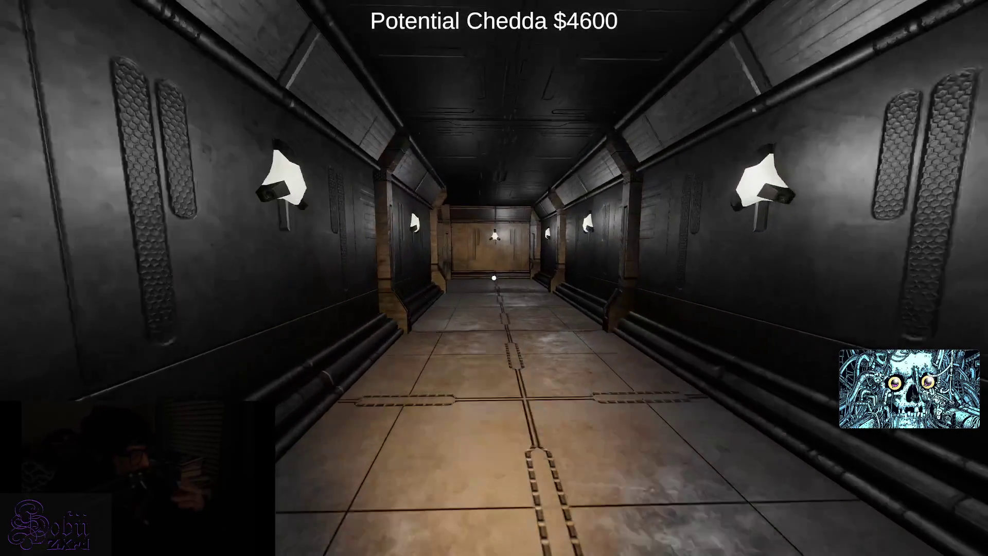
key(w)
key(w)
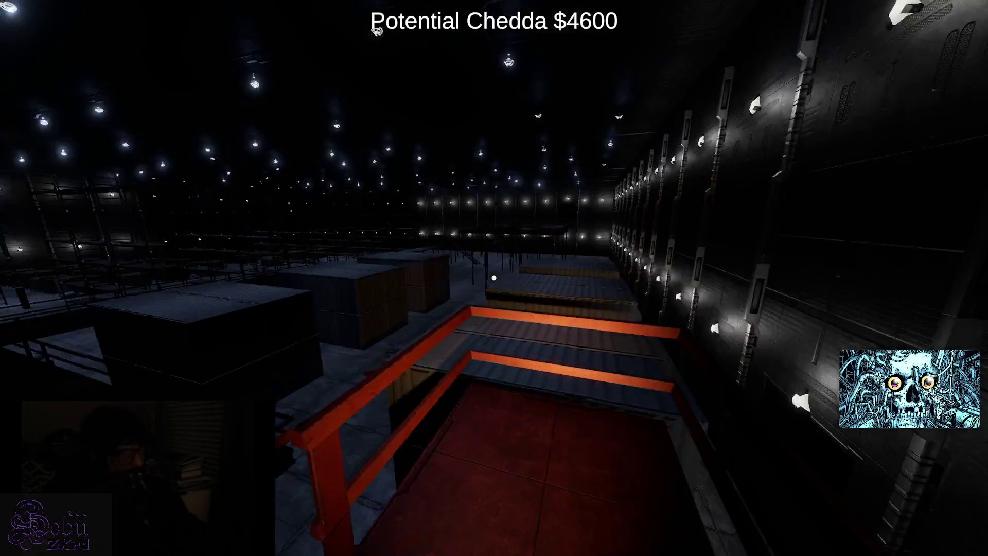
- Descend the stairs and cross the hall via the red walkway and tool-covered table
key(w)
key(w)
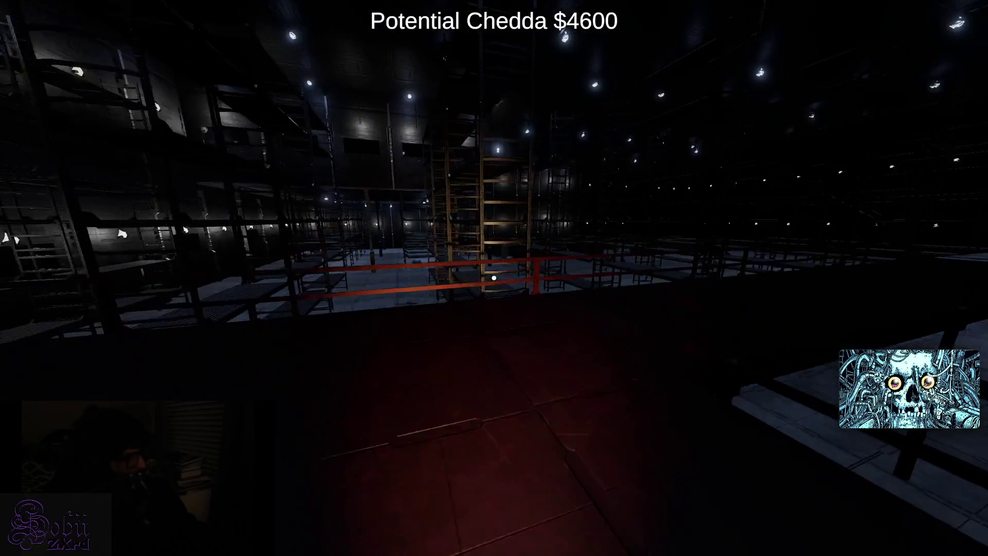
key(w)
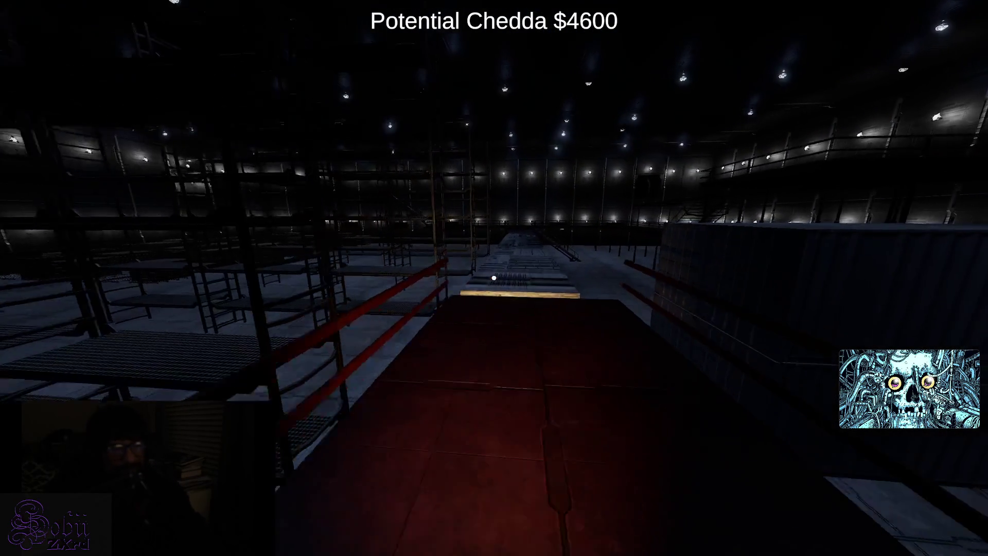
key(w)
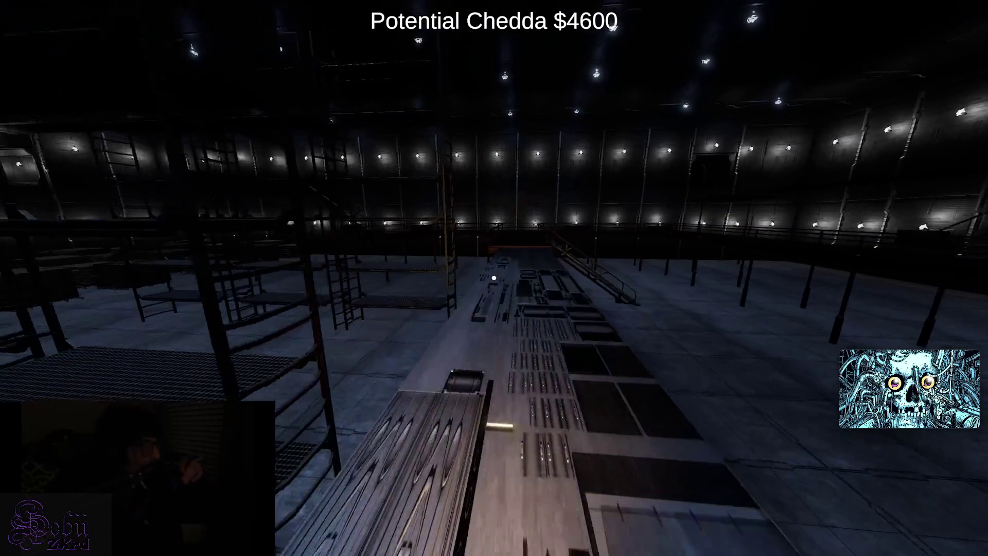
key(w)
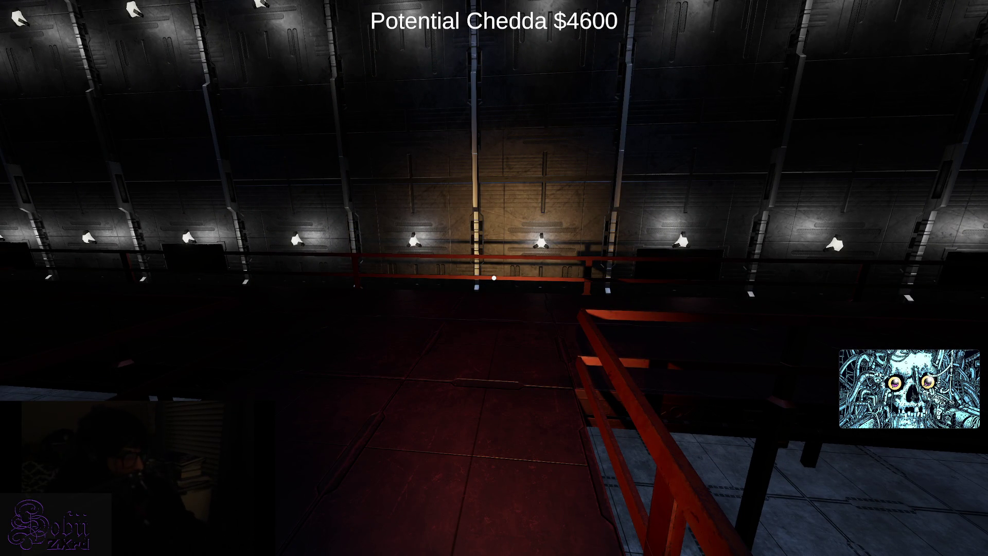
key(w)
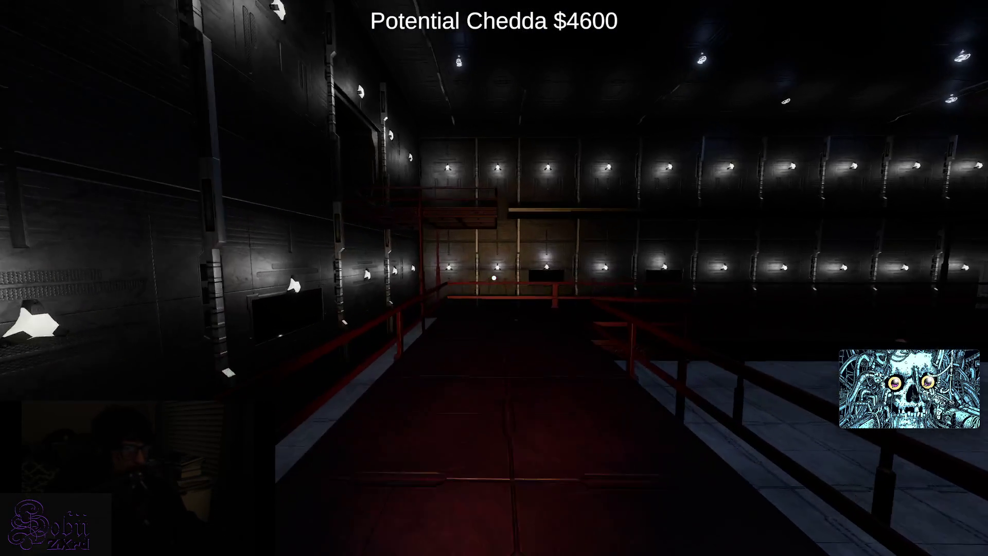
key(w)
key(w)
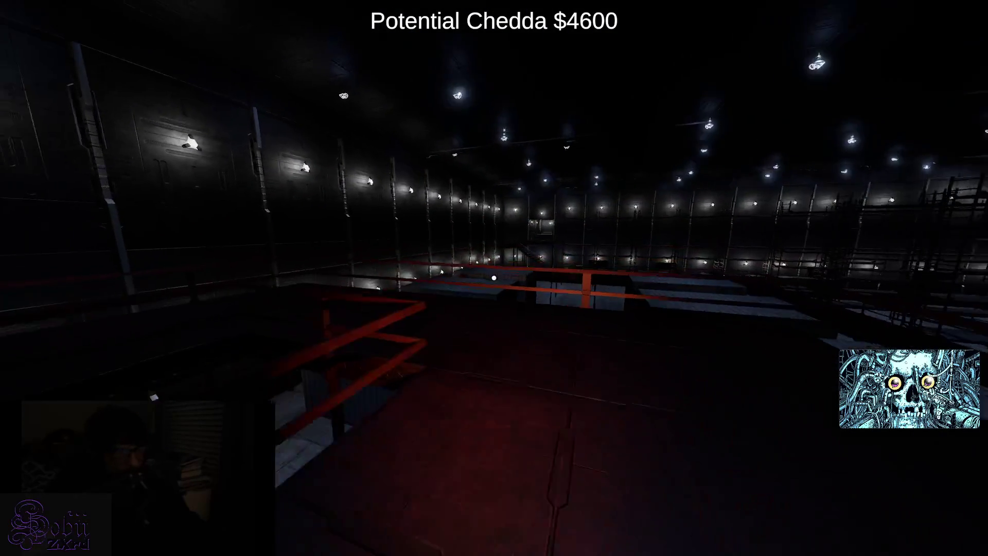
- Take the metal walkway into the far corridor and collect the glowing box there
key(w)
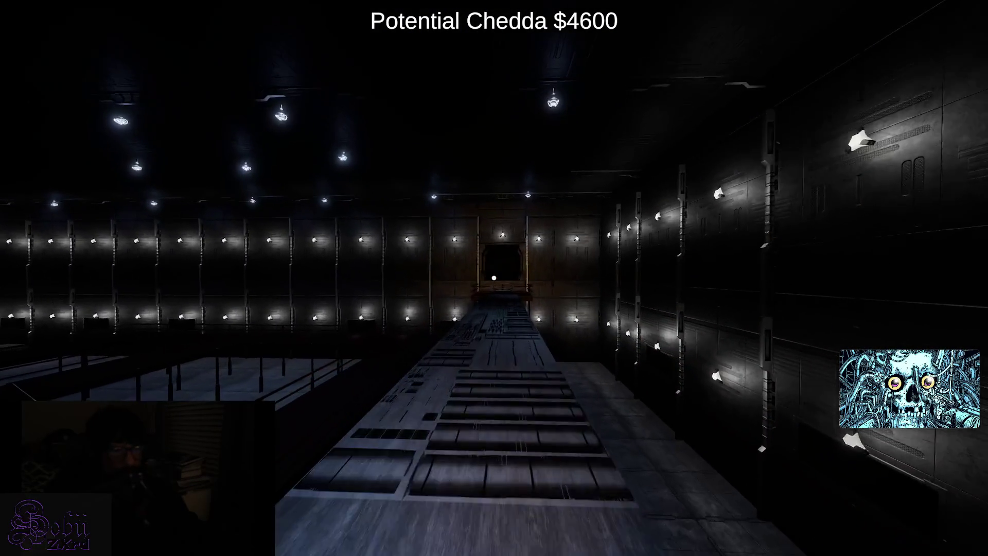
key(w)
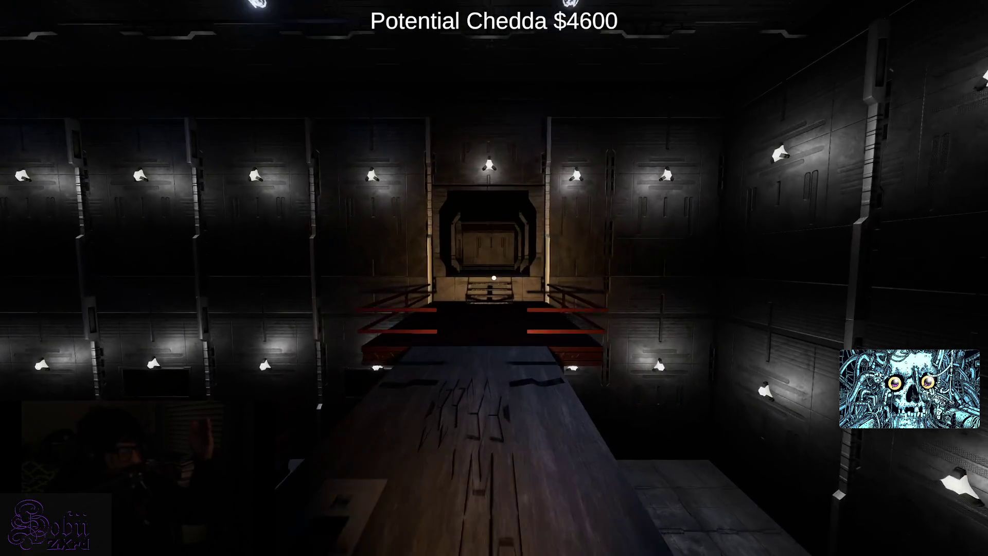
key(w)
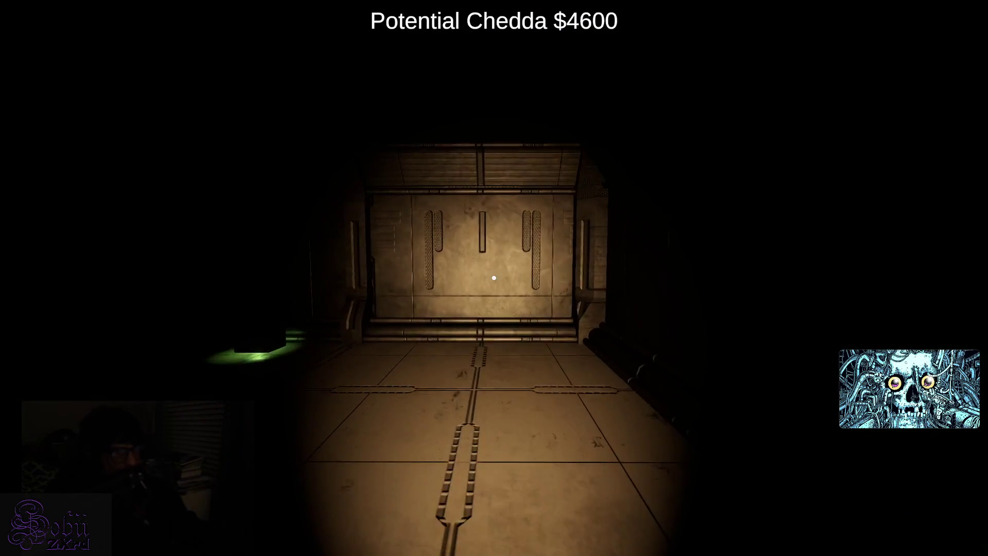
click(494, 278)
- Enter the lit tiled room and pick up its two boxes, including the corner one
key(w)
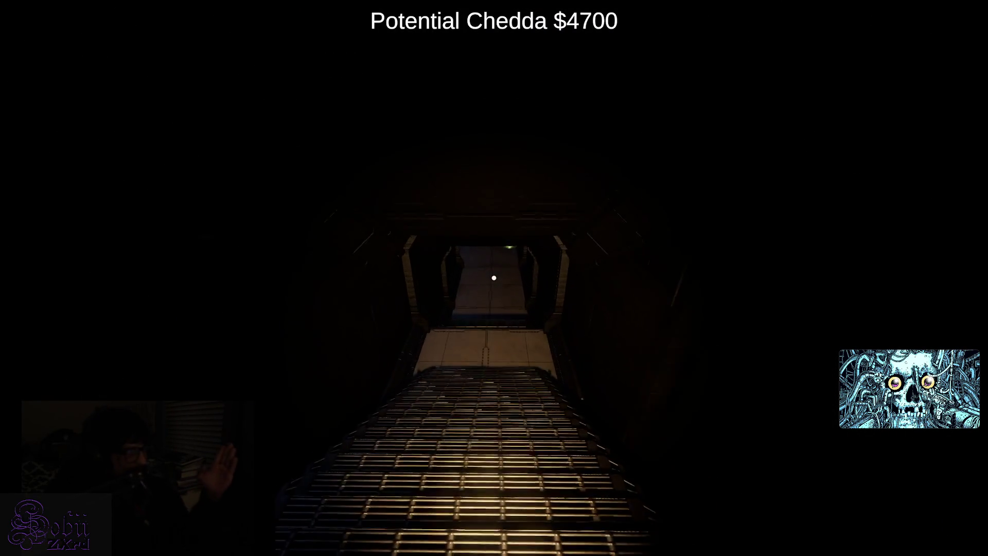
key(w)
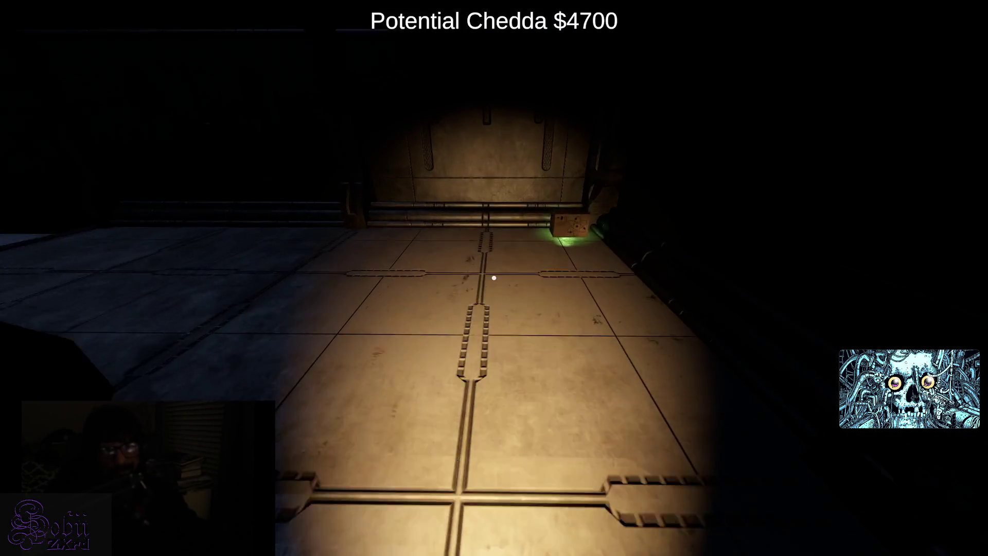
click(494, 278)
key(w)
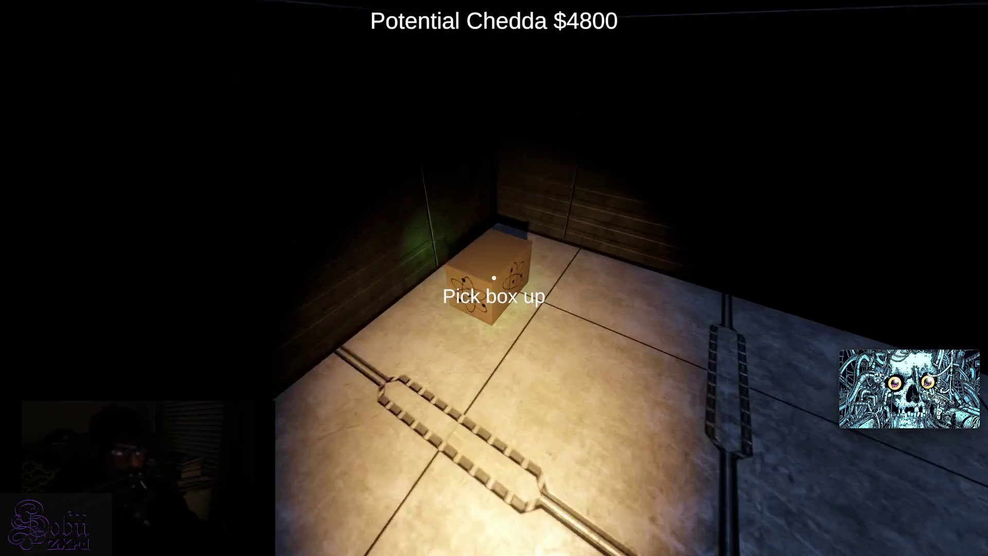
click(494, 278)
- Go around the machine, through the dark corridor and staircase, and drop to the floor below
key(w)
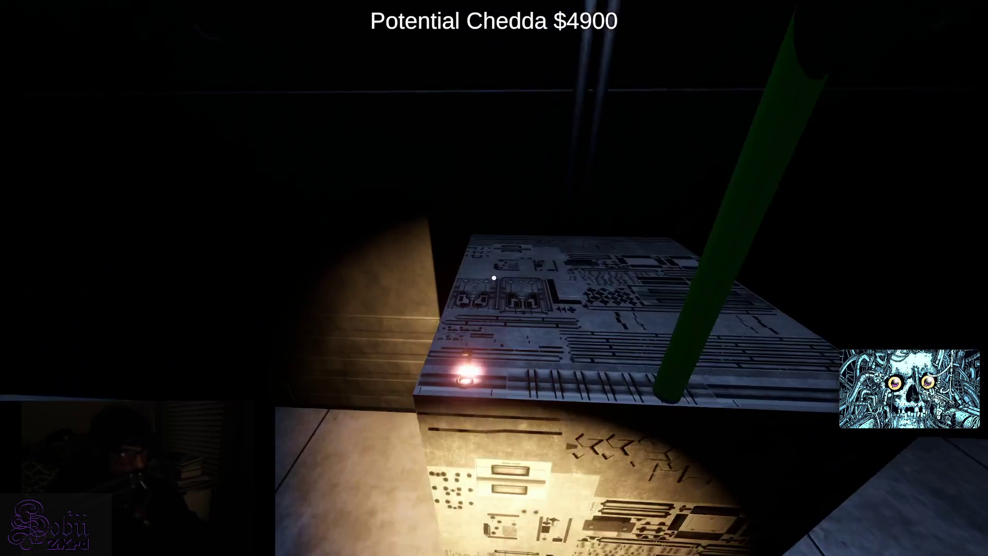
key(w)
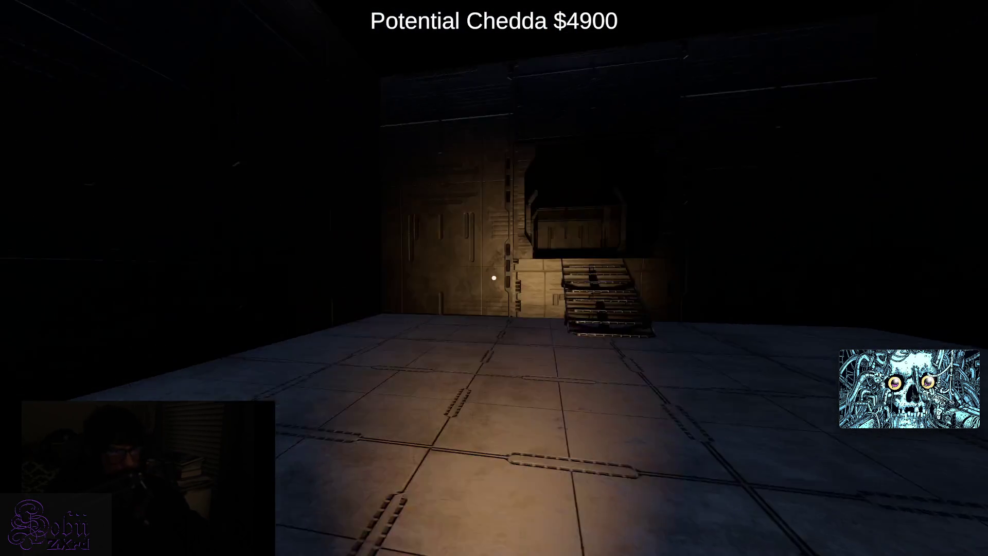
key(w)
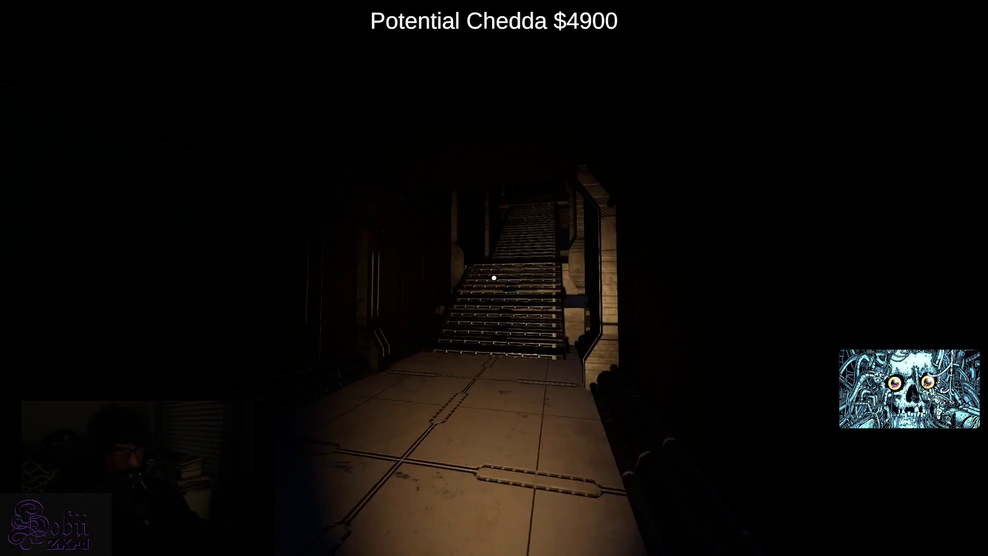
key(w)
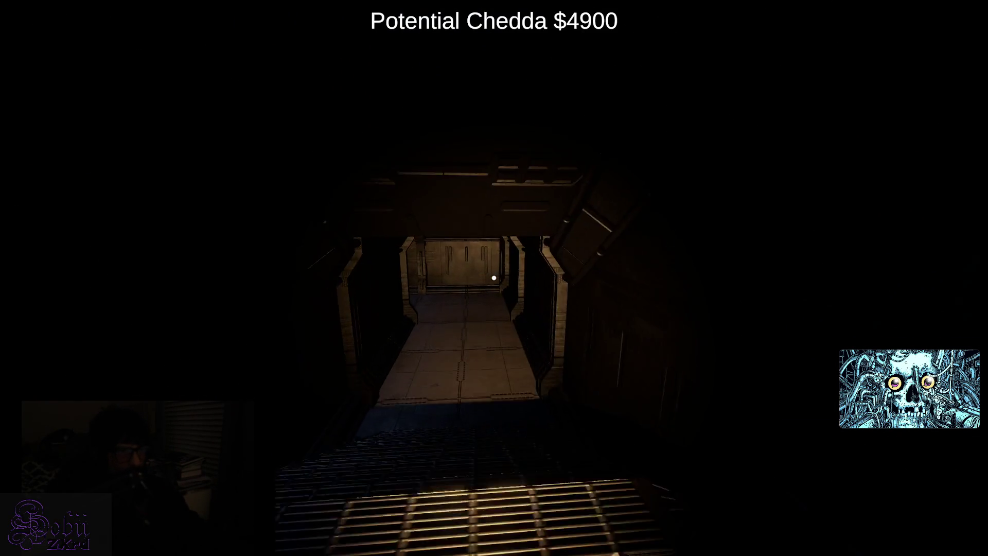
key(w)
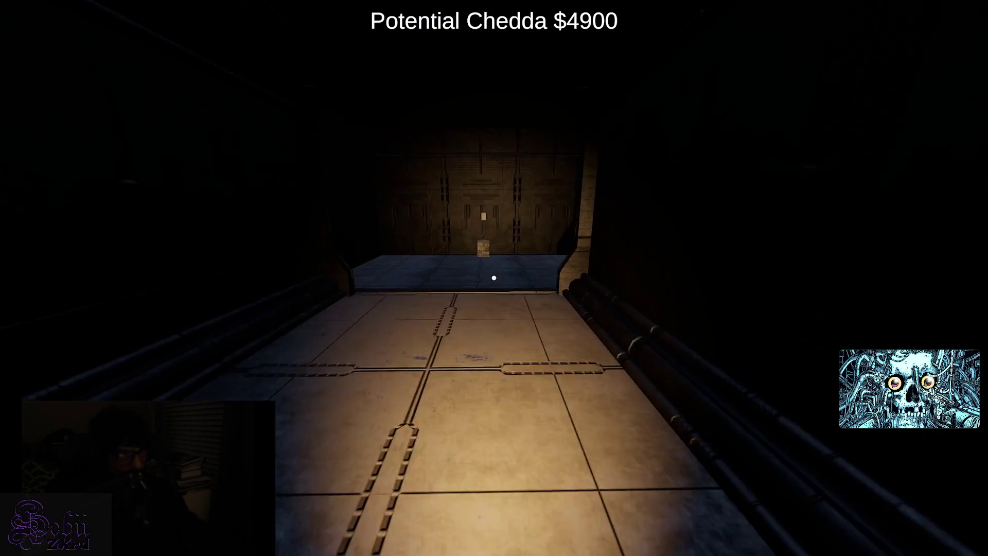
key(w)
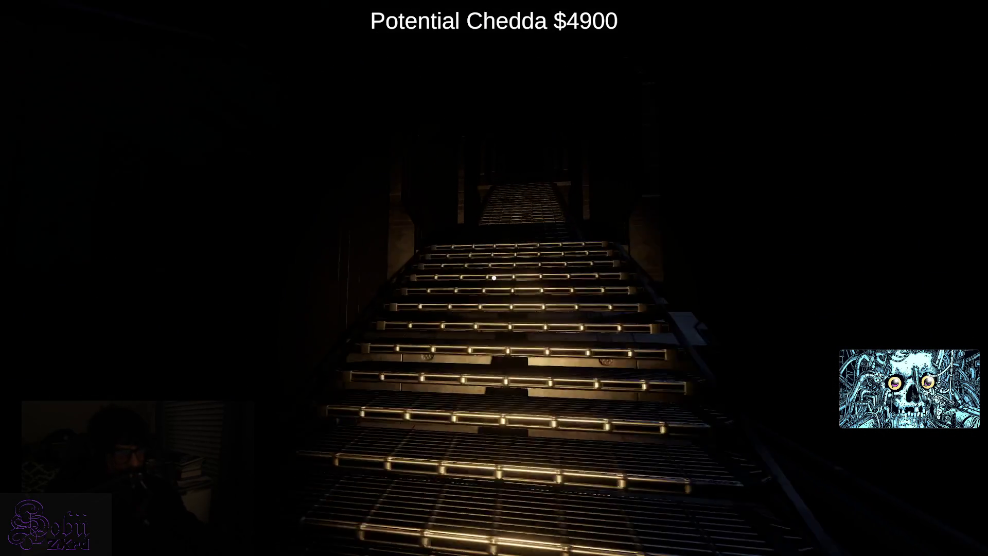
- Walk out to the lit hangar and along its walkway with Potential Chedda at $4900
key(s)
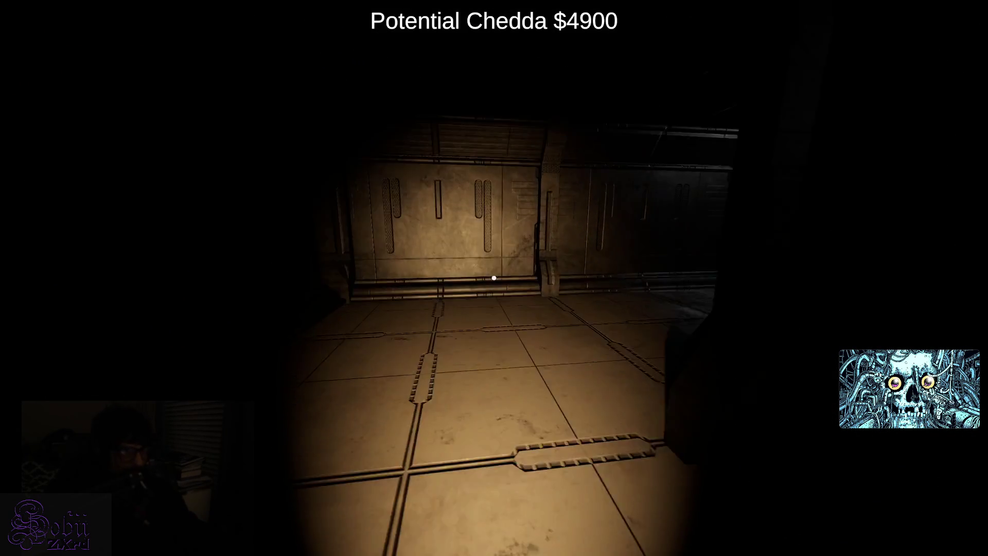
key(w)
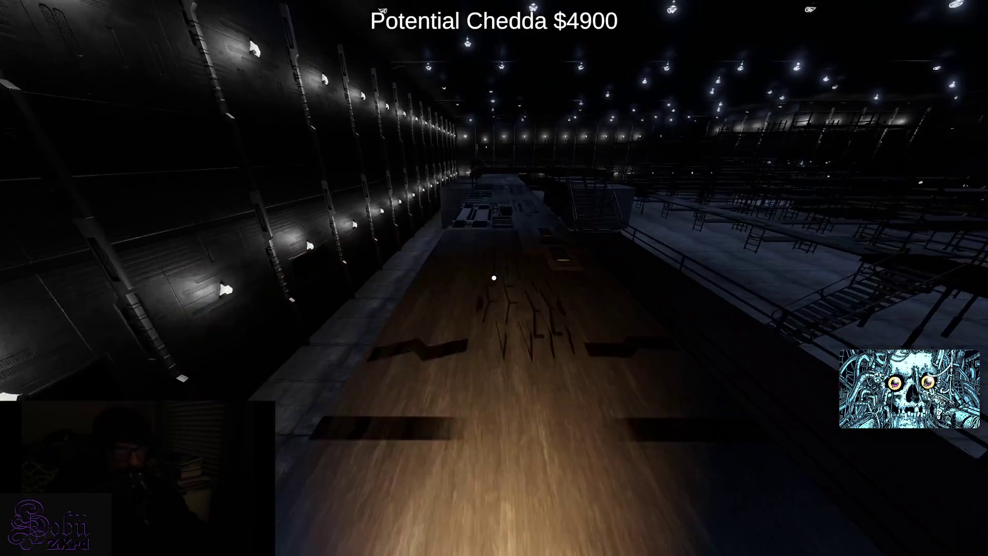
key(w)
key(w)
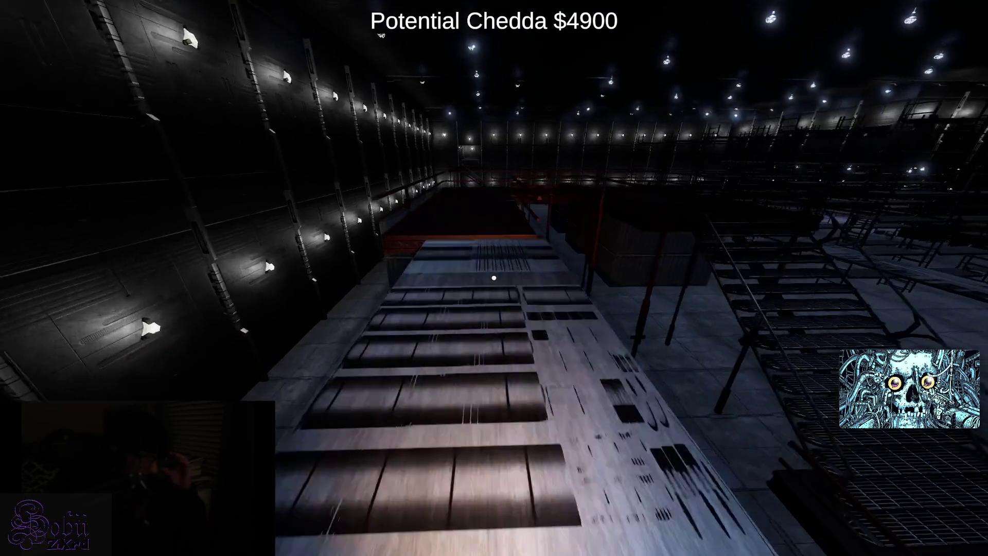
key(w)
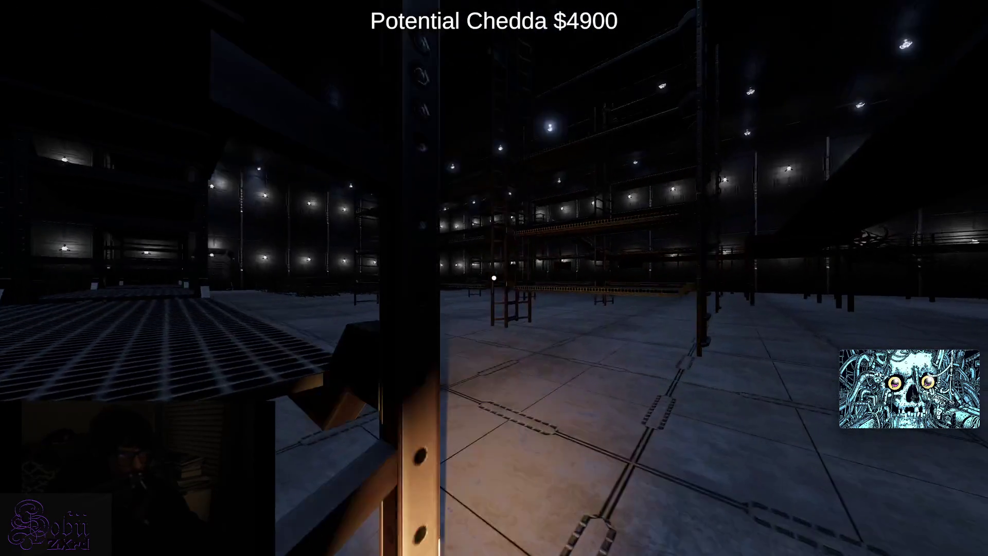
- Walk forward between the hangar shelves to the next box in the metal corridor
key(w)
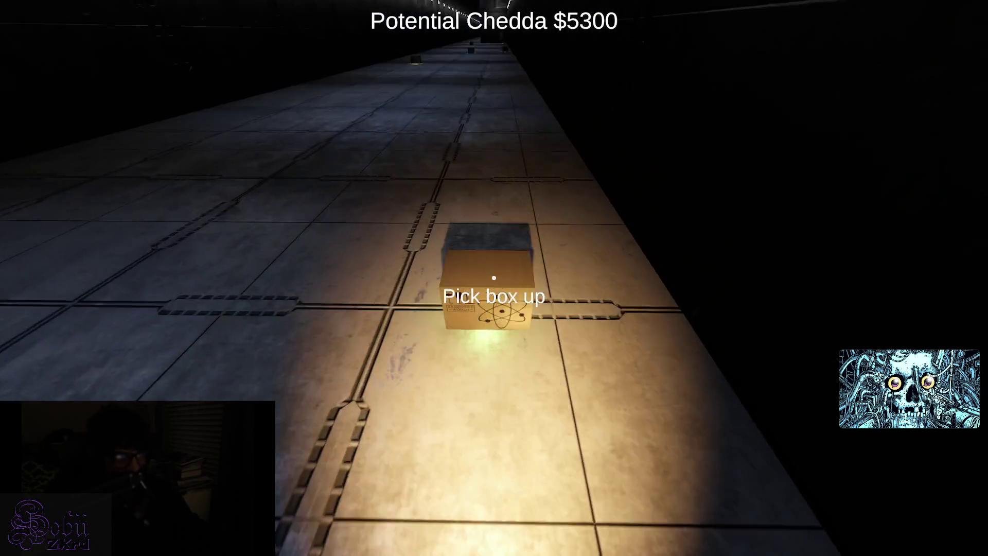
- Collect the first run of corridor boxes, including the one tucked in the corner
key(e)
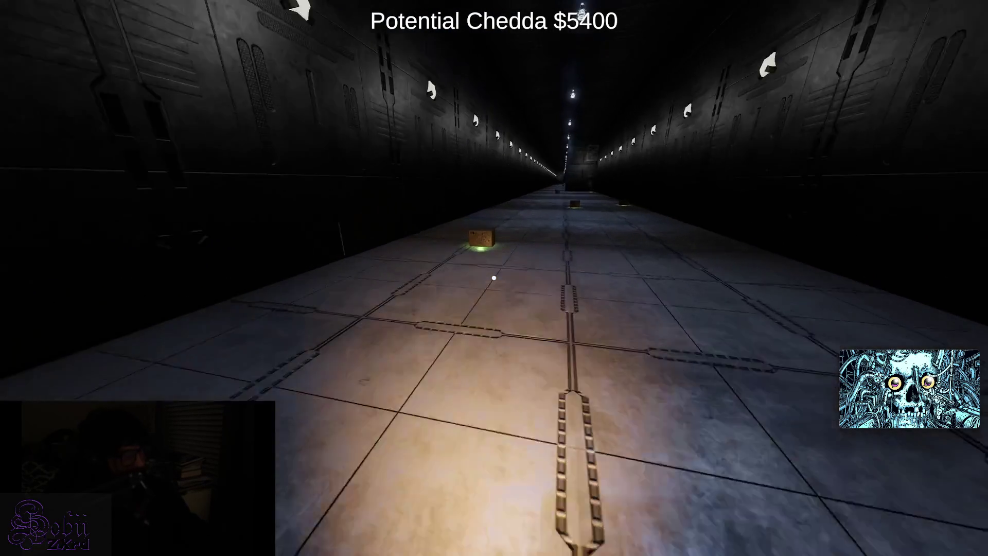
key(e)
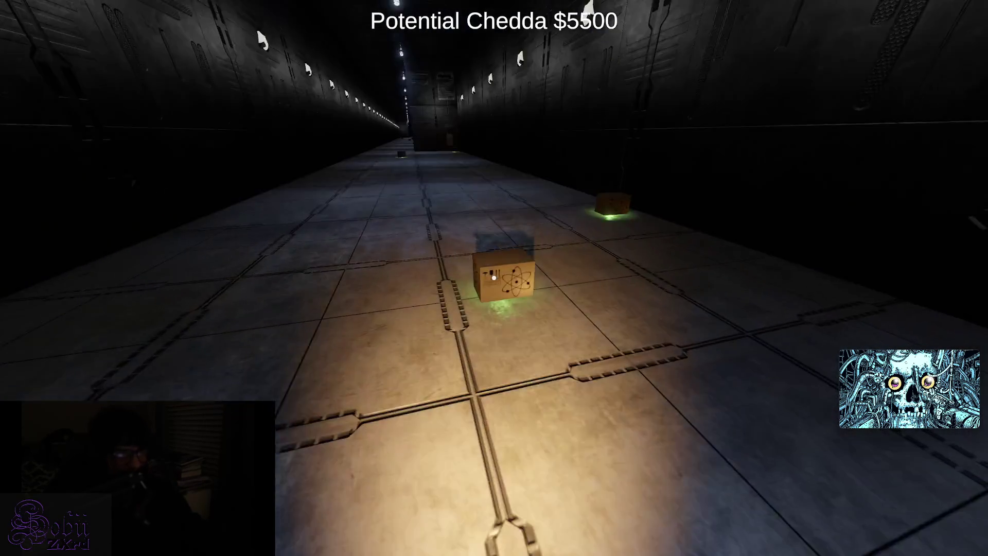
key(e)
key(e)
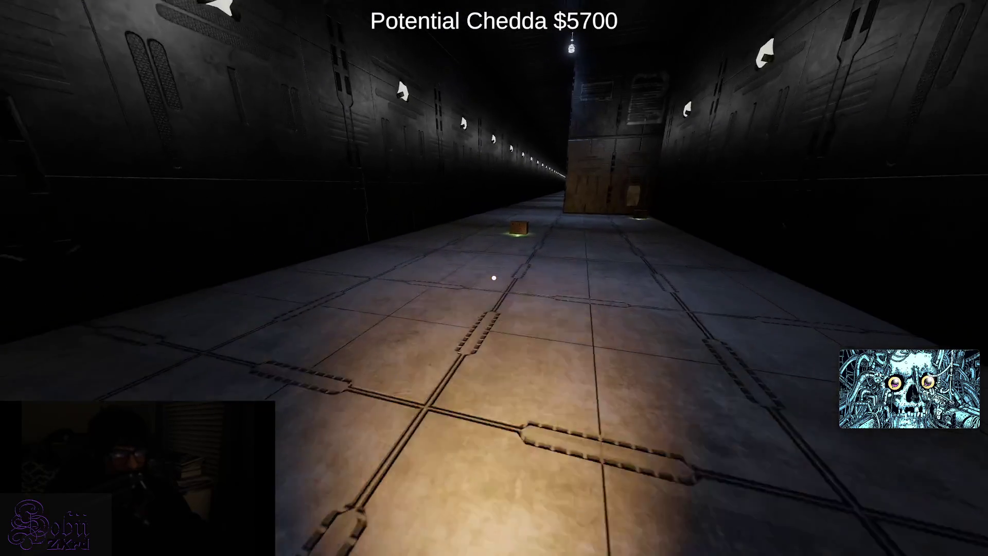
key(e)
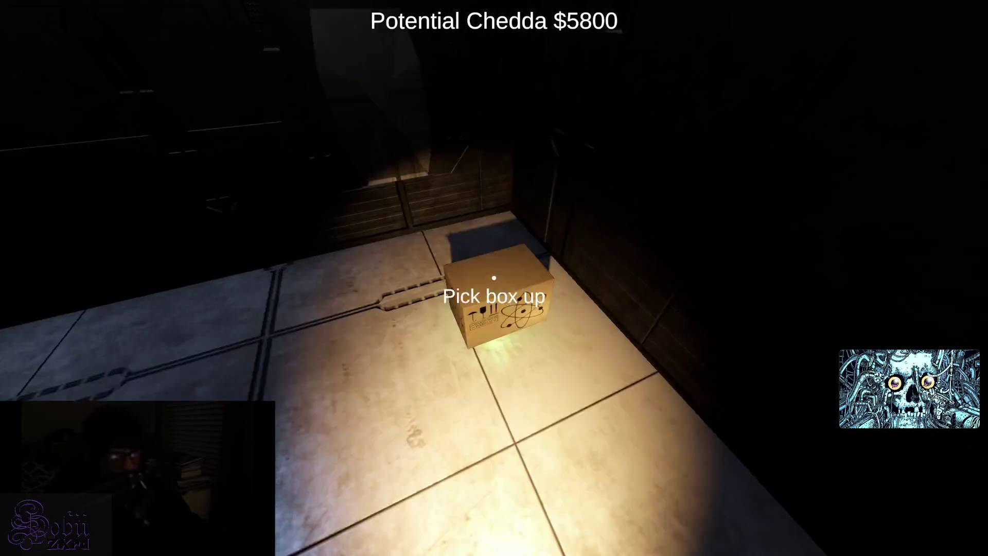
key(e)
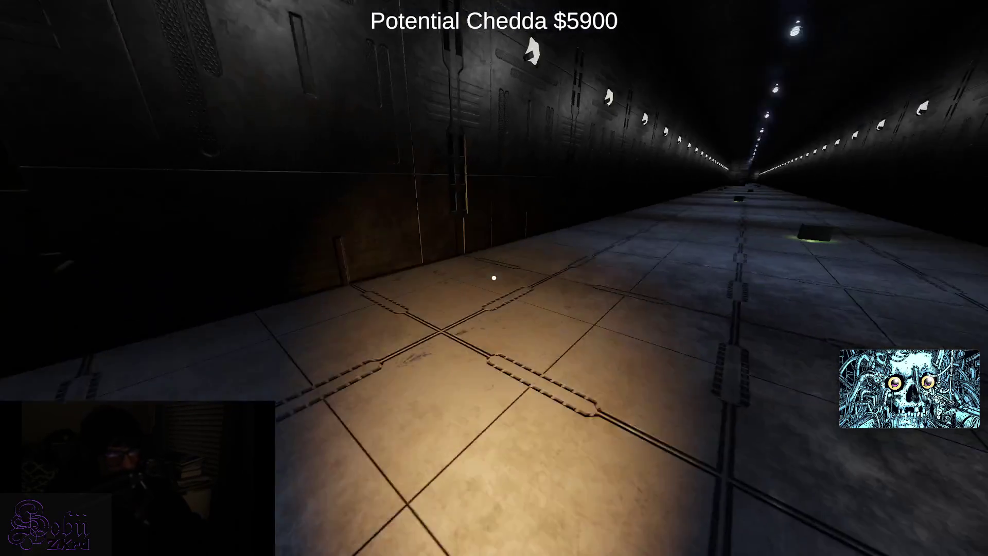
key(e)
key(w)
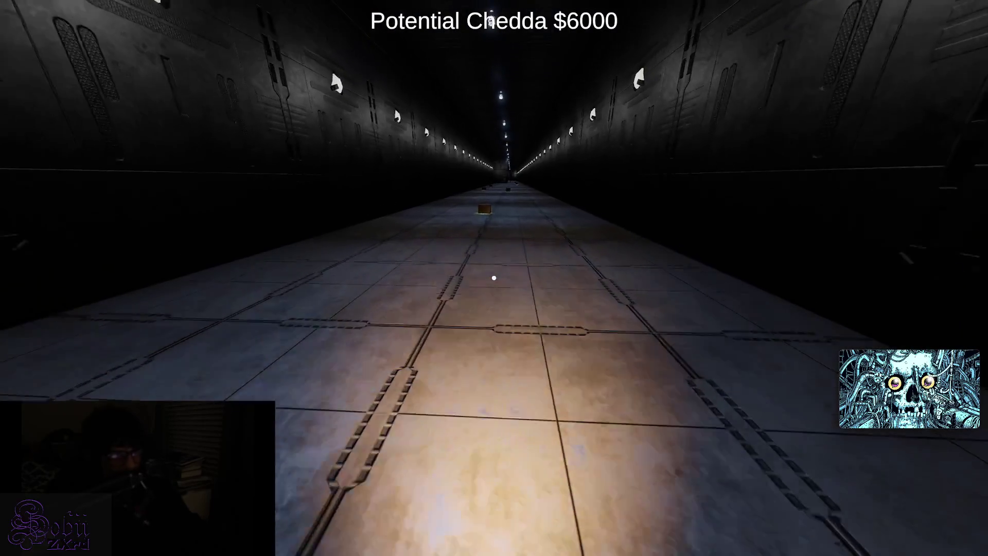
key(e)
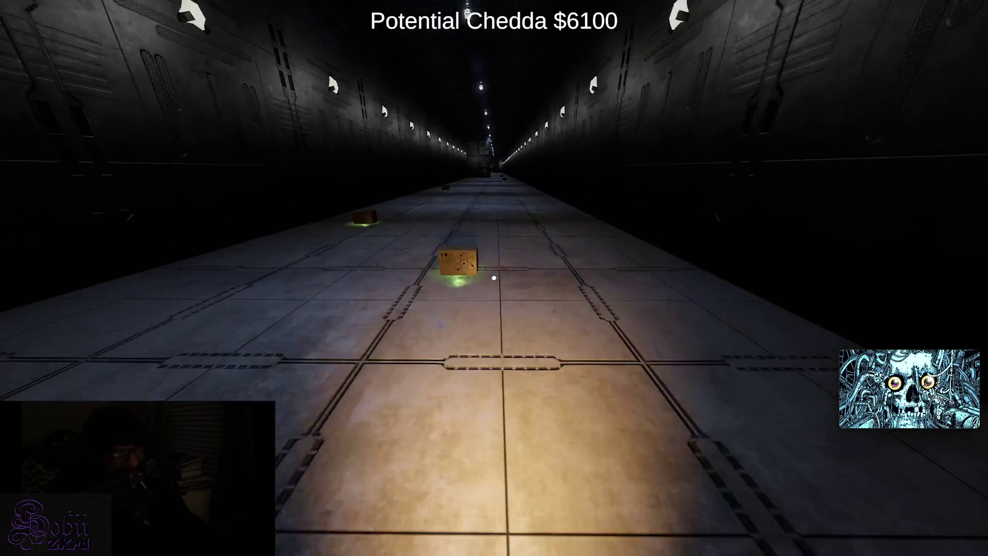
key(e)
key(e)
- Continue toward the corridor's far end, grabbing each cheese box along the way
key(w)
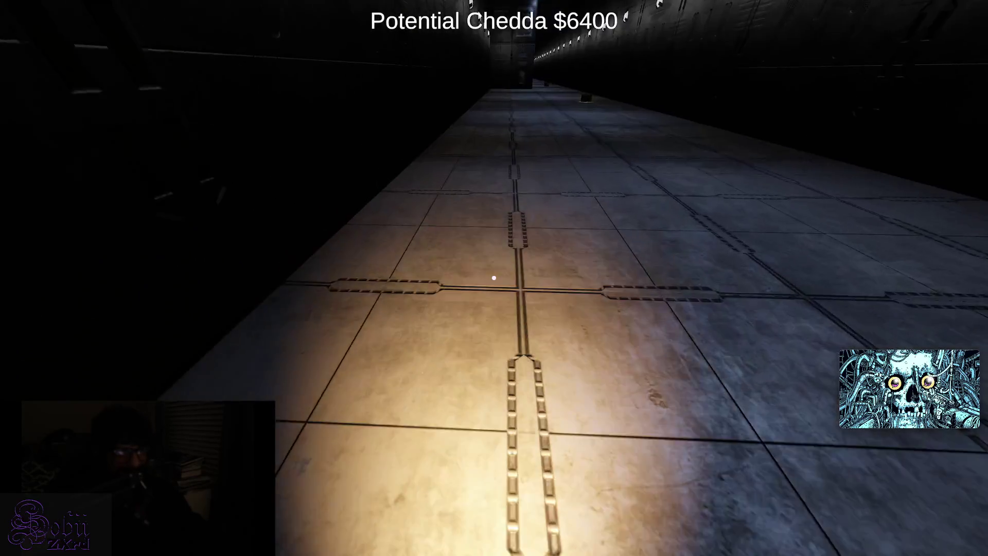
key(e)
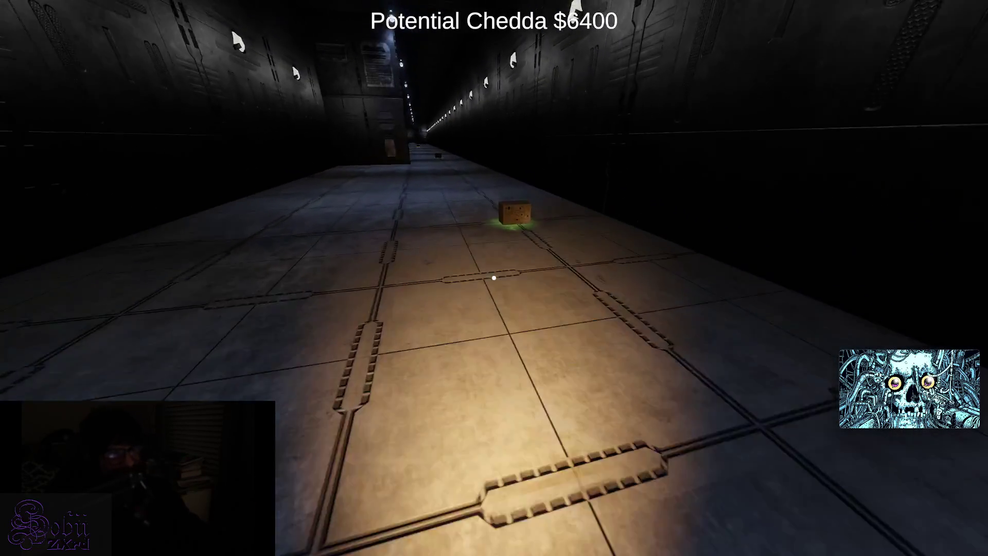
key(e)
key(w)
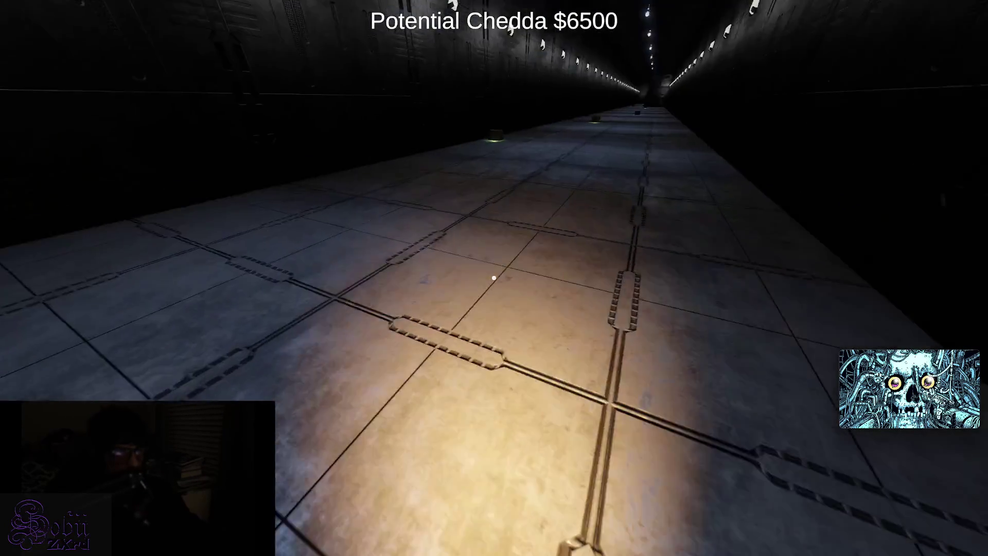
key(e)
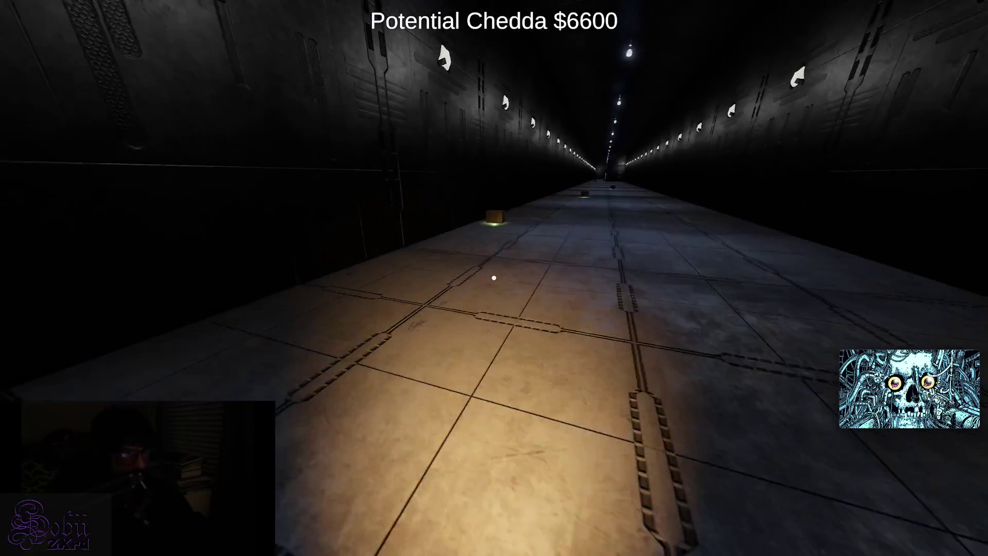
key(e)
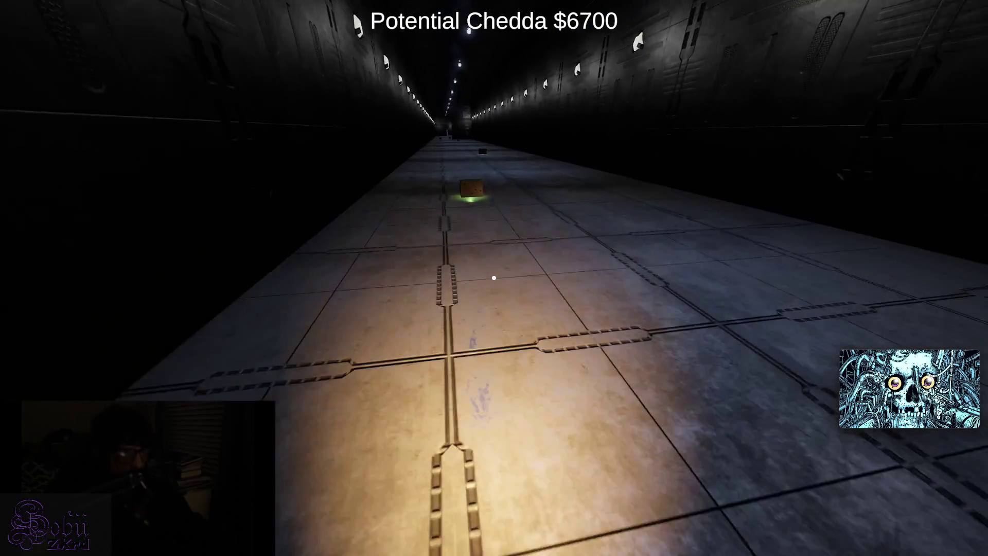
key(e)
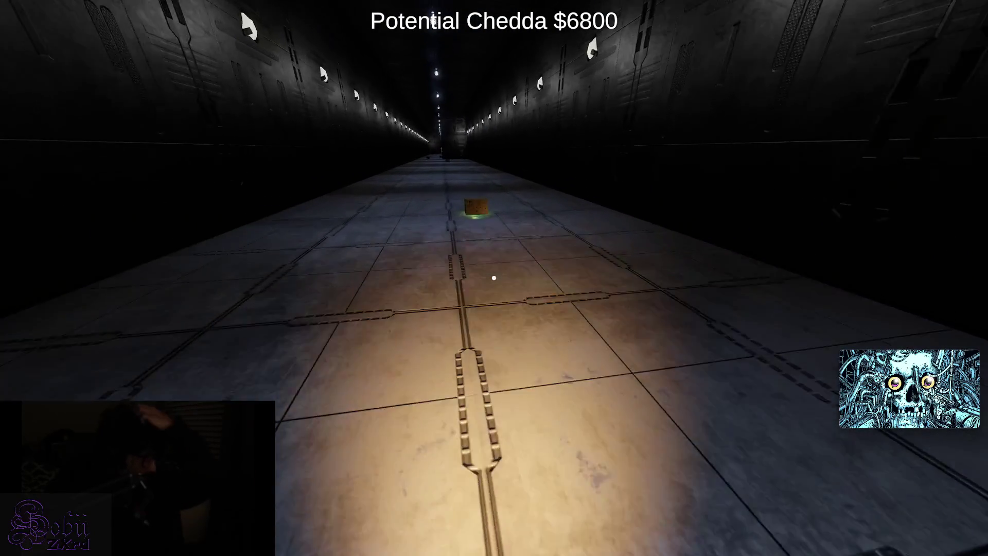
key(e)
key(w)
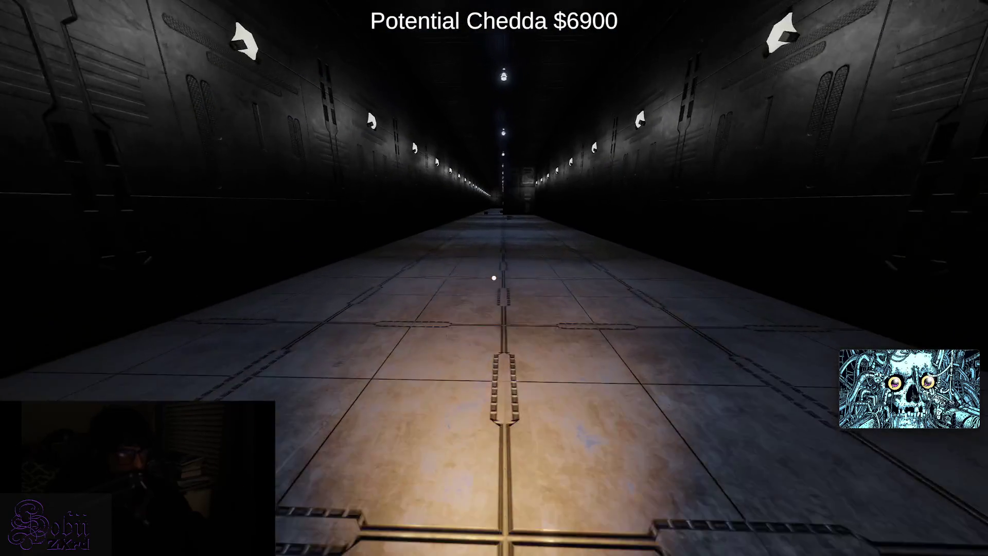
- Collect the remaining wall-side boxes, bringing Potential Chedda to $7400, then advance toward the spider
key(w)
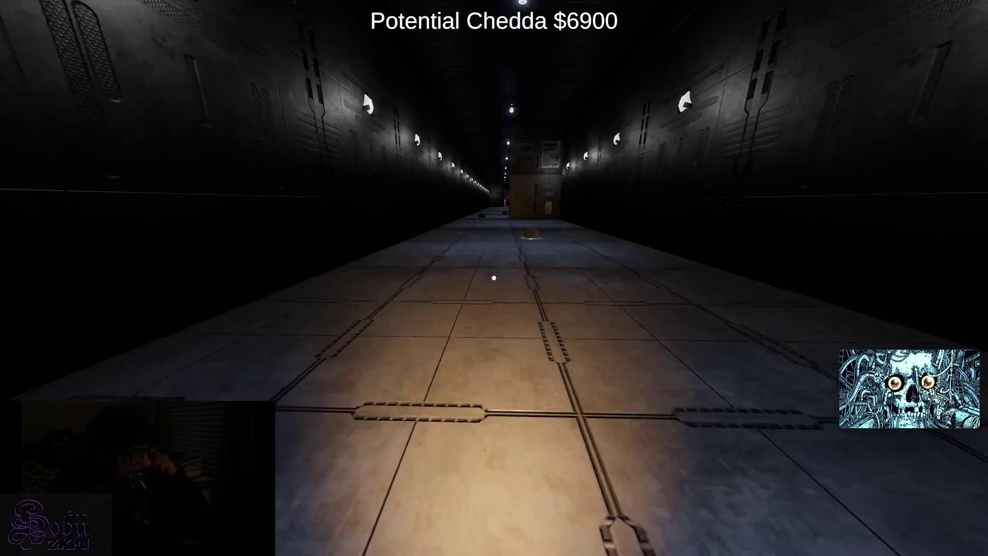
key(e)
key(w)
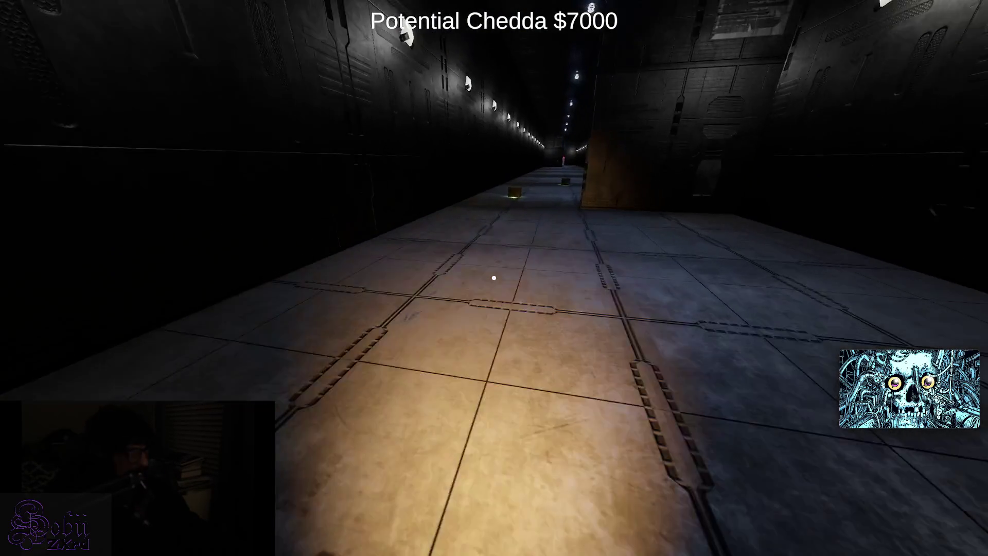
key(e)
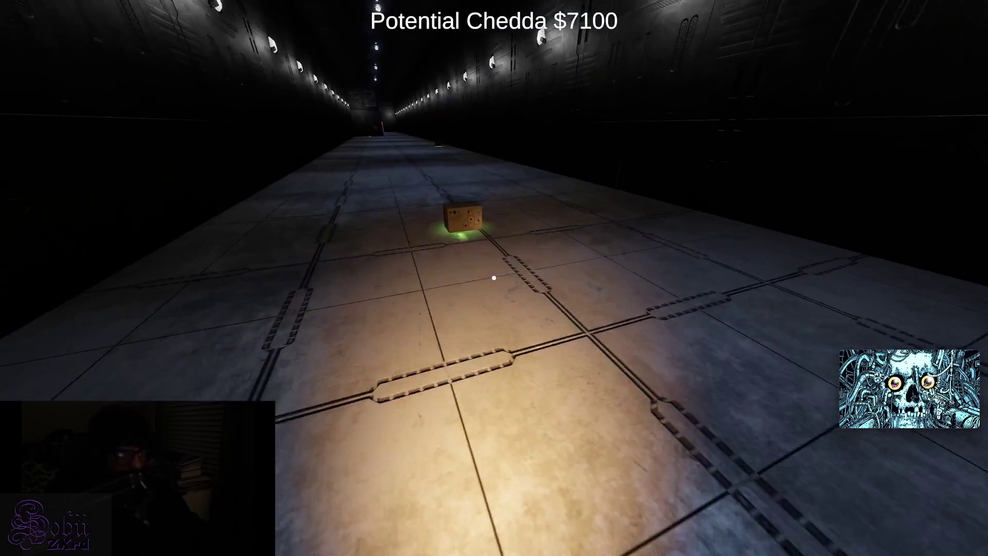
key(w)
key(w)
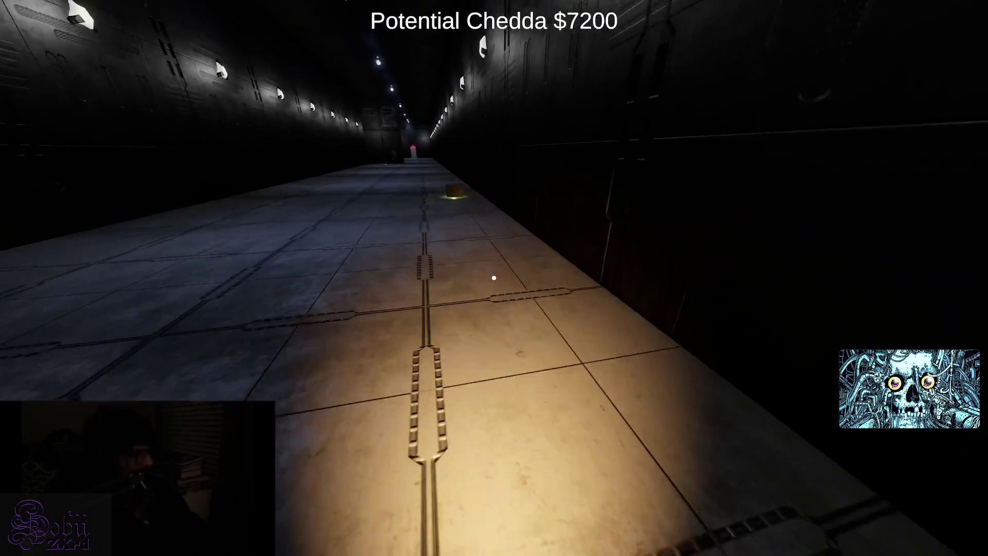
key(e)
key(w)
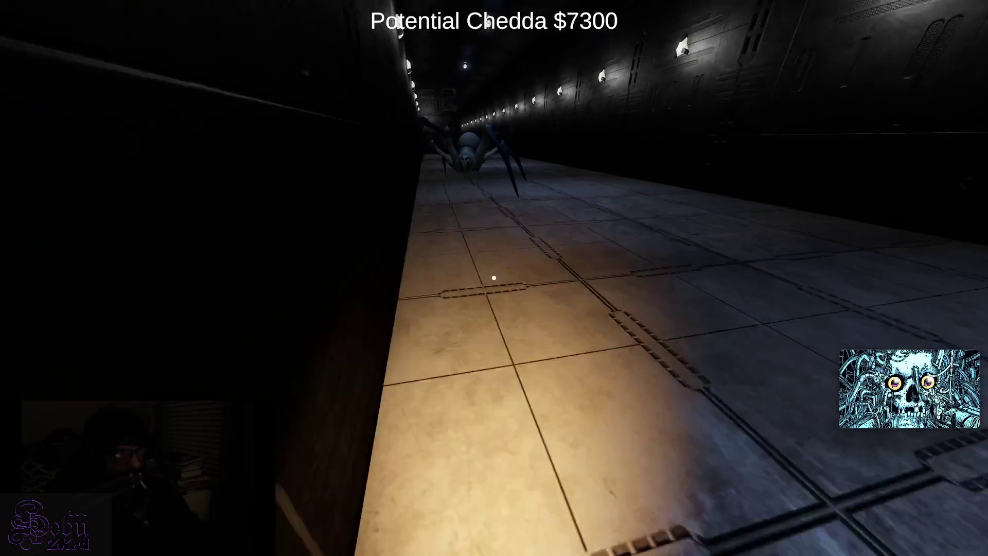
key(w)
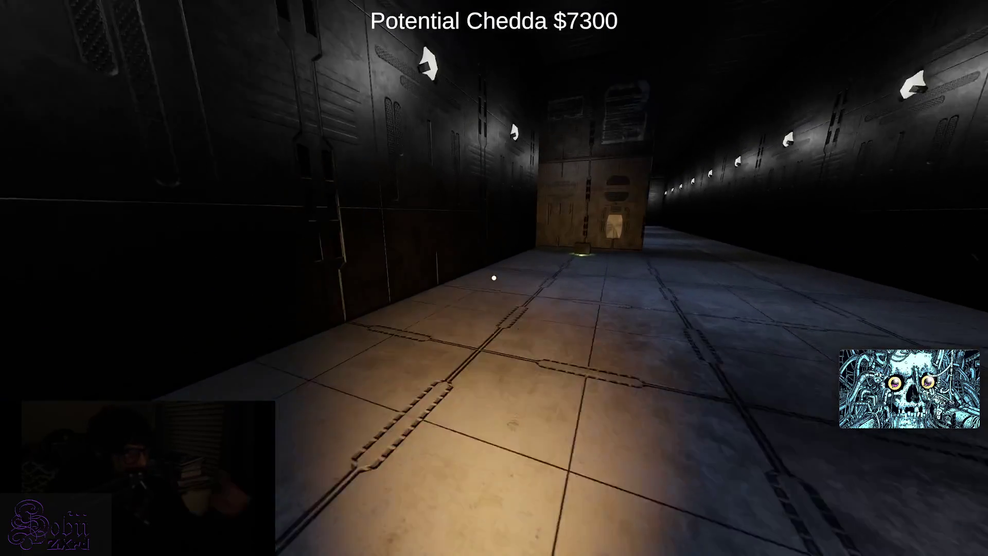
key(e)
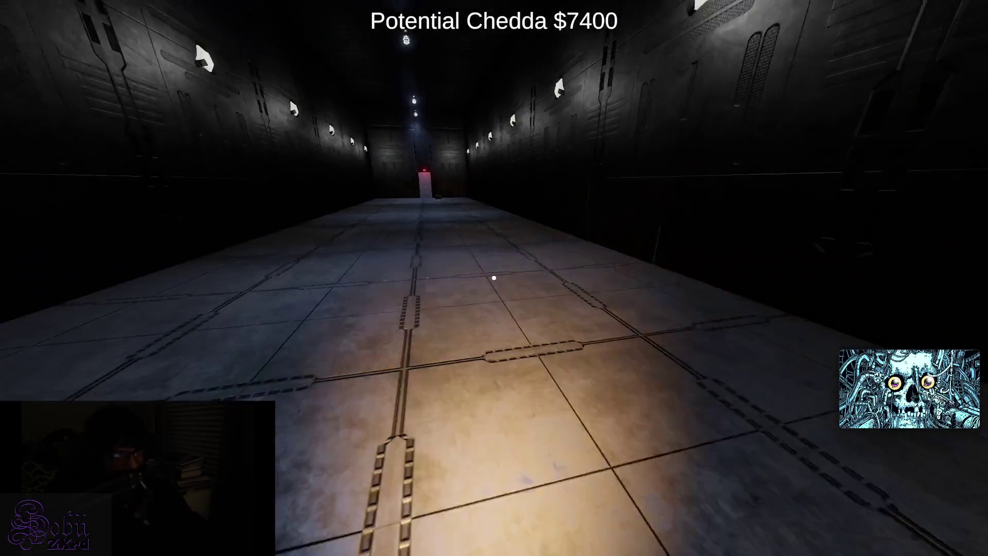
key(w)
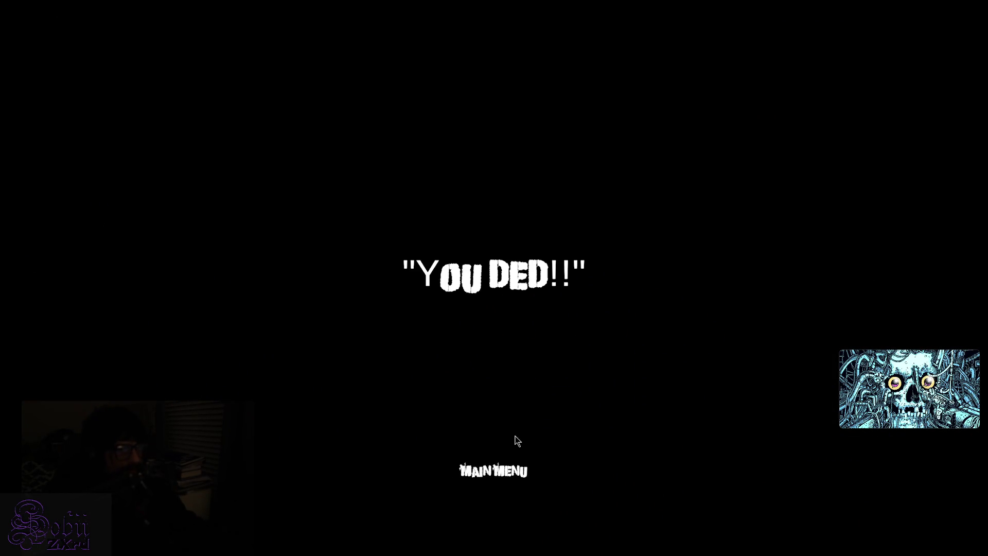
- Choose Main Menu on the YOU DED!! death screen to return to the title menu
click(476, 472)
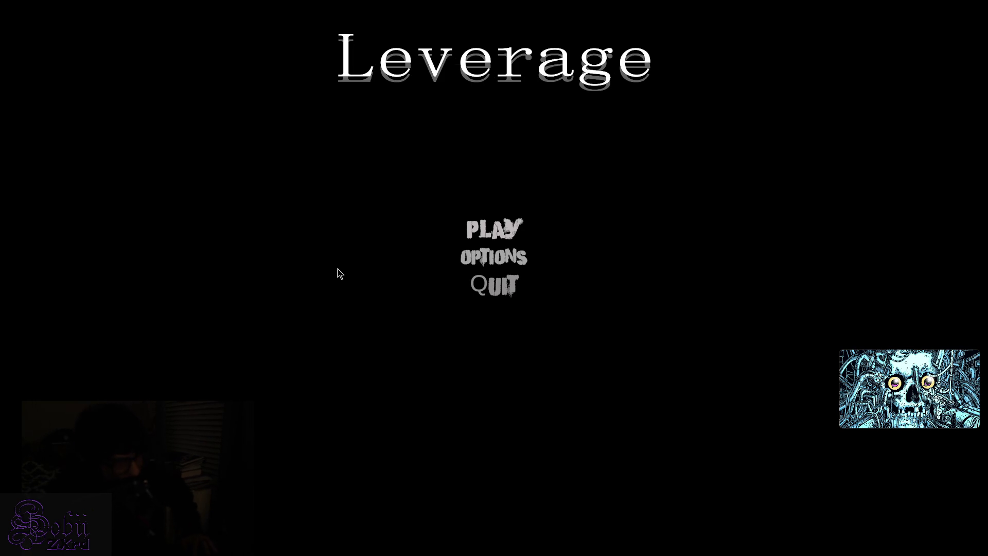
- Start a new Leverage game and skip Sheisty Bob's briefing to enter the warehouse
click(507, 234)
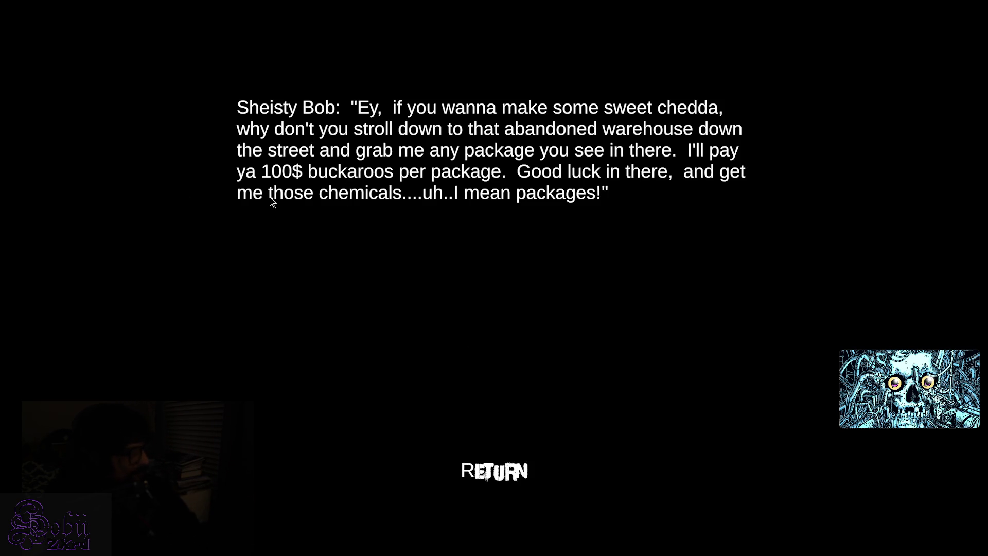
click(494, 470)
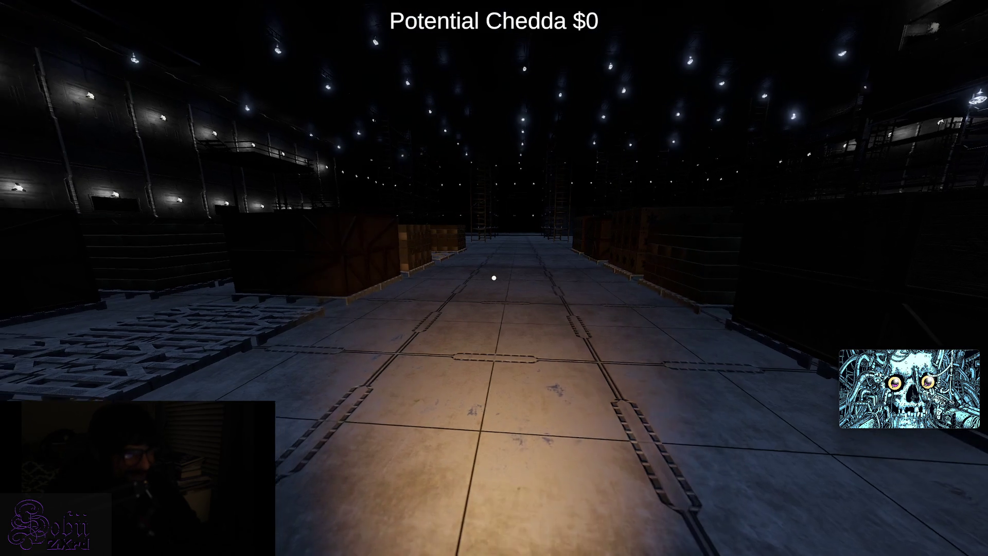
- Collect the boxes along the entry aisle, by the conveyor and on the platform
key(w)
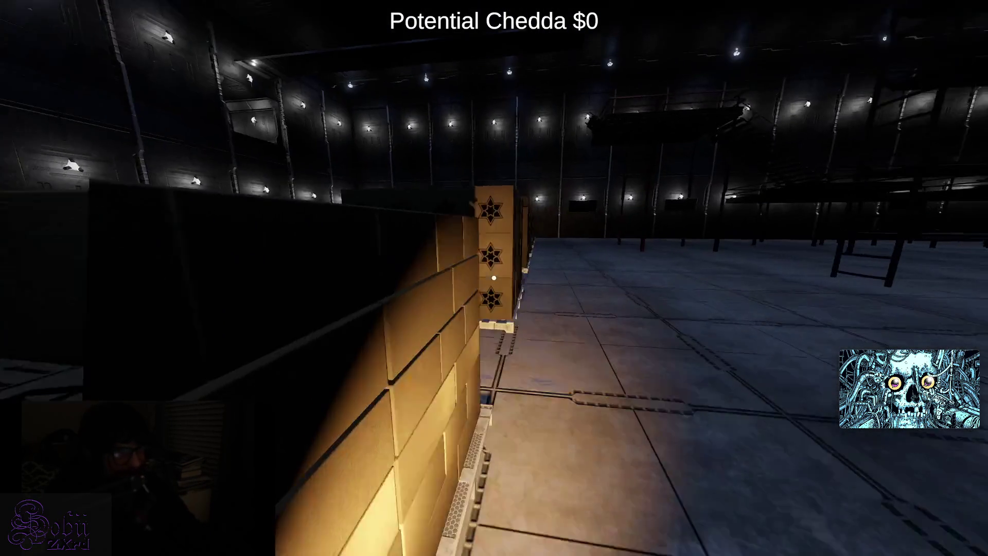
key(e)
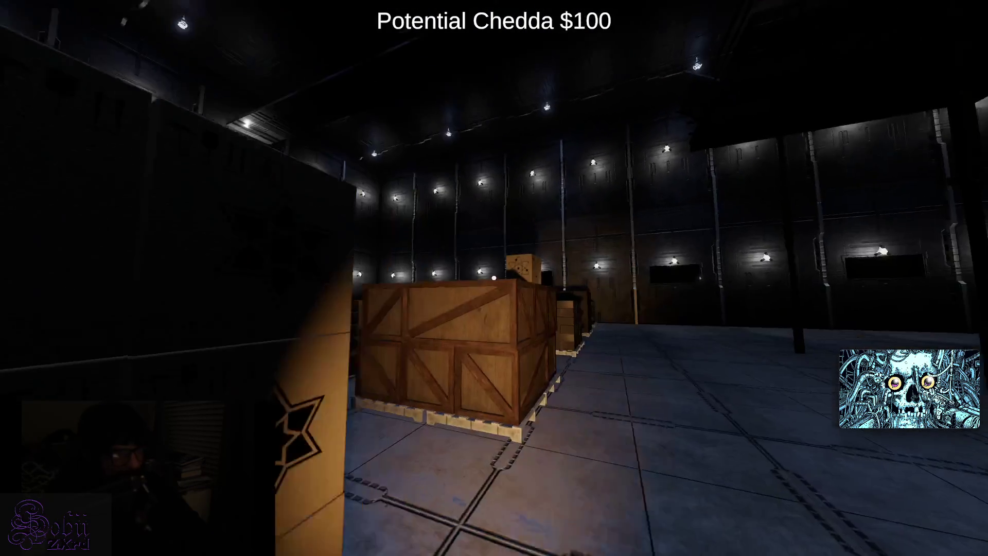
key(e)
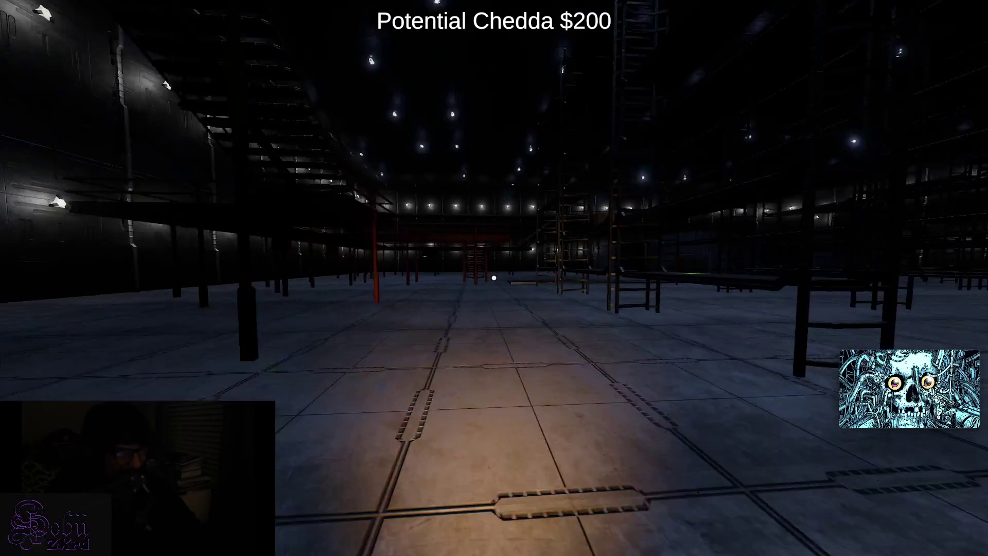
key(w)
key(e)
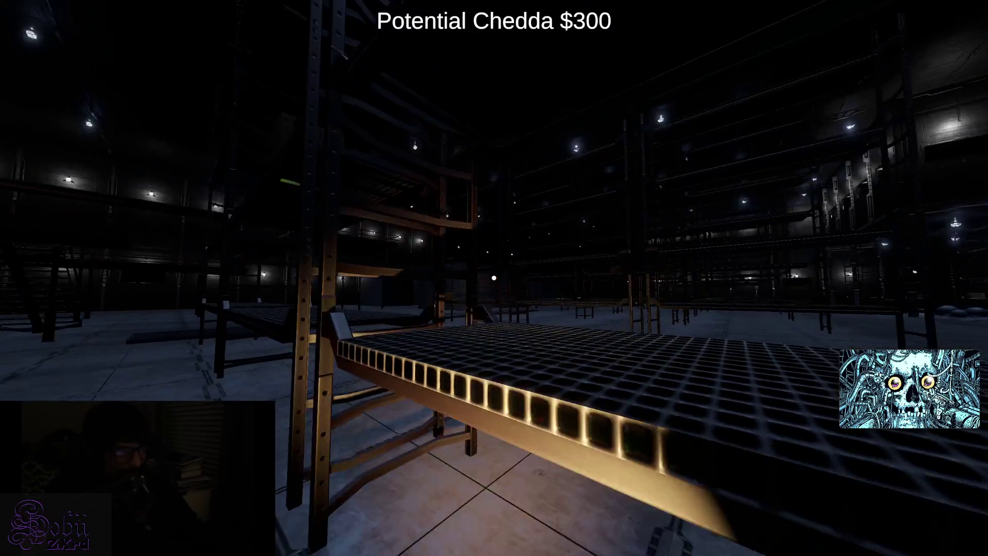
key(e)
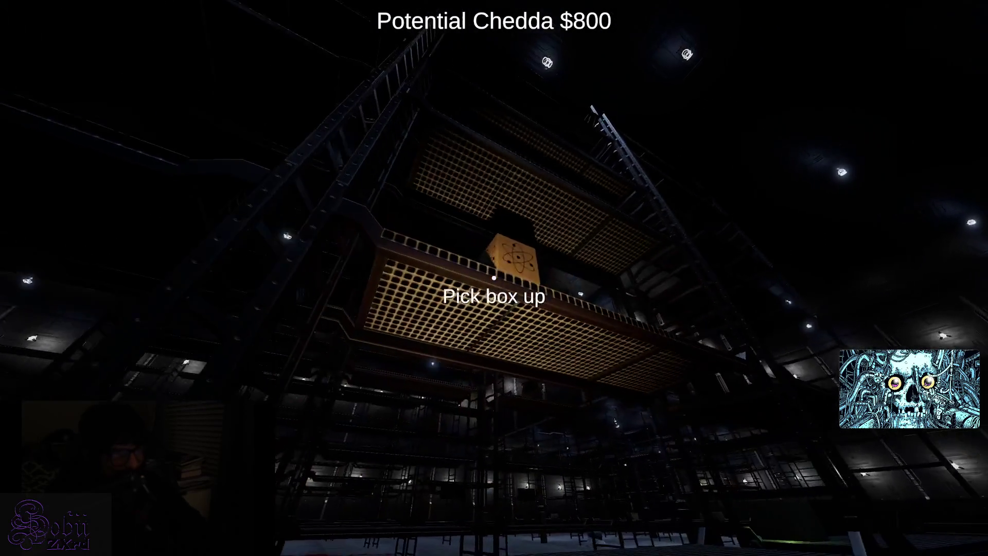
key(w)
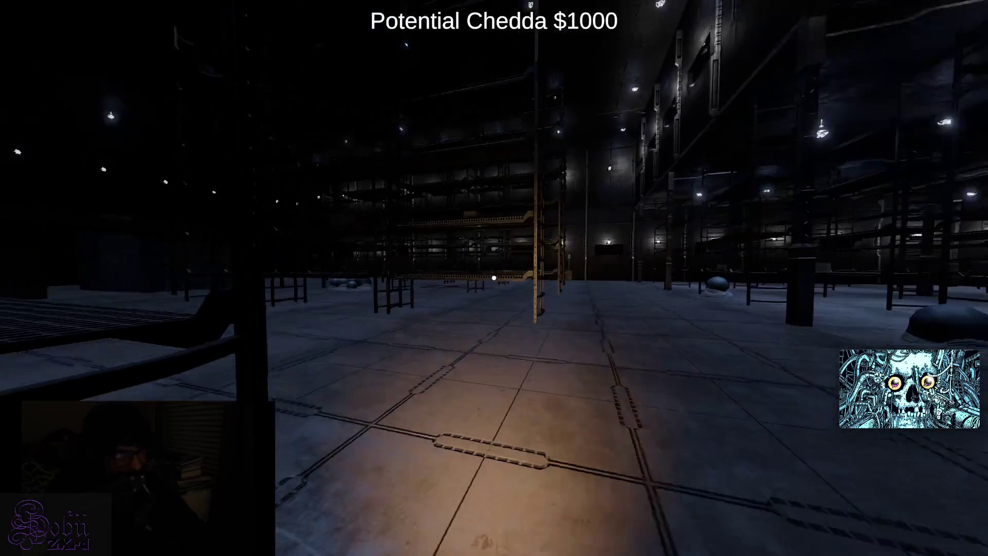
key(w)
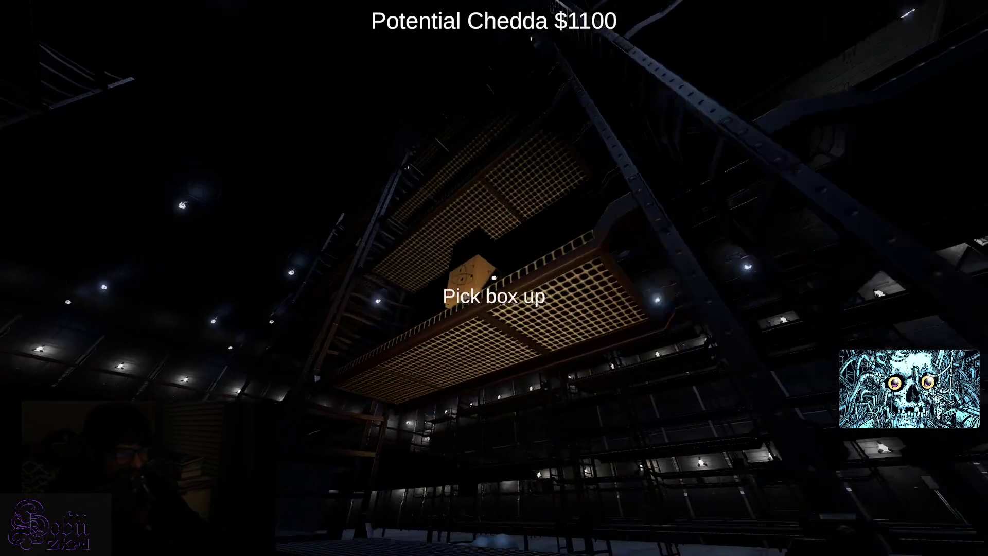
key(e)
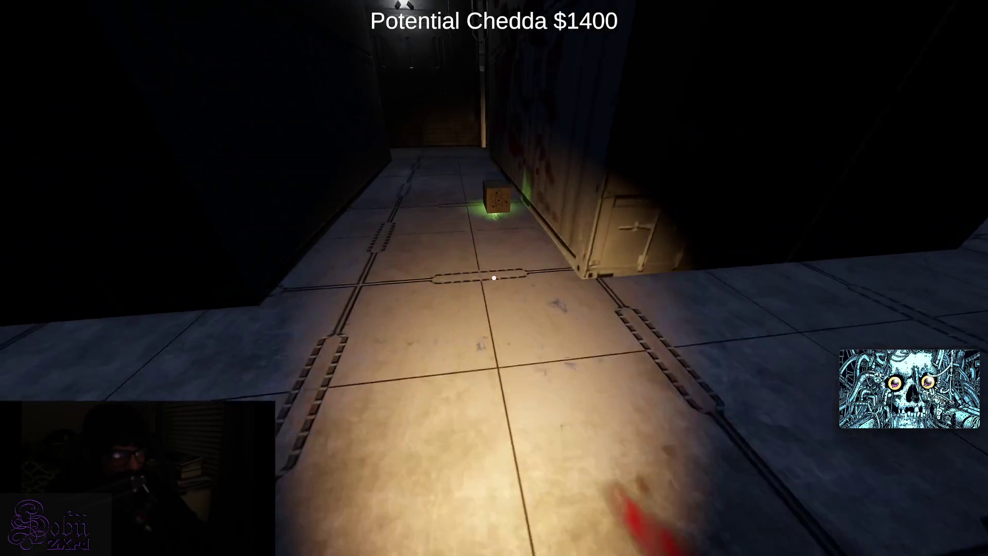
- Gather the shelf boxes in the large room, bringing Potential Chedda to $2500
key(w)
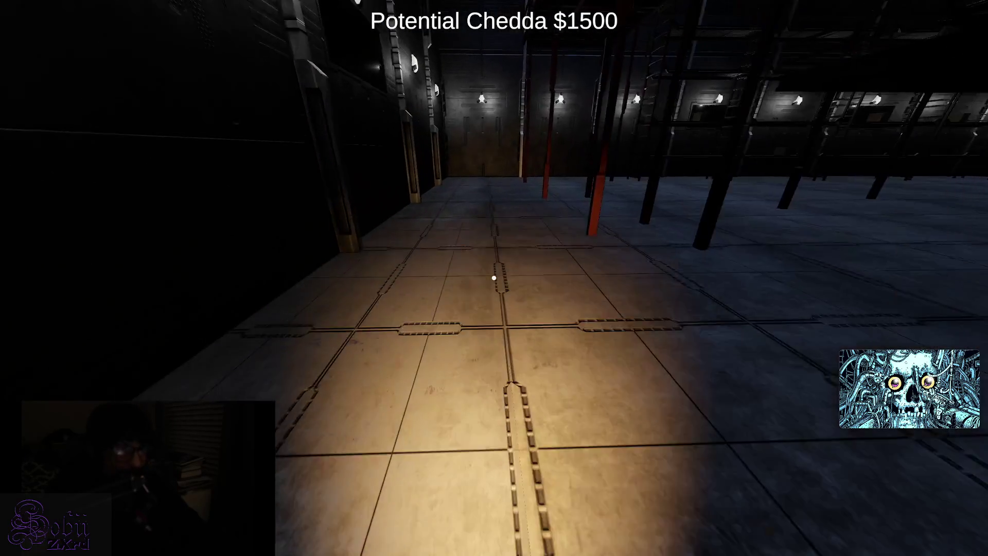
key(w)
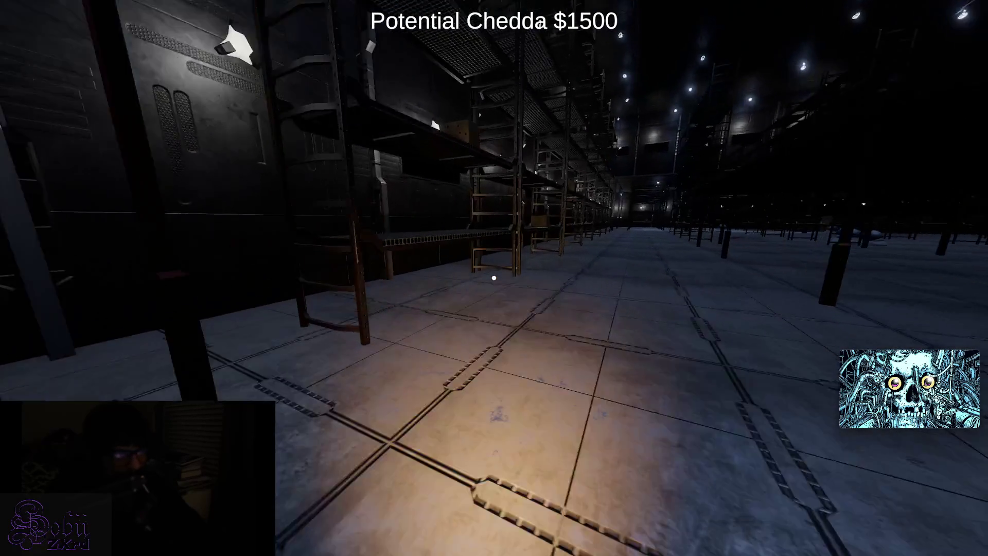
key(e)
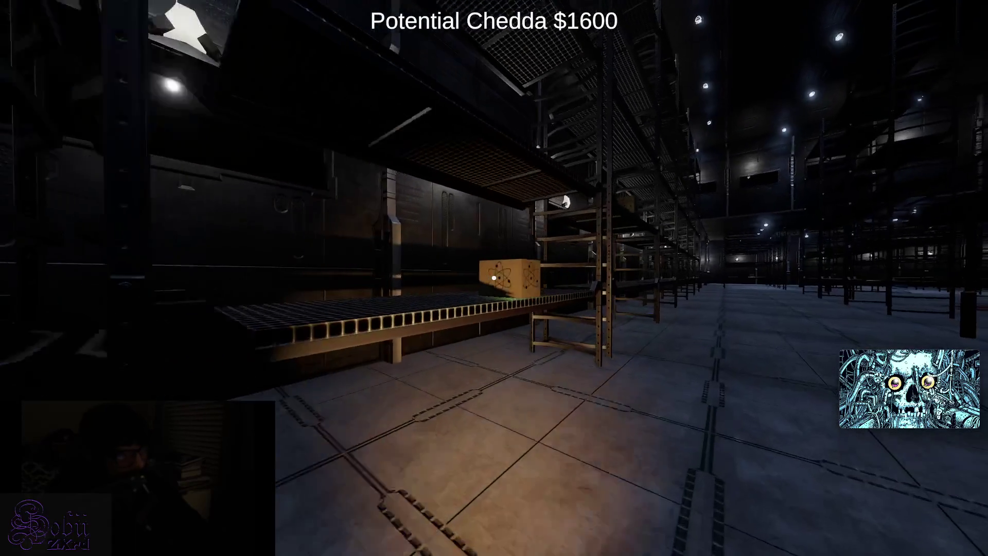
key(e)
key(e)
key(e)
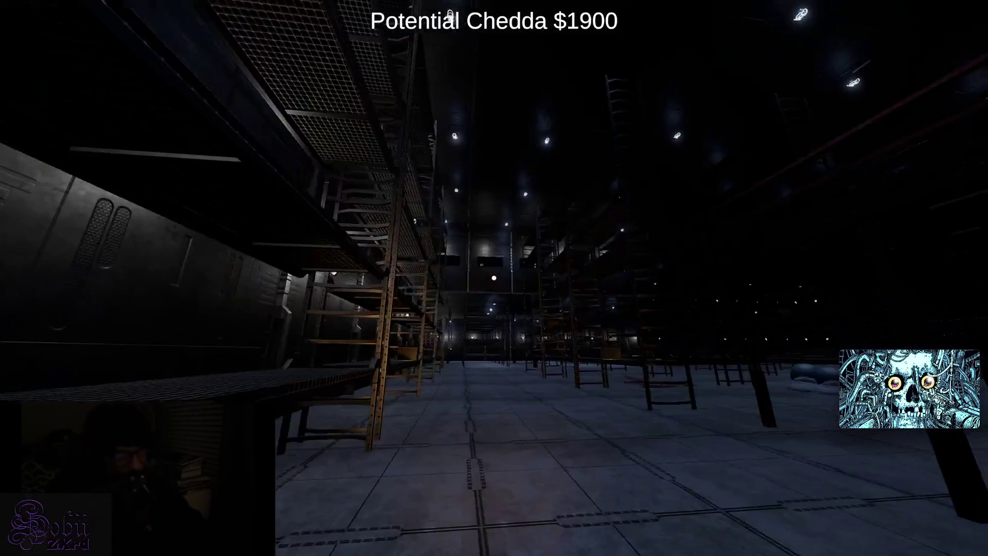
key(w)
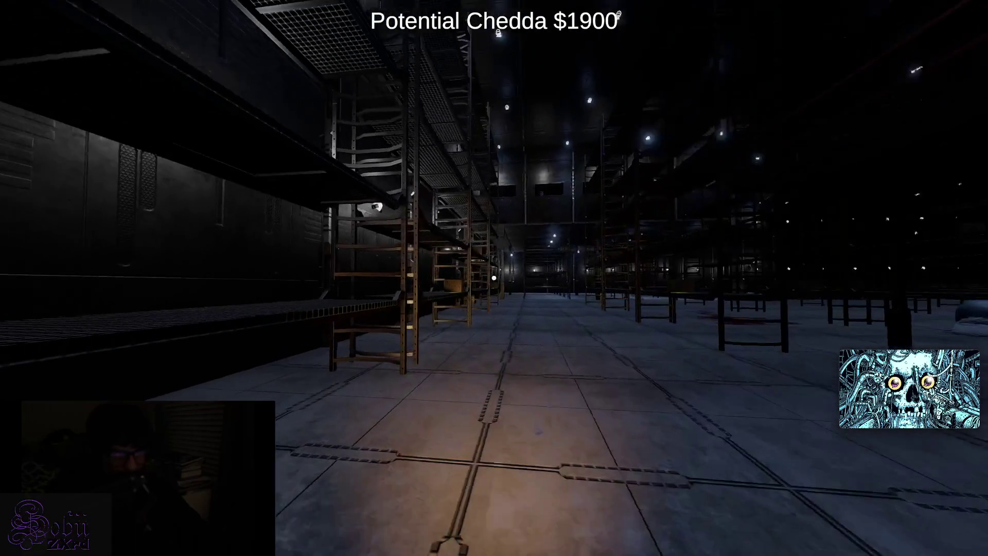
key(w)
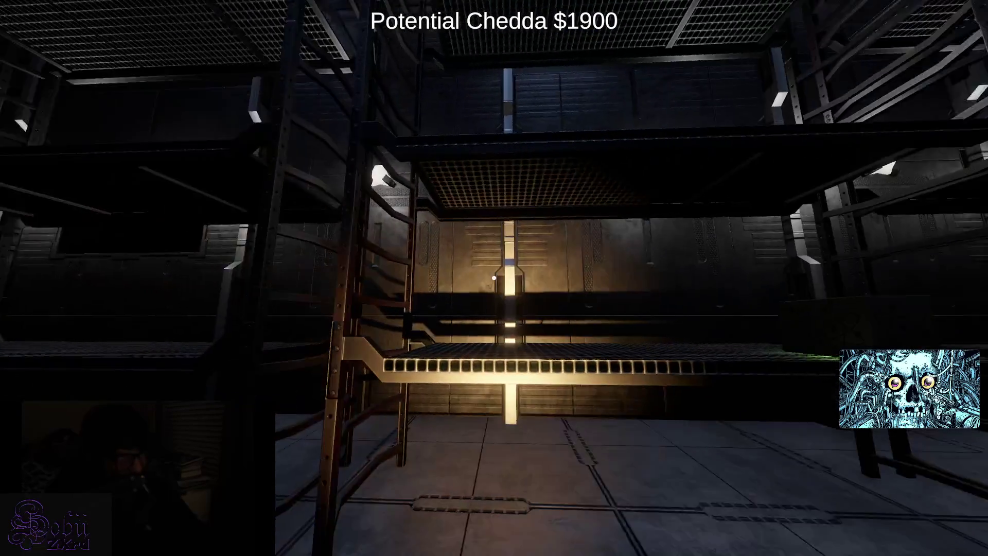
key(e)
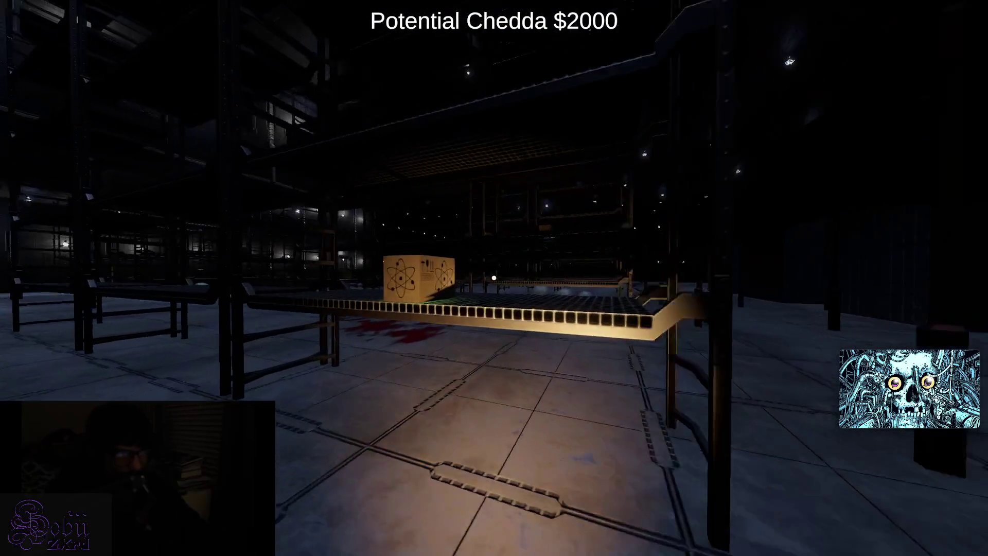
key(e)
key(w)
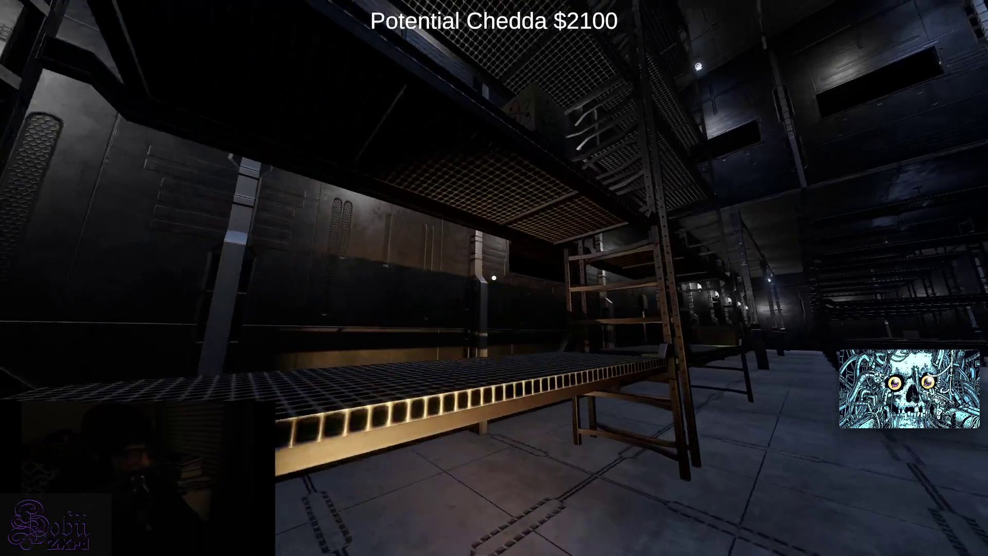
key(e)
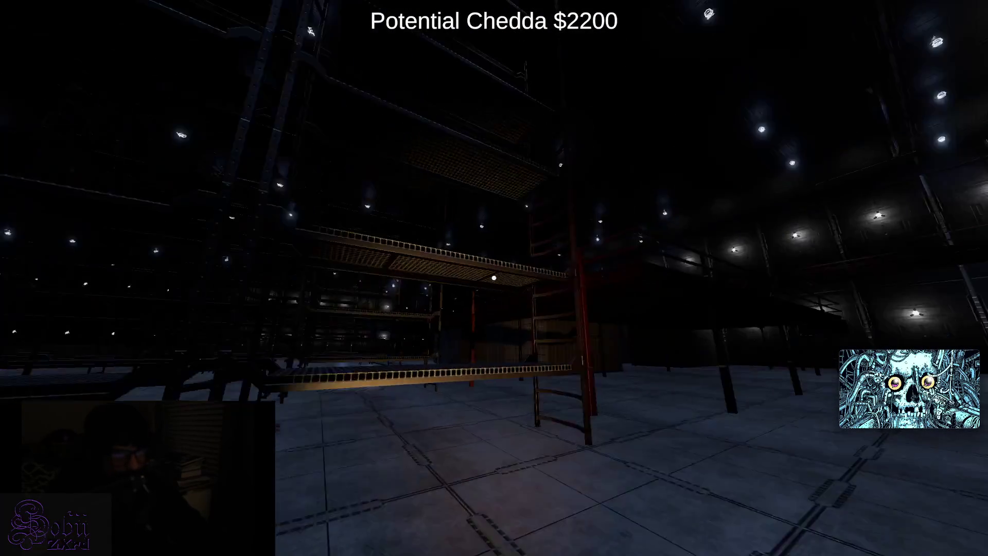
key(e)
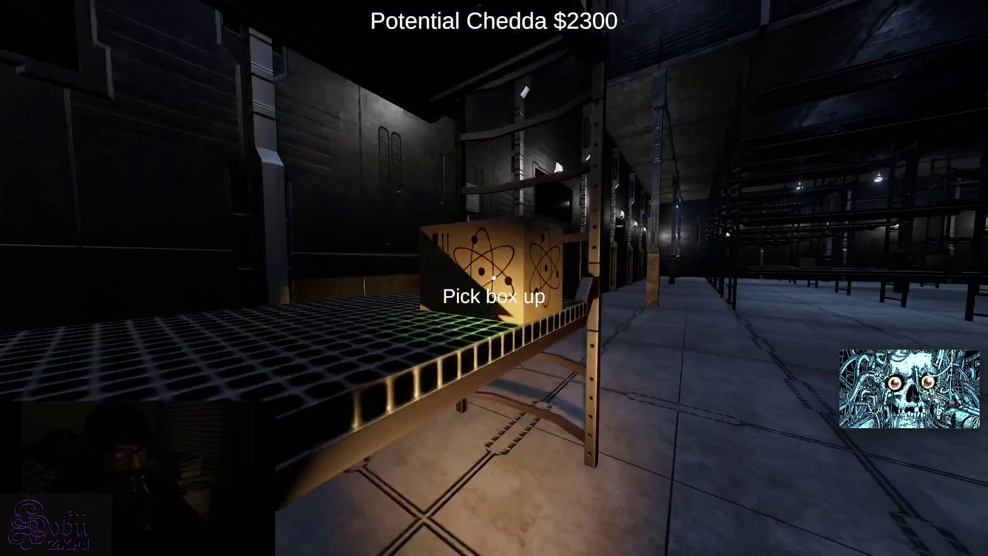
key(e)
key(e)
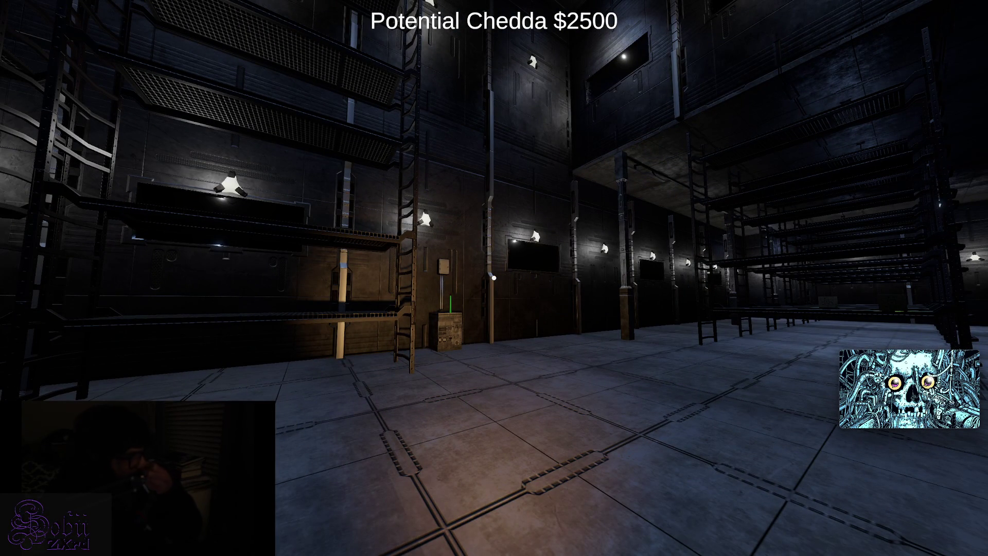
- Pick up the conveyor box beyond the green-lever box
key(w)
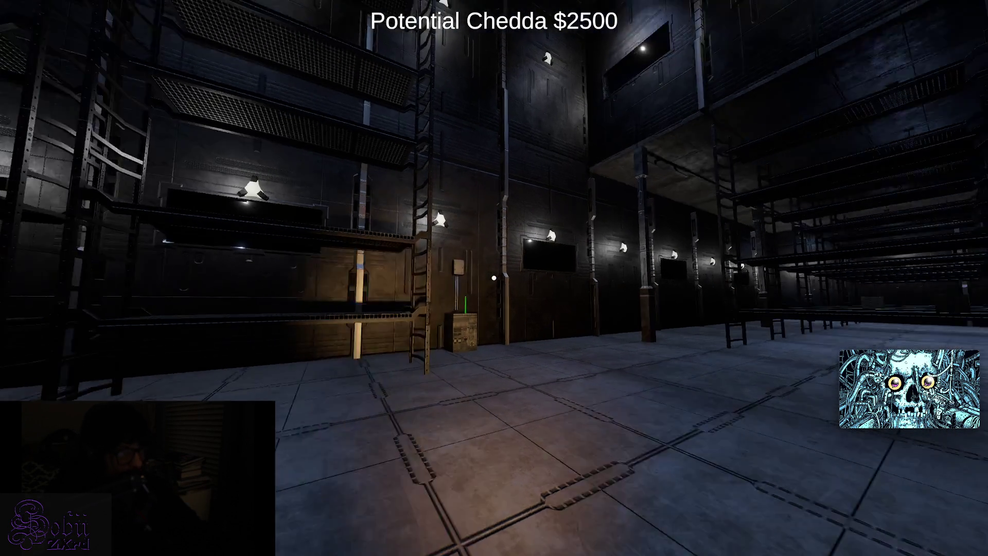
key(w)
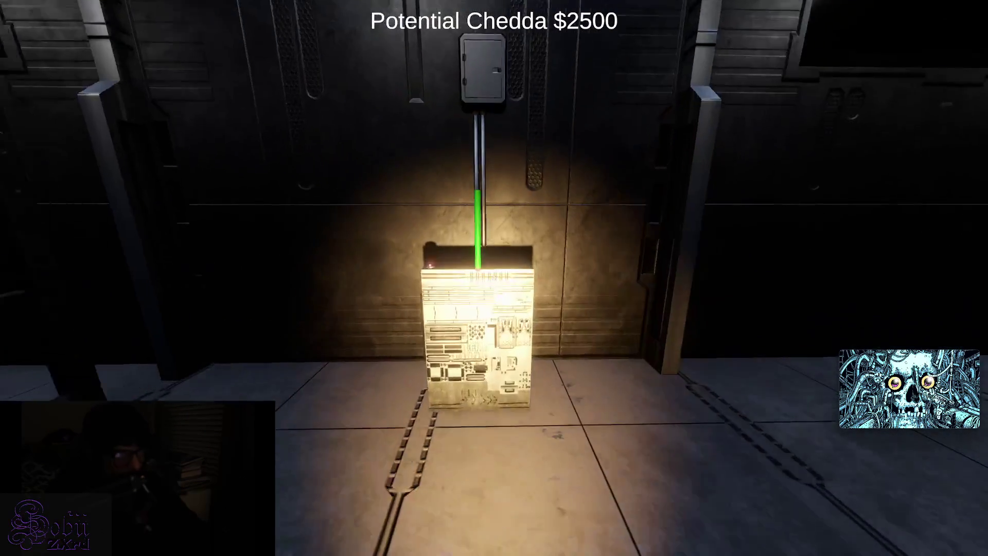
key(s)
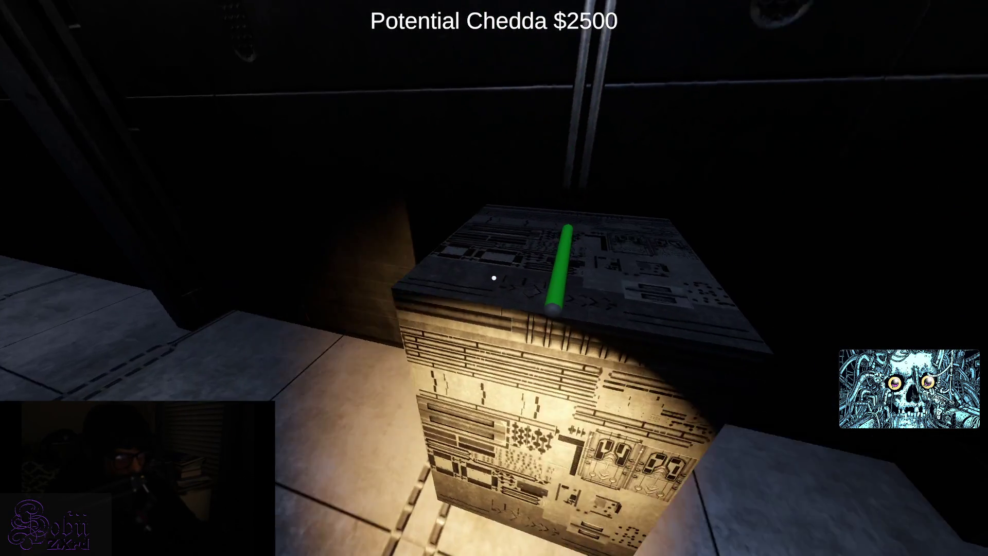
key(w)
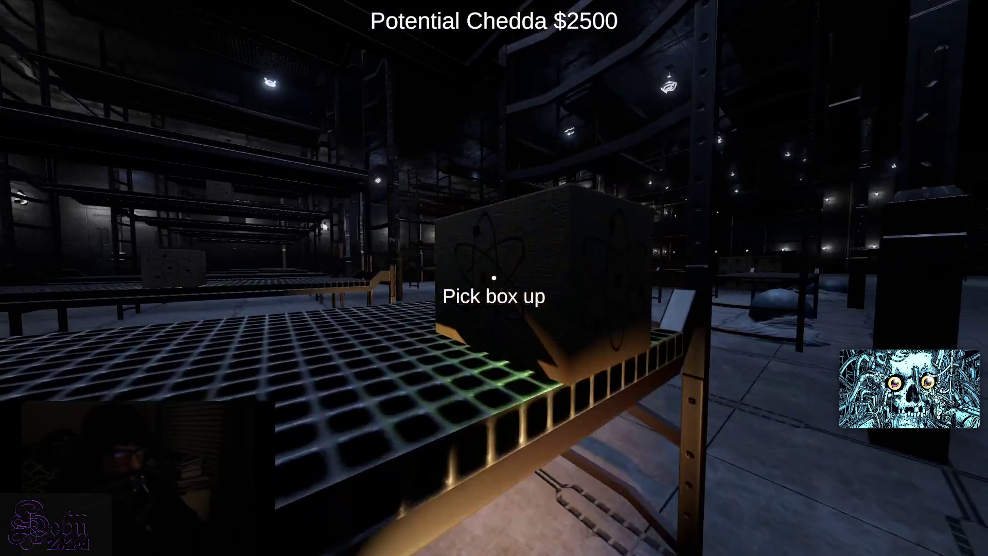
key(e)
key(e)
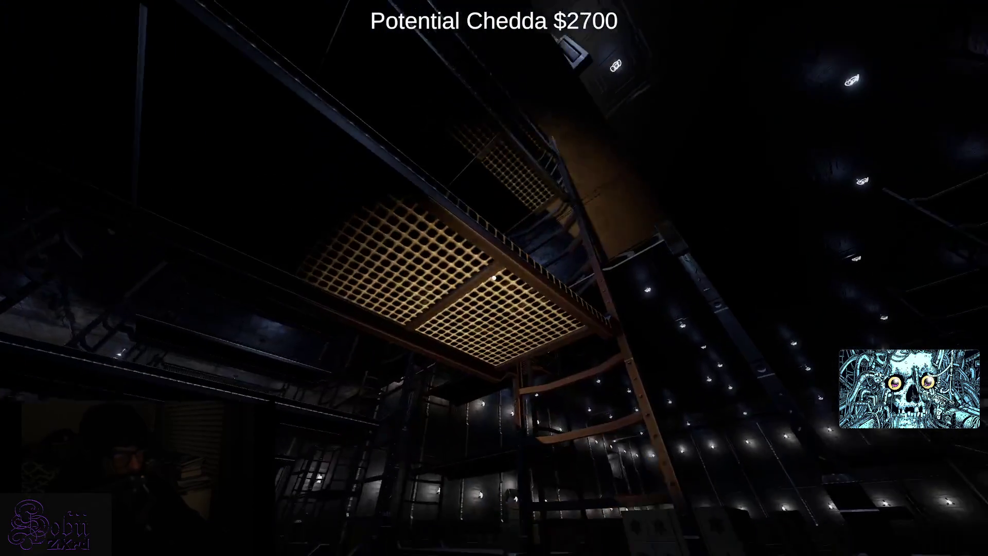
- Take the shelf boxes and green item, reaching $4100, then head toward the brick pallet
key(w)
key(w)
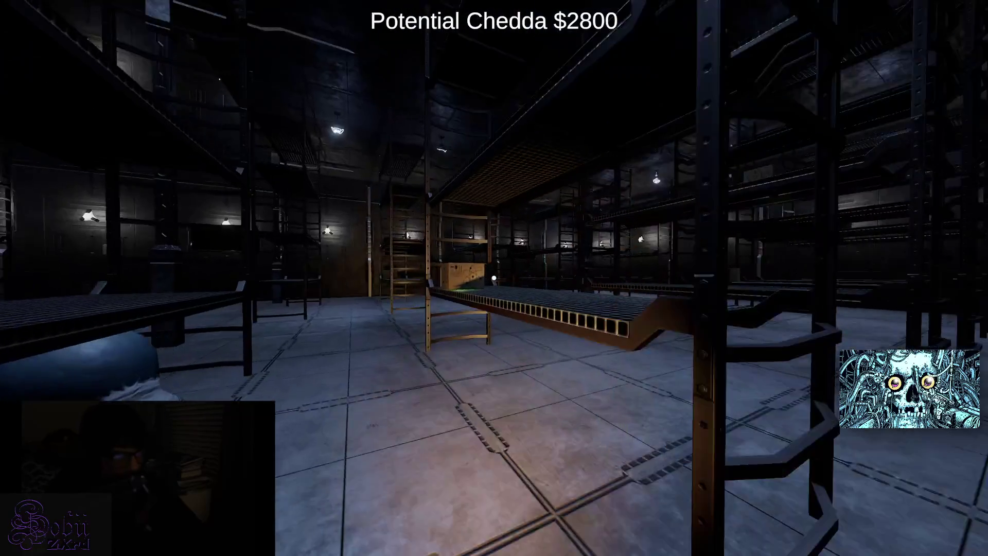
key(e)
key(w)
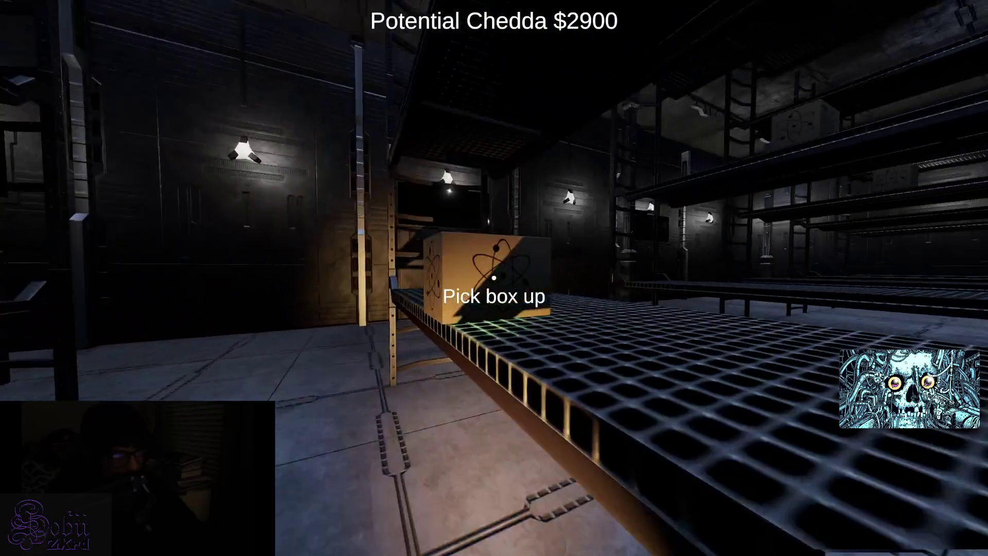
key(e)
key(e)
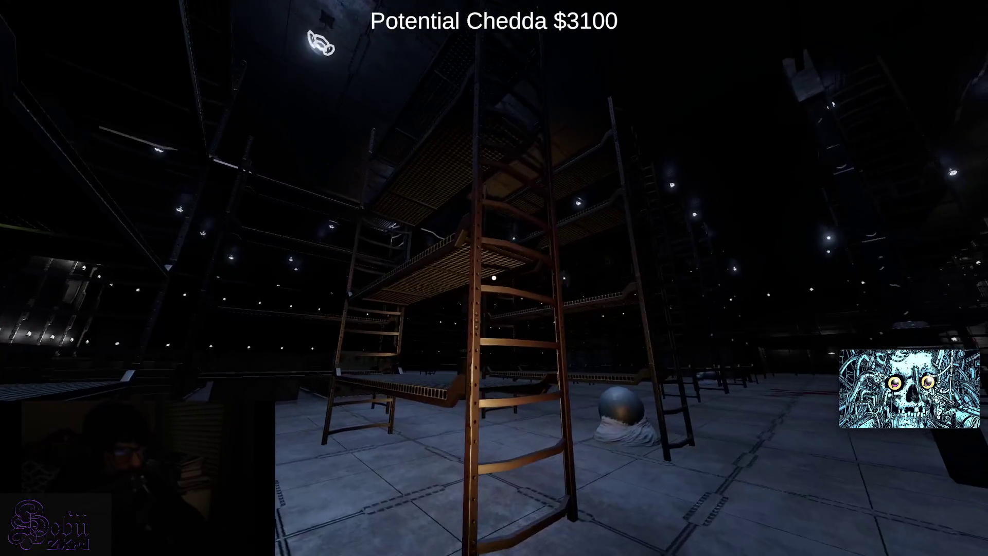
key(e)
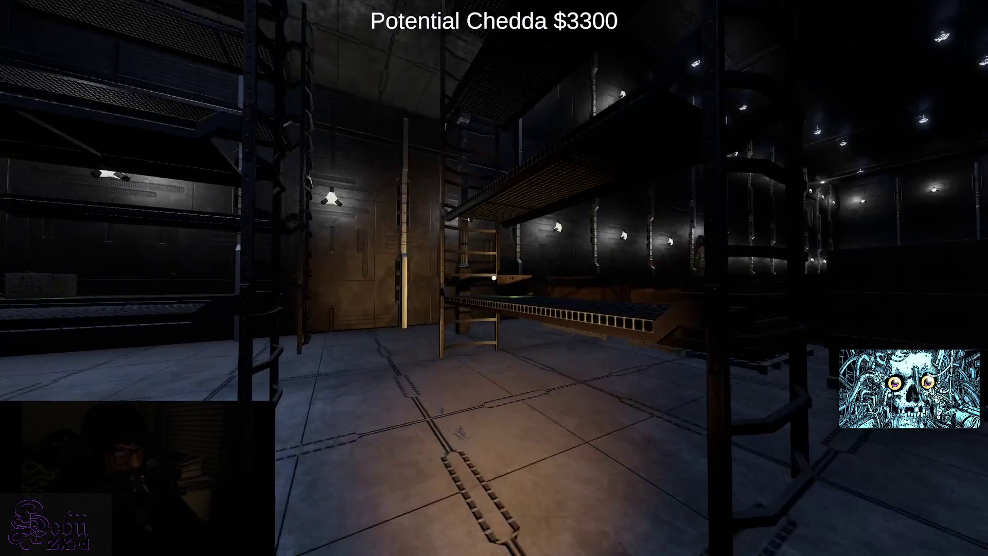
key(e)
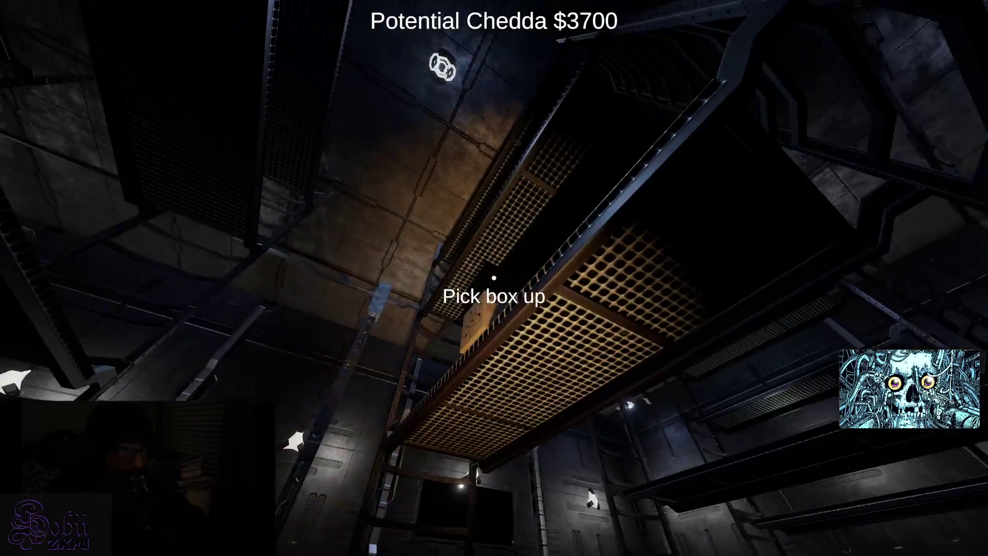
key(w)
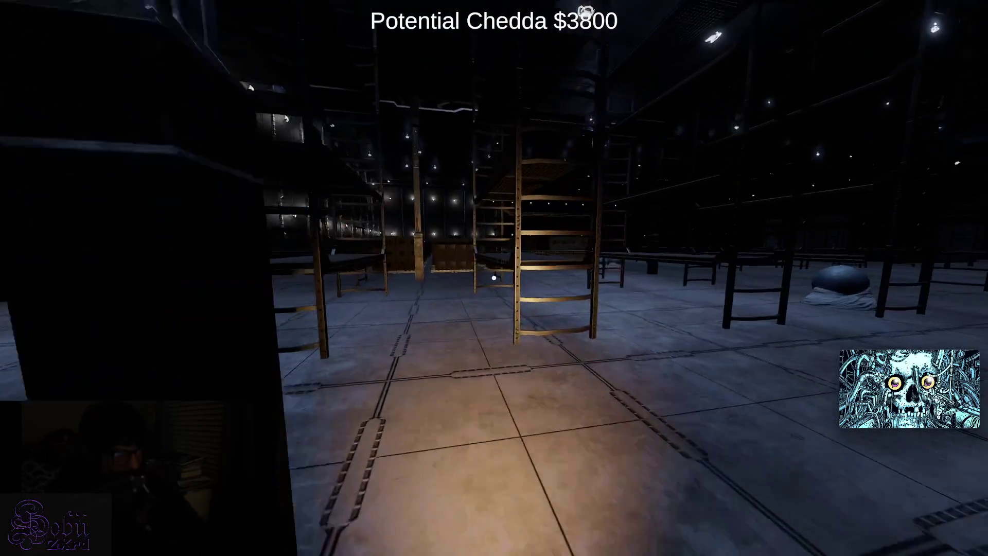
key(w)
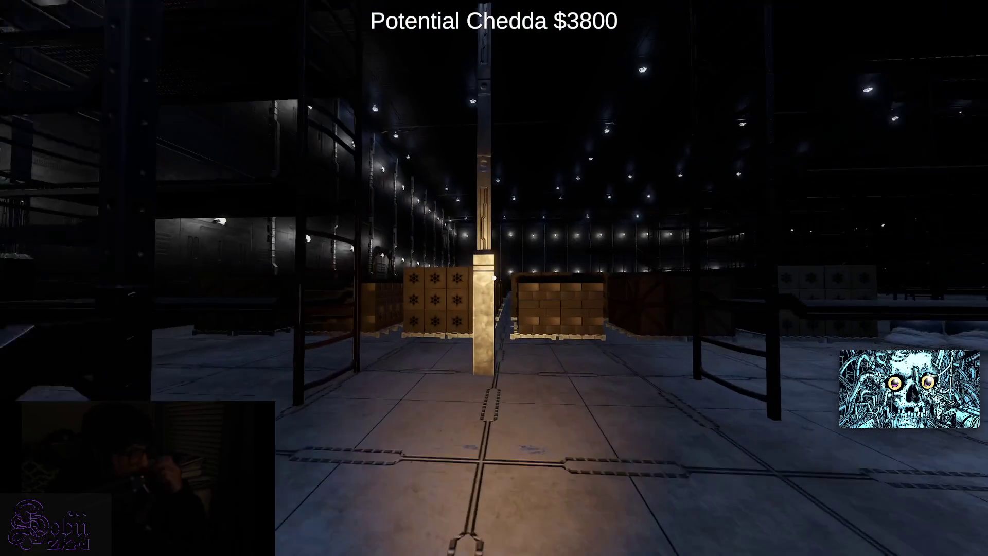
key(w)
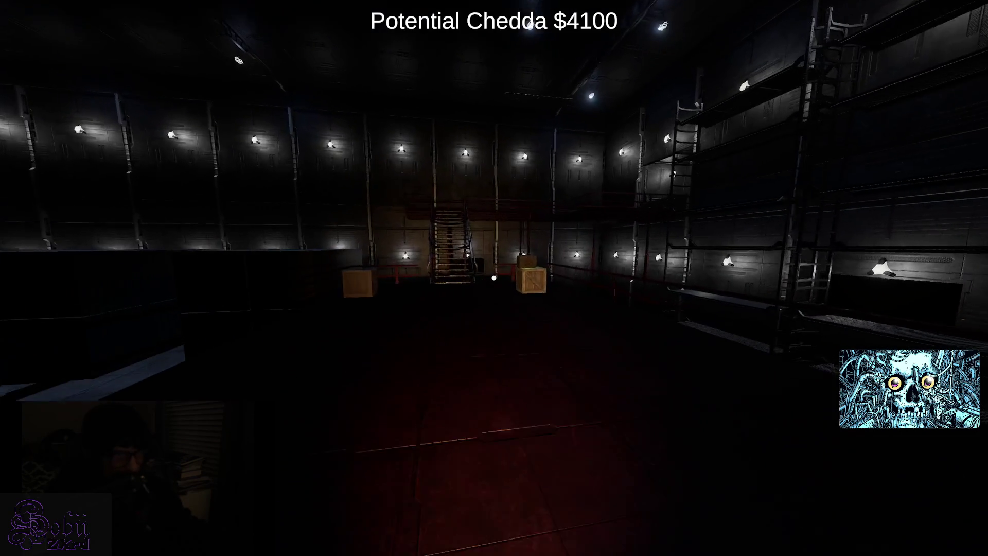
- Grab the stair box, then collect the boxes down the long corridor to the end-wall atom box
key(e)
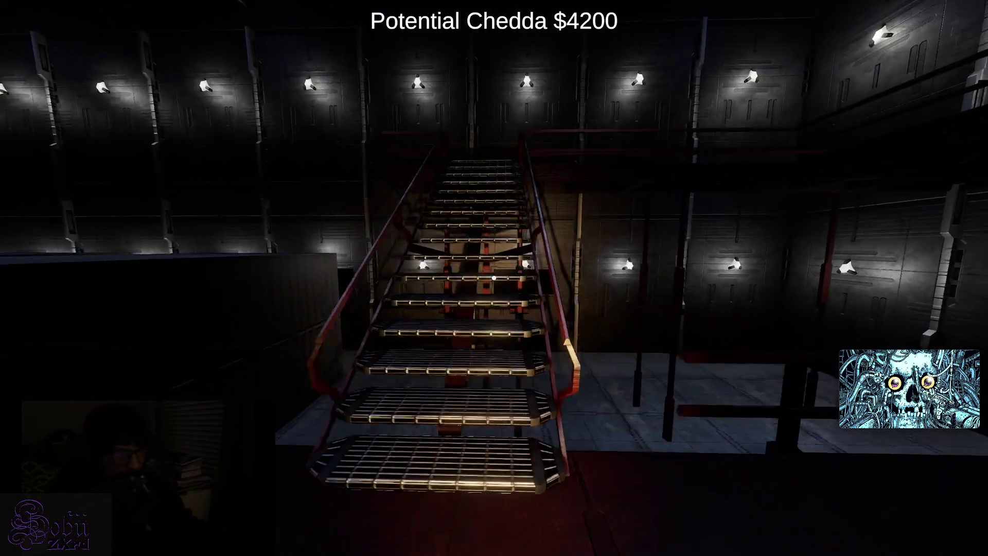
key(w)
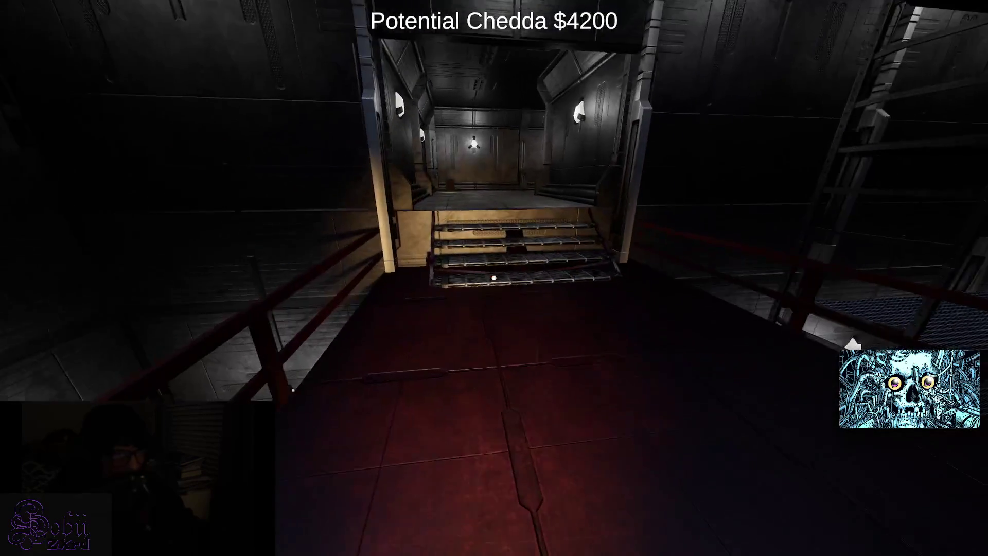
key(w)
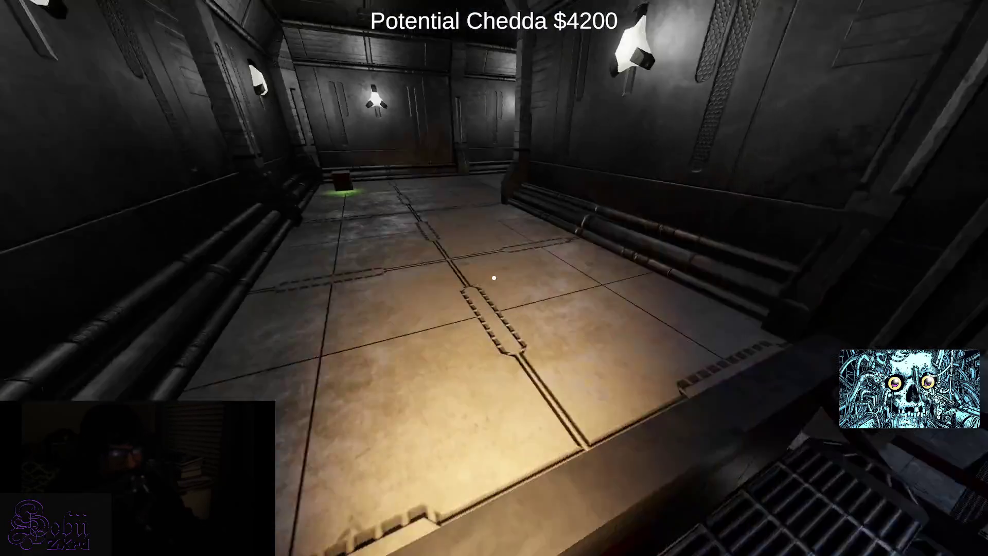
key(w)
key(e)
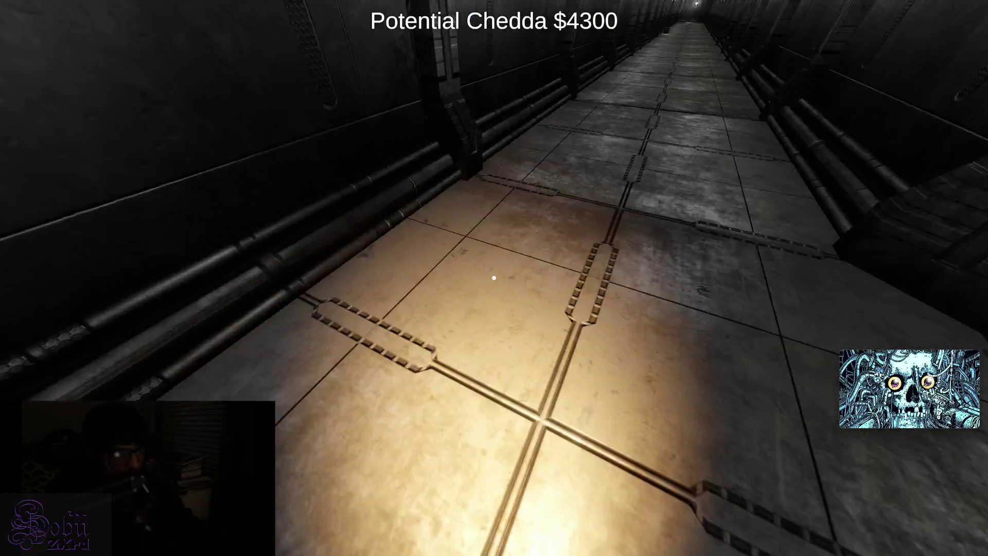
key(w)
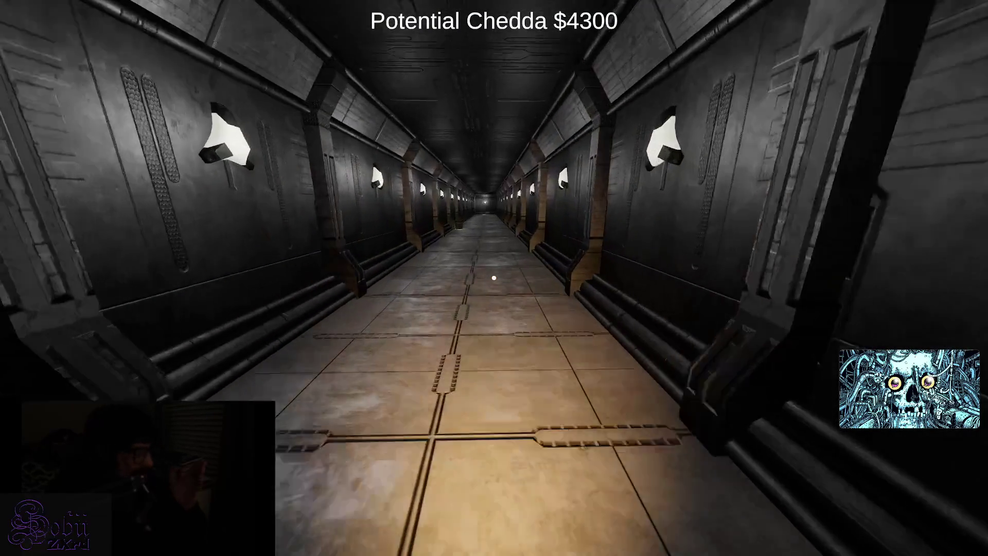
key(w)
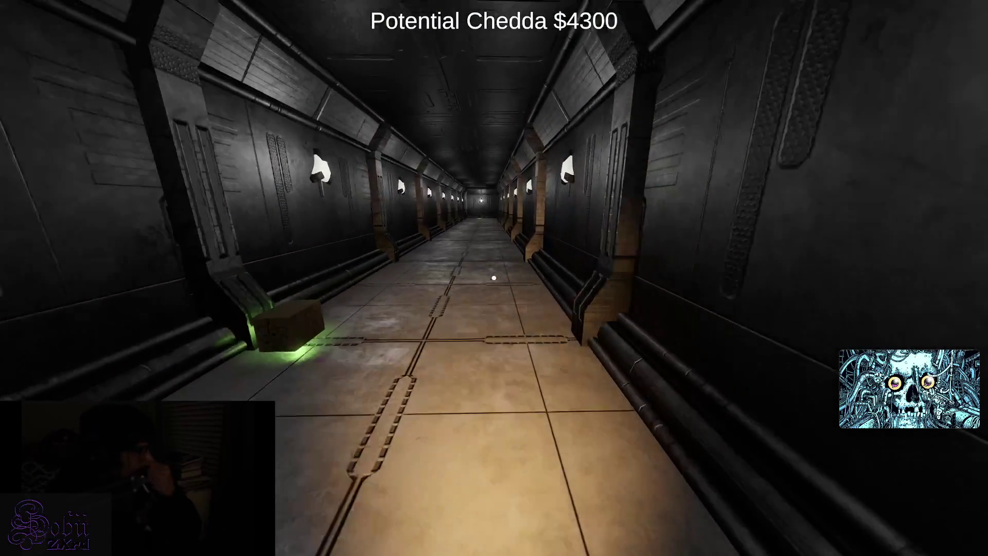
key(w)
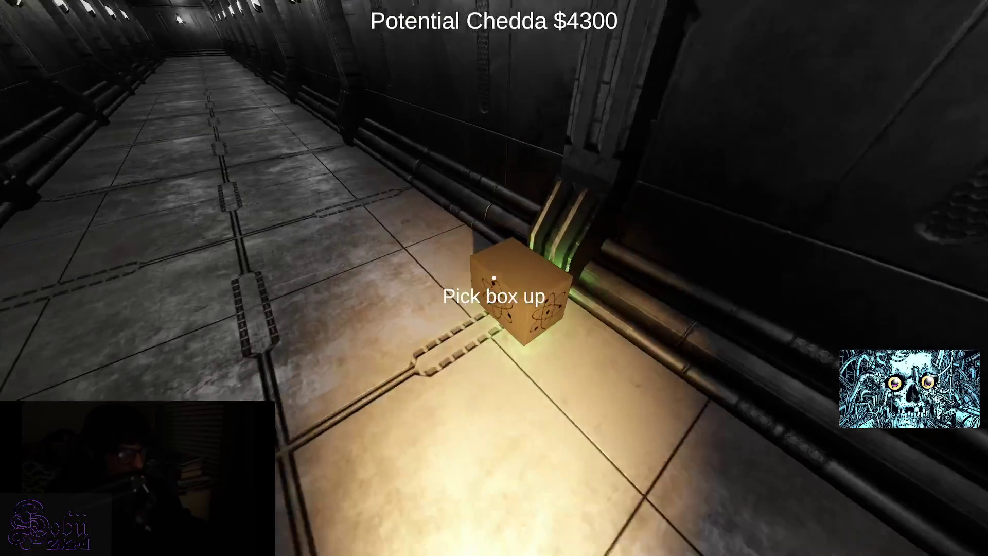
key(e)
key(w)
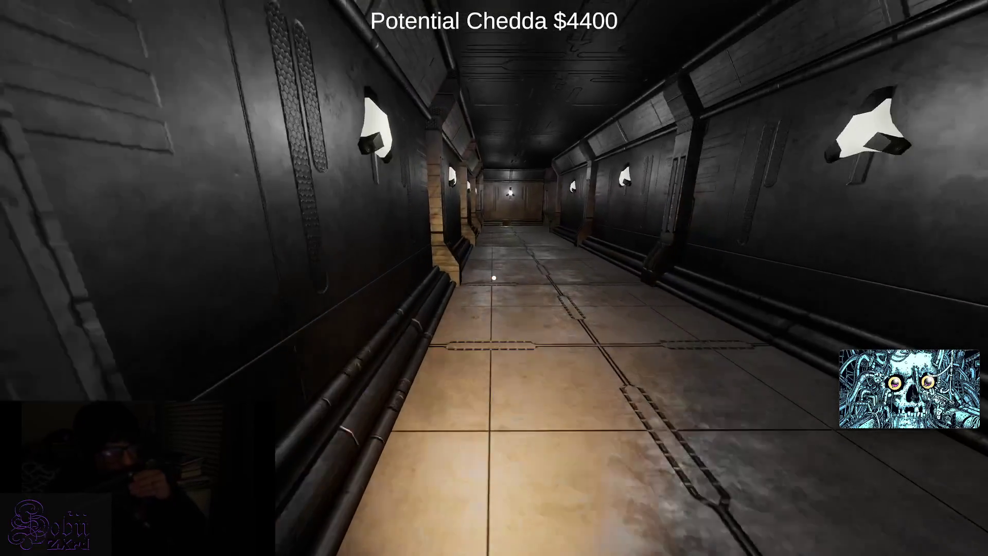
key(w)
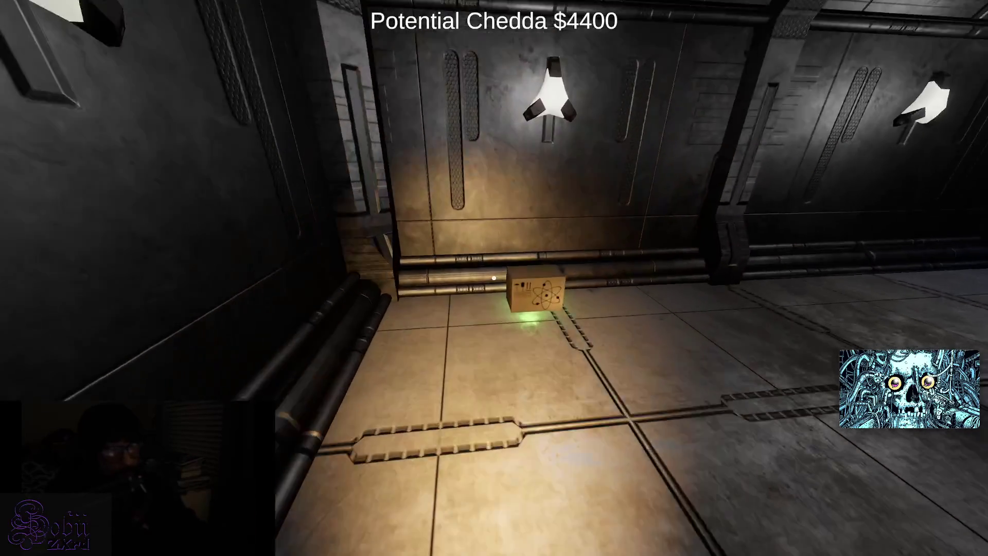
key(e)
- Climb the red staircase, loot the landing and scanner boxes, and take the key from the cube
key(w)
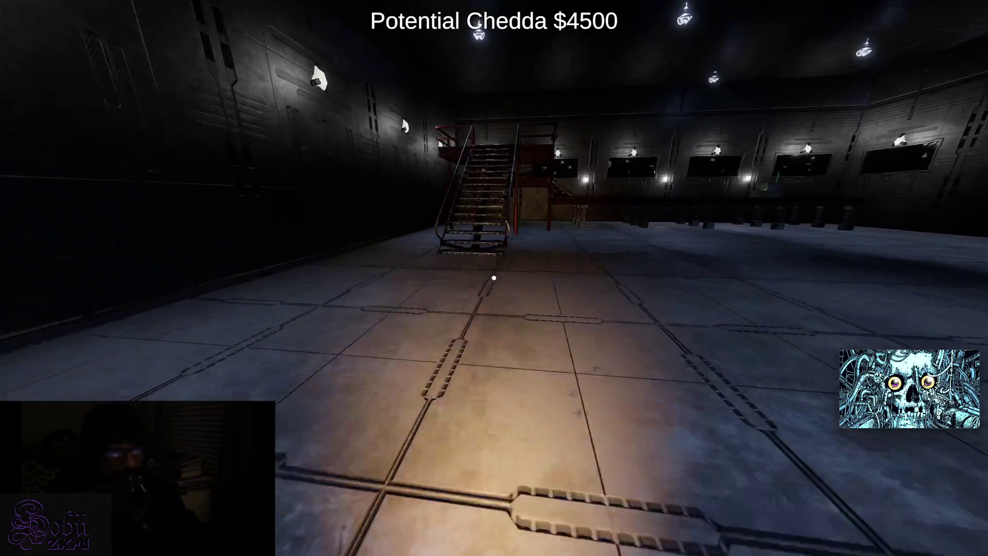
key(w)
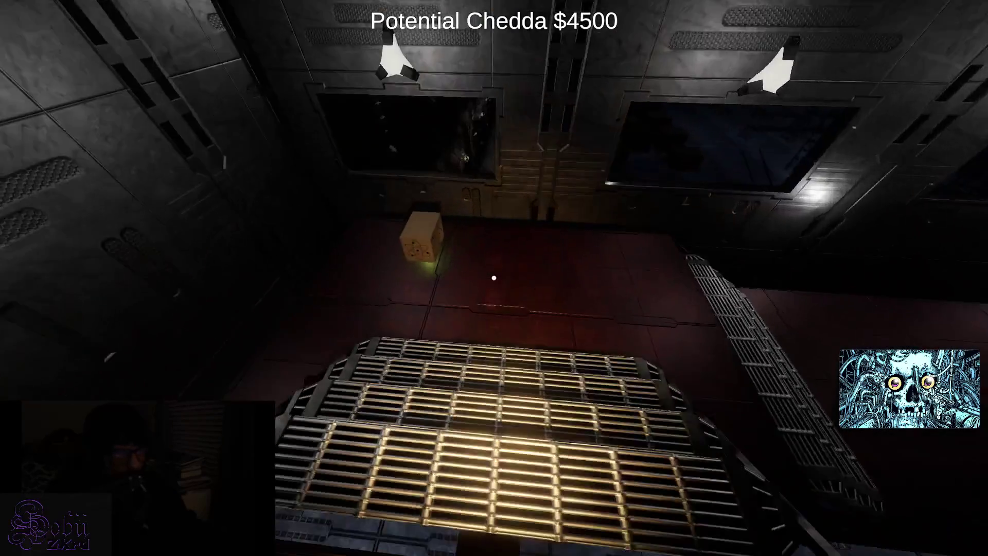
key(e)
key(w)
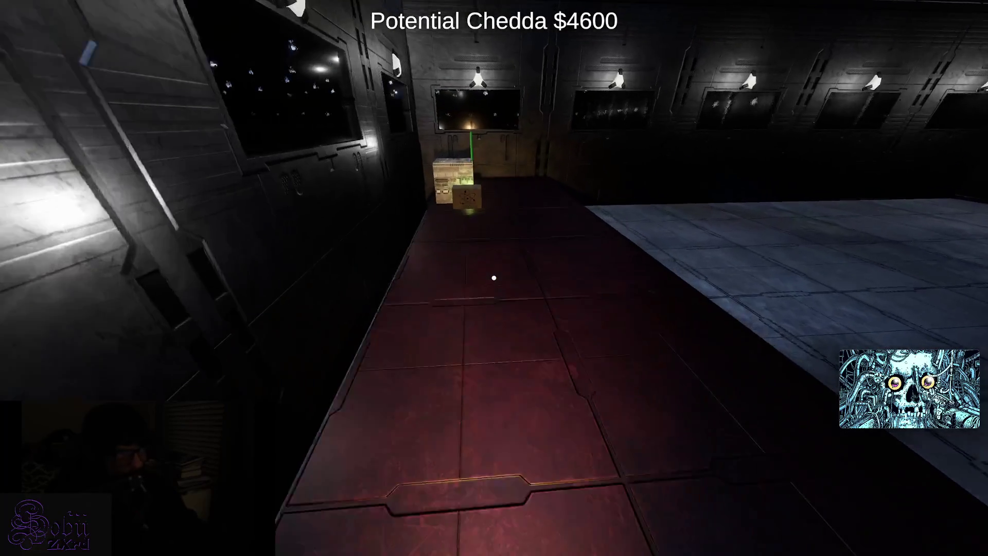
key(e)
key(w)
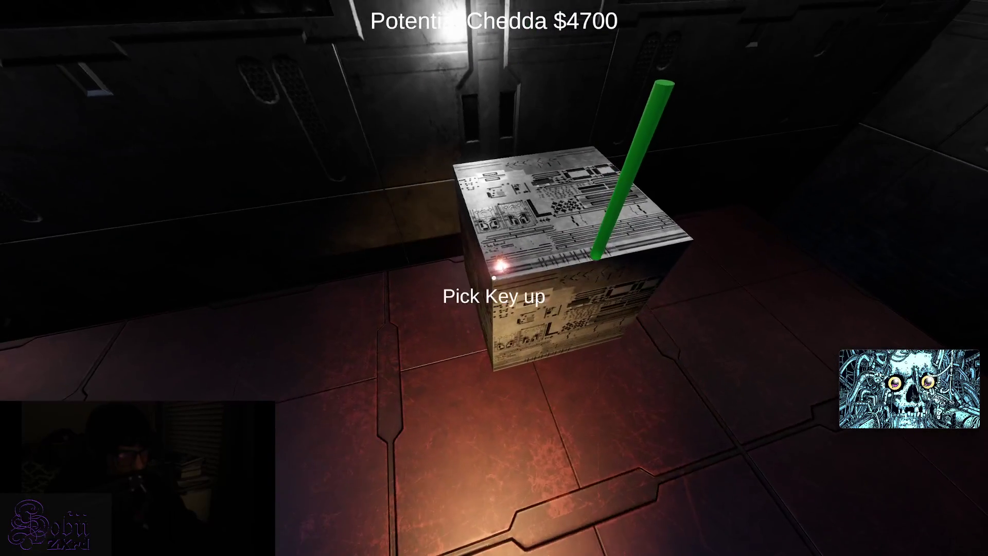
key(e)
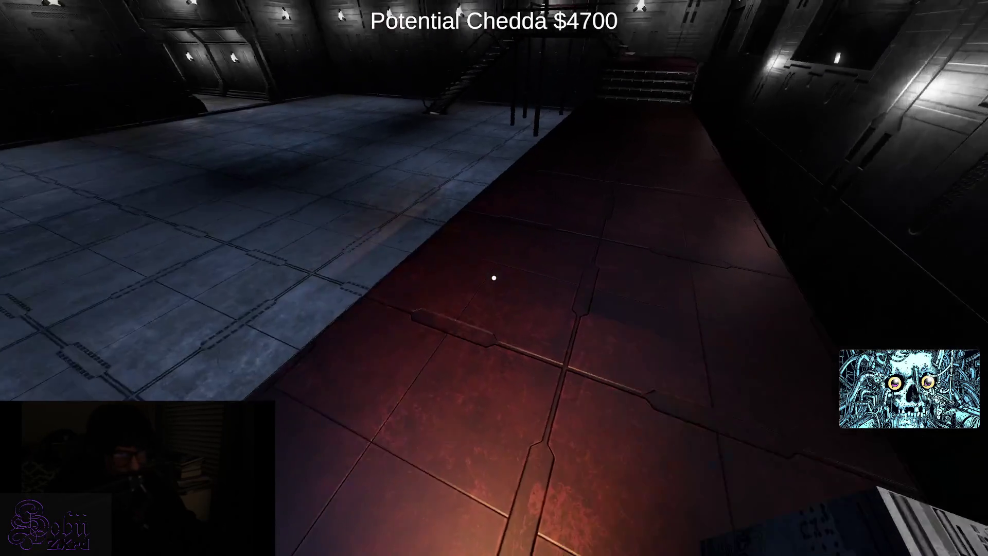
- Walk back across the hall past the red table to face the tiled hall, at $4700
key(w)
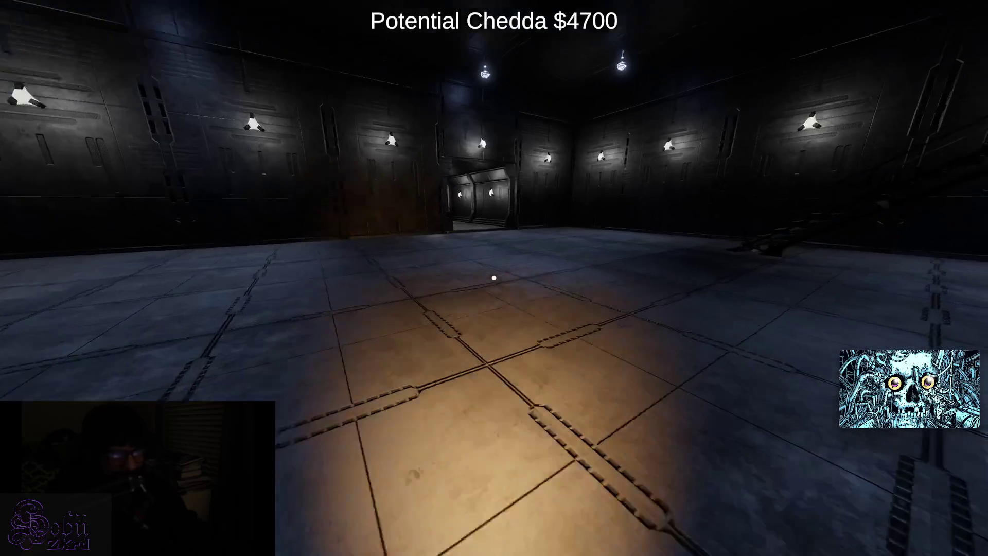
key(w)
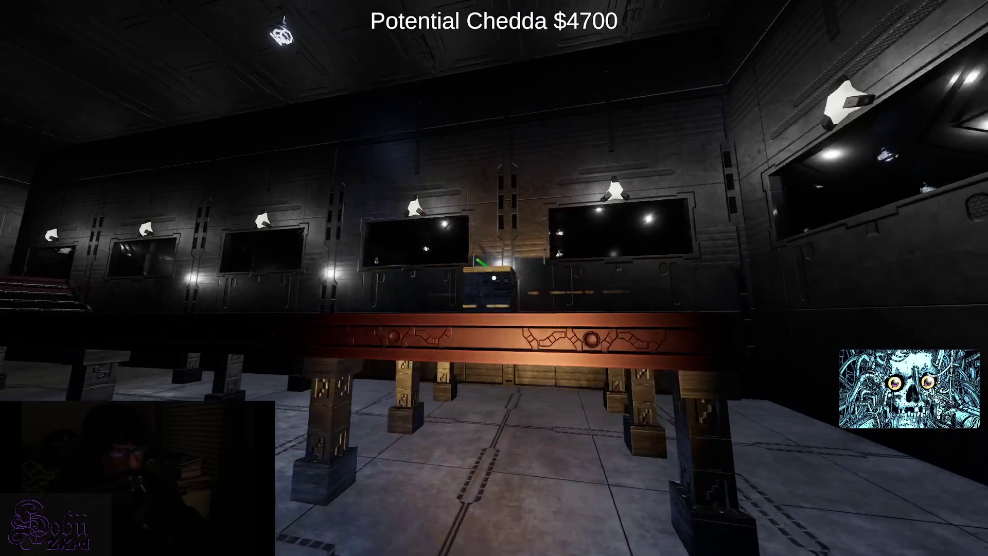
key(w)
key(w)
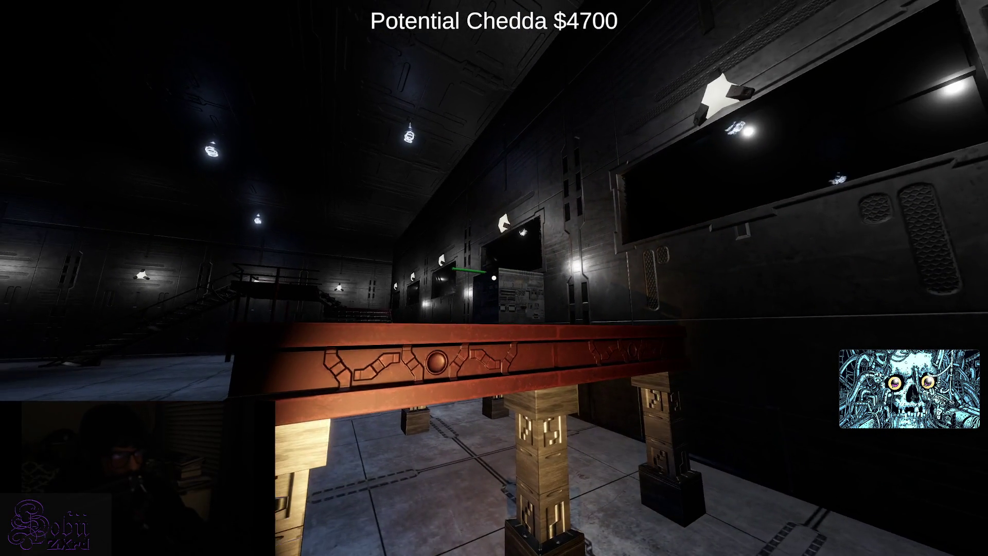
key(w)
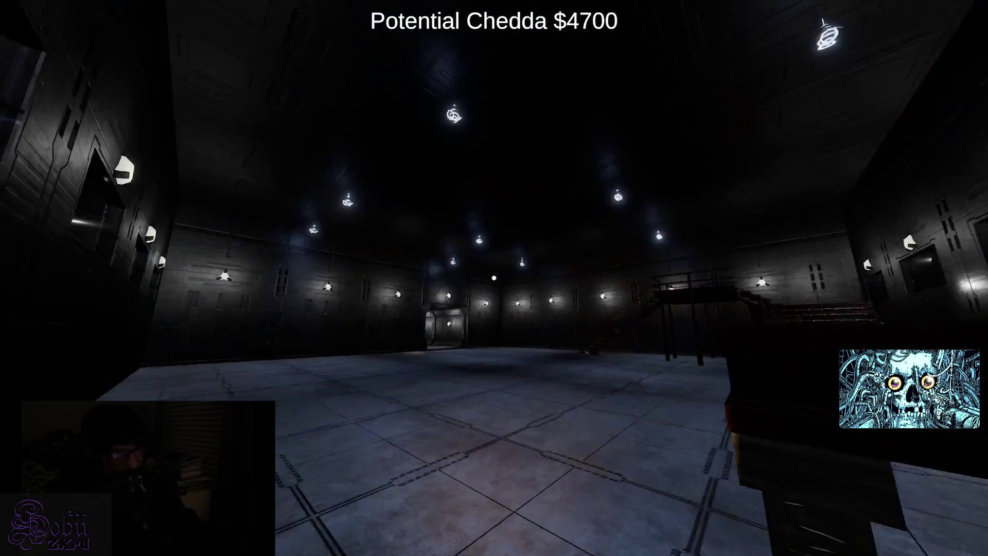
key(w)
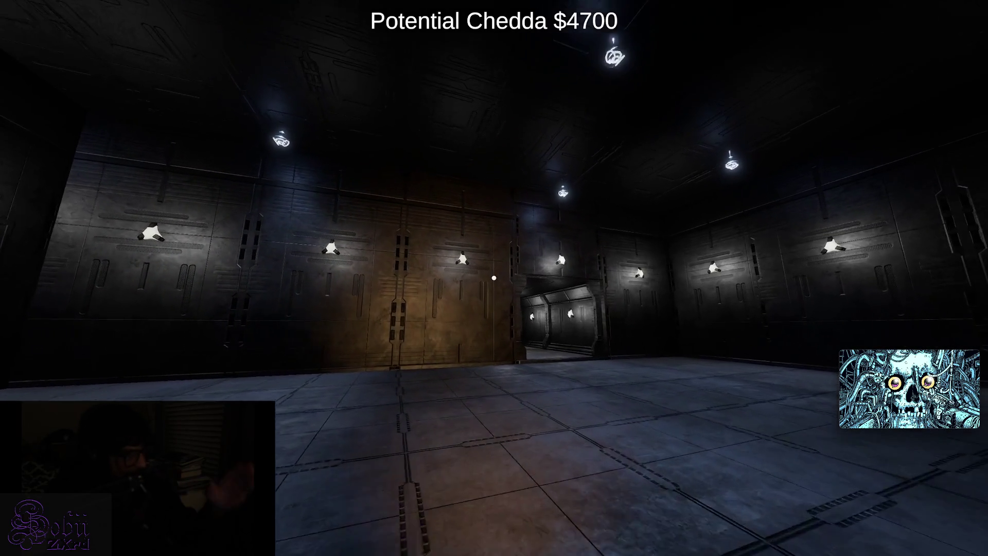
- Walk the long corridor to its end, onto the red catwalk and down to the hall floor
key(w)
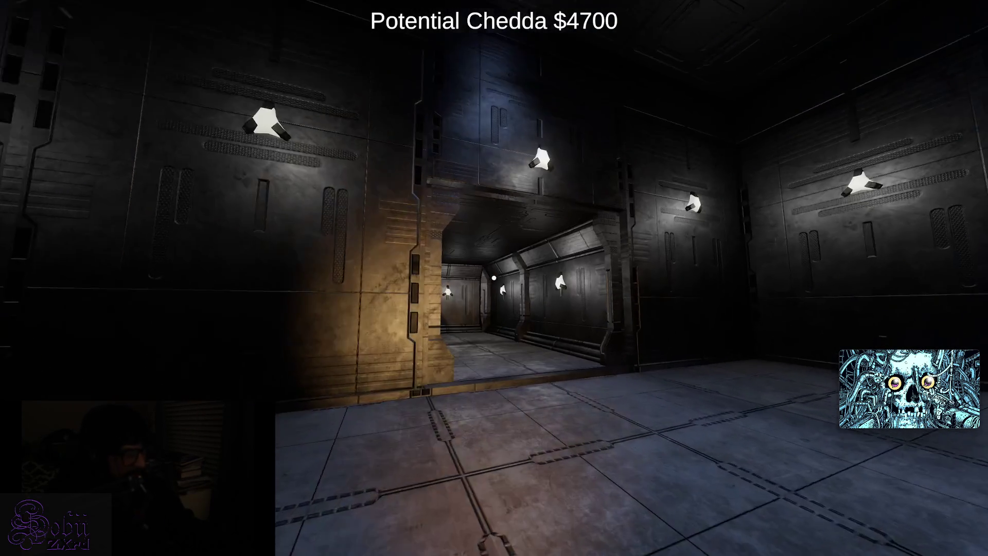
key(w)
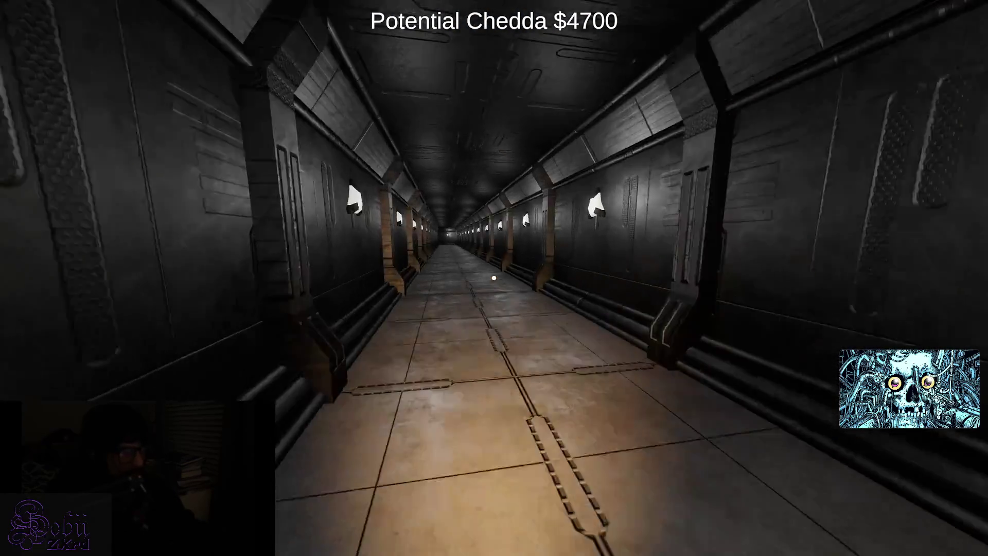
key(w)
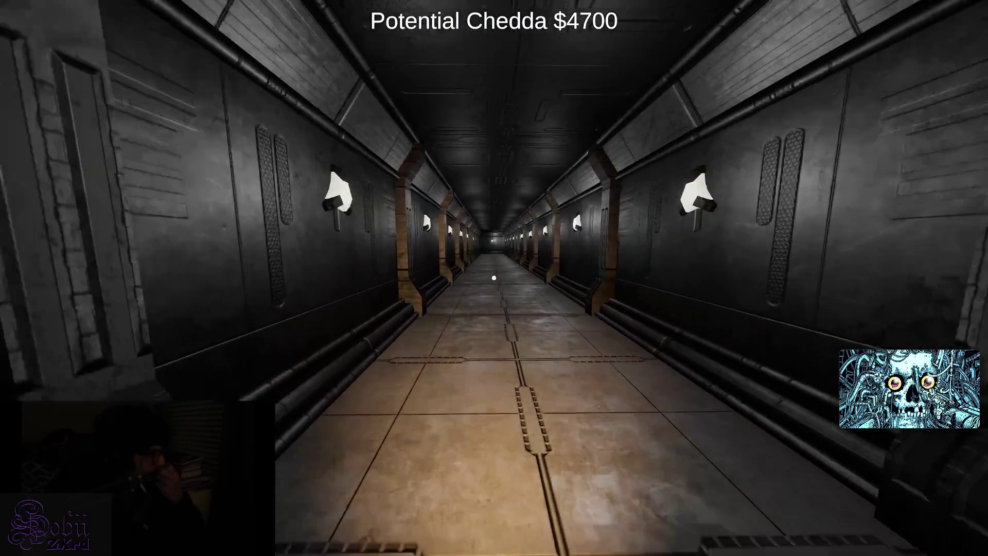
key(w)
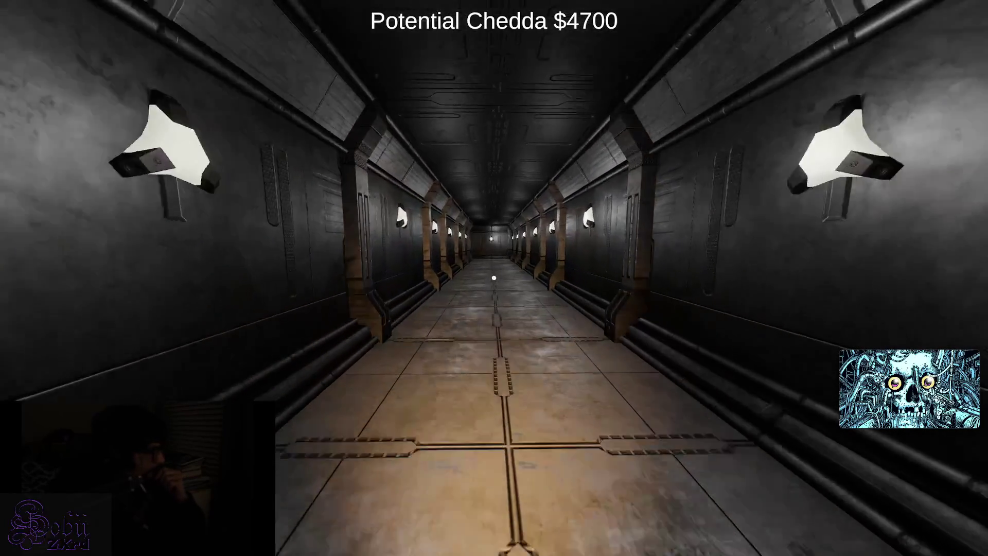
key(w)
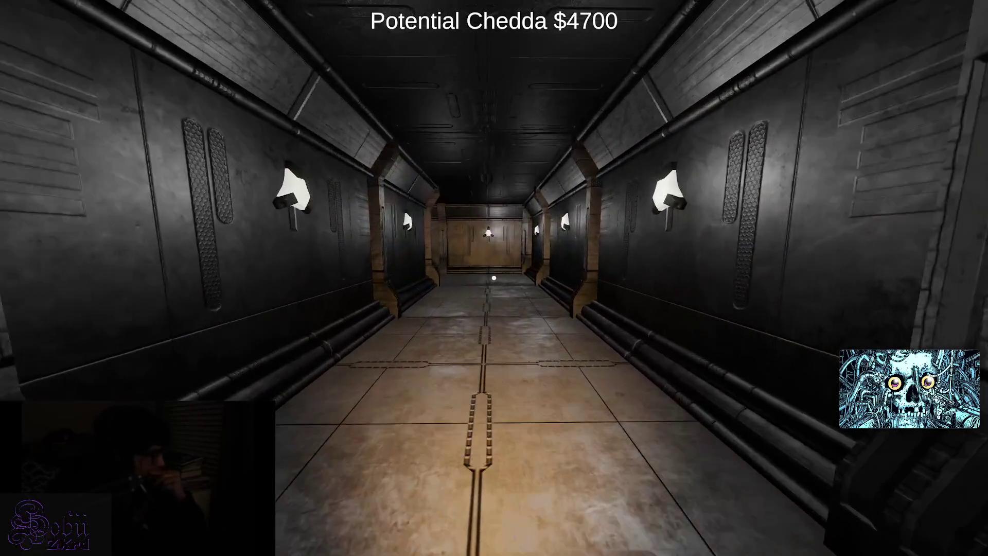
key(w)
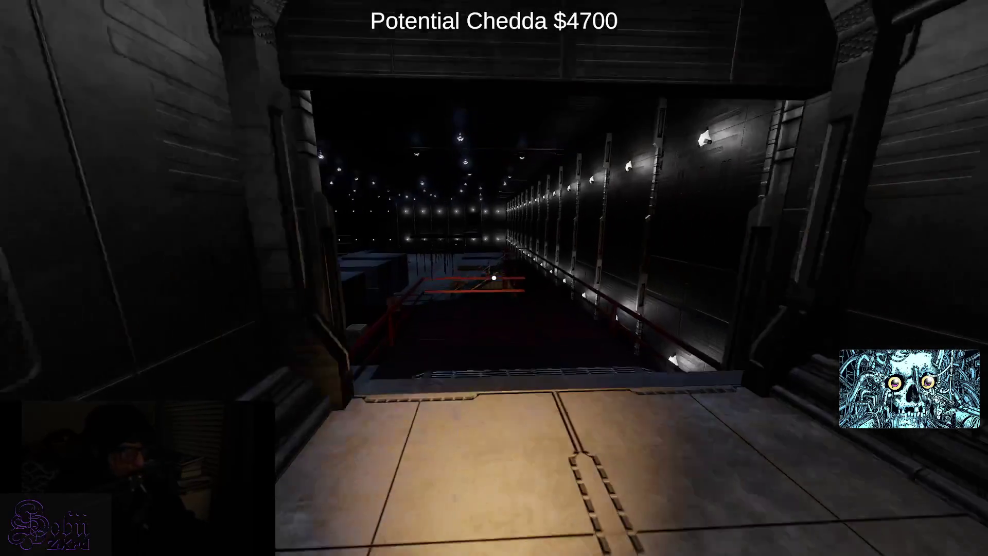
key(w)
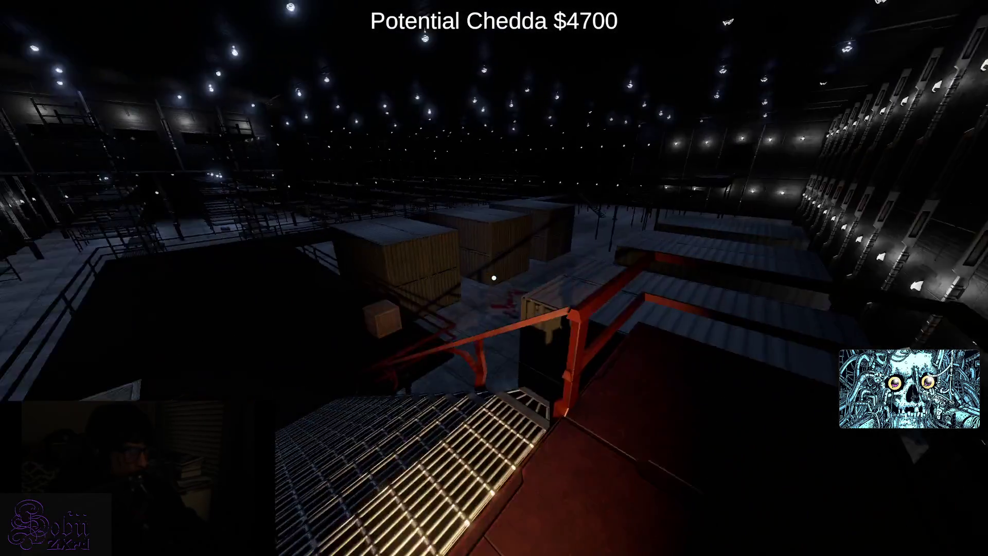
- Cross the catwalk, climb to the upper walkway, and enter the far corridor, reaching $4800
key(w)
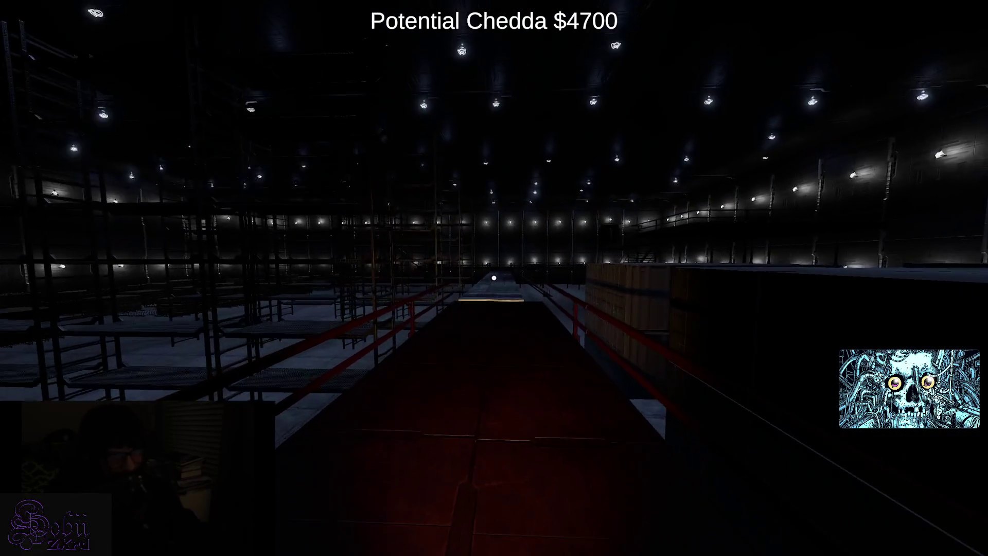
key(w)
key(w)
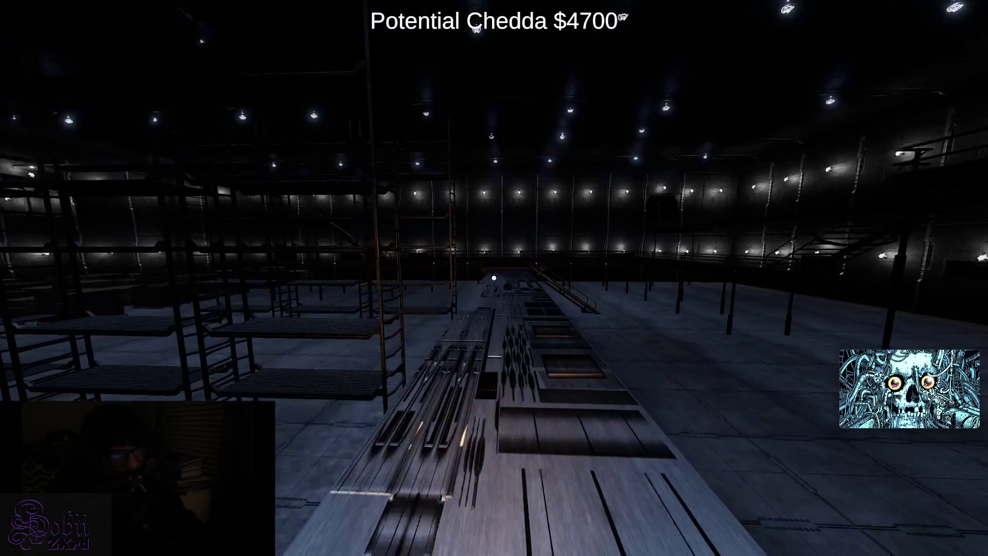
key(w)
key(w)
key(w)
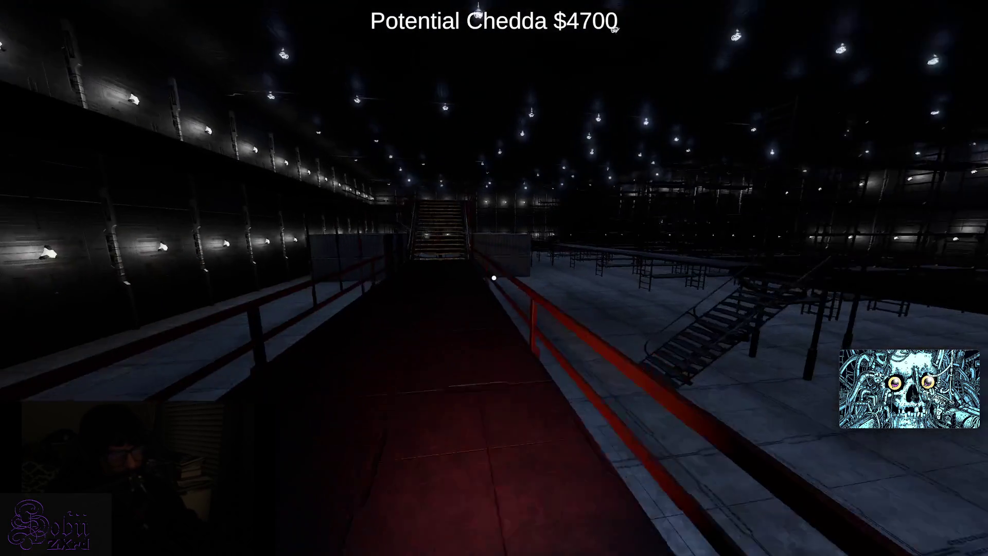
key(w)
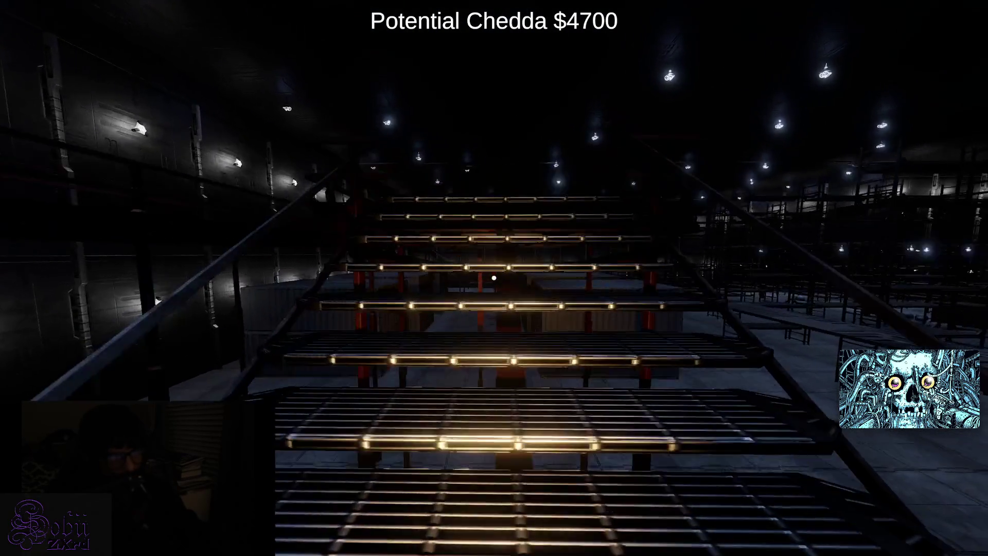
key(w)
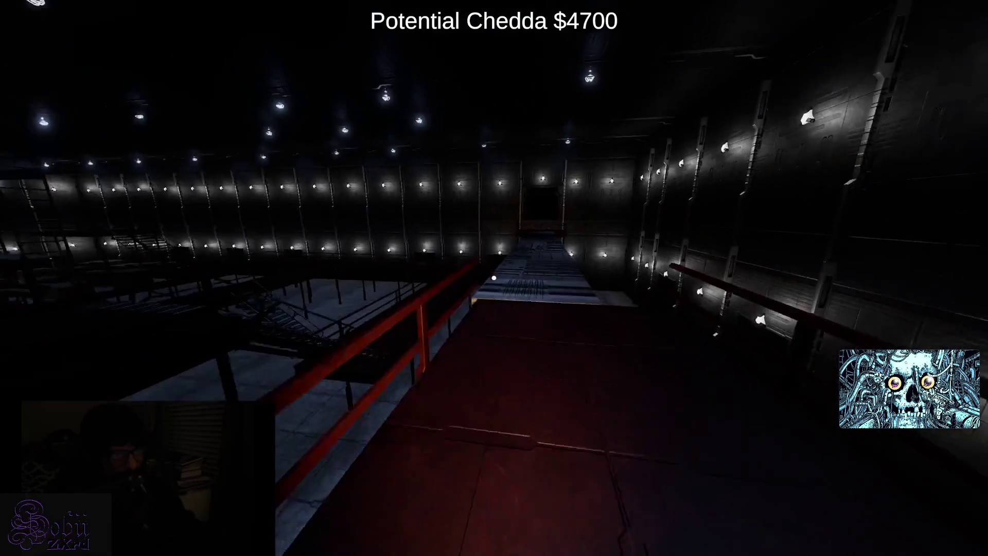
key(w)
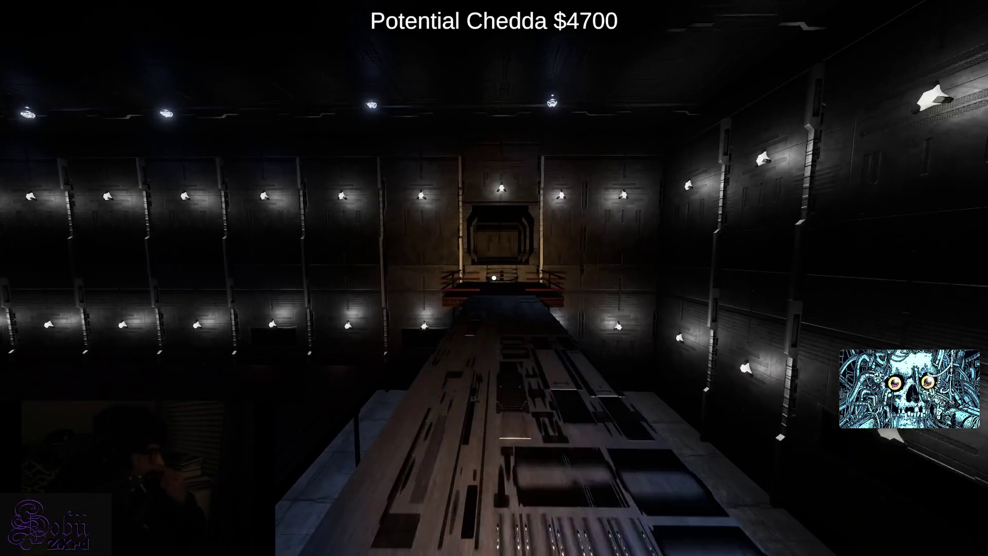
key(w)
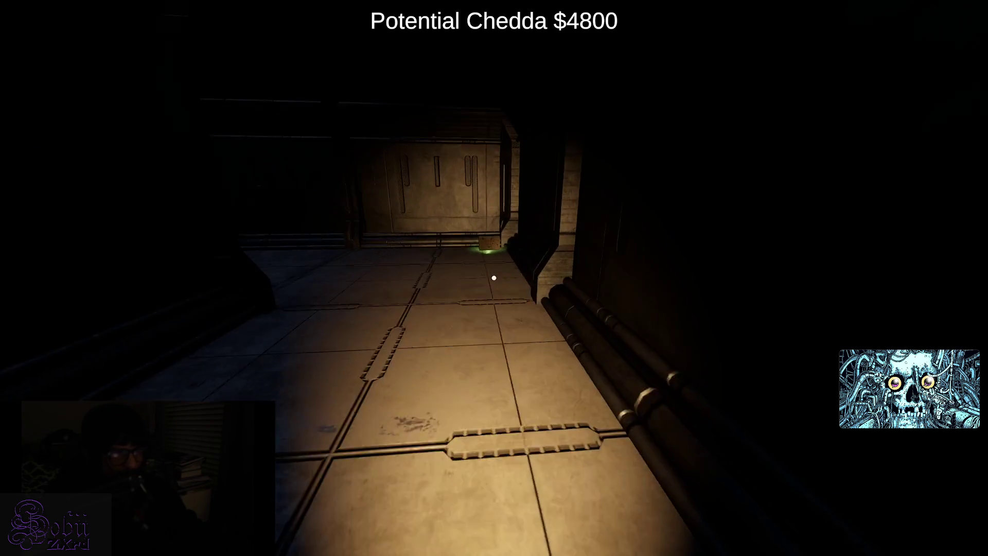
- Loot the dark tiled room up to $5000, then walk back past the stairs
key(w)
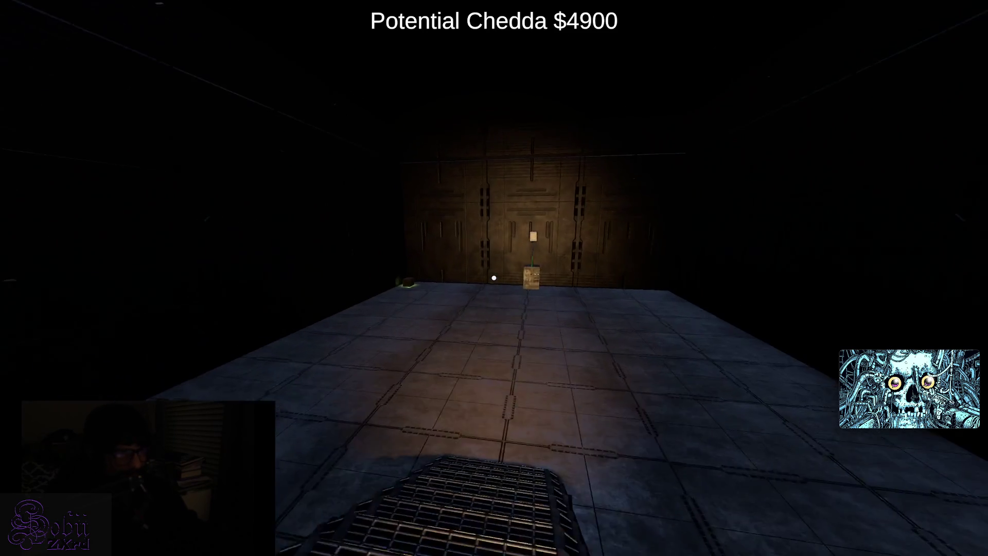
key(w)
key(w)
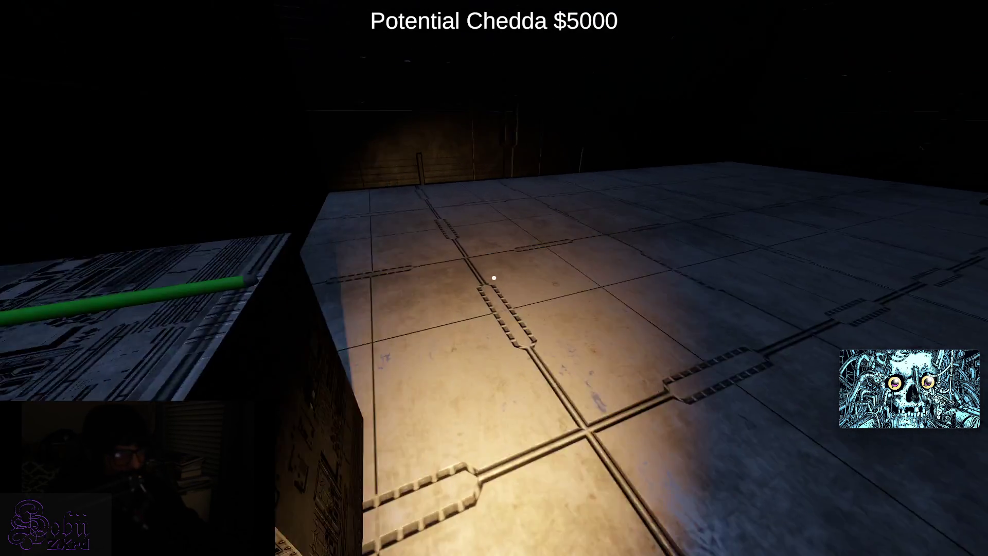
key(w)
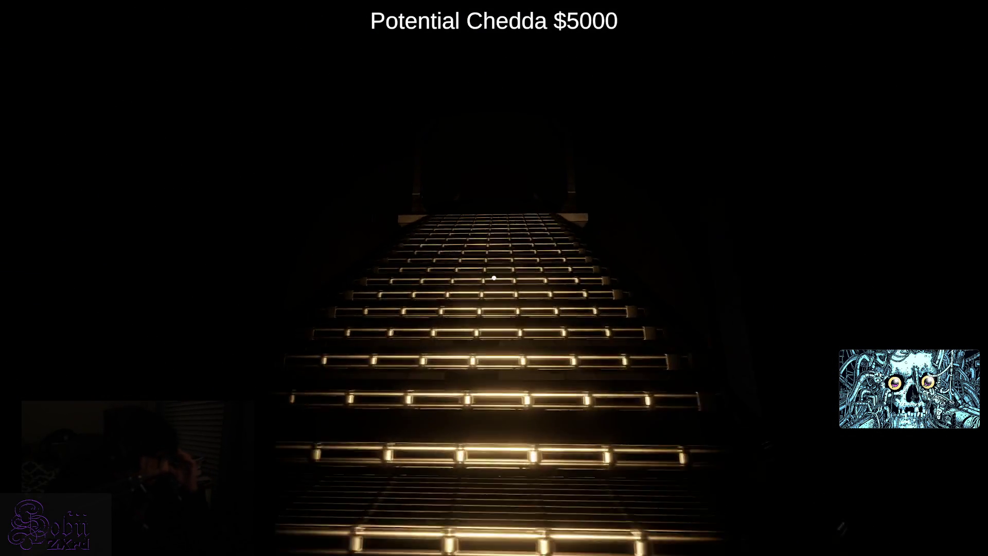
- Follow the wooden walkway and red-railed platforms down the staircase to the walkway's end
key(w)
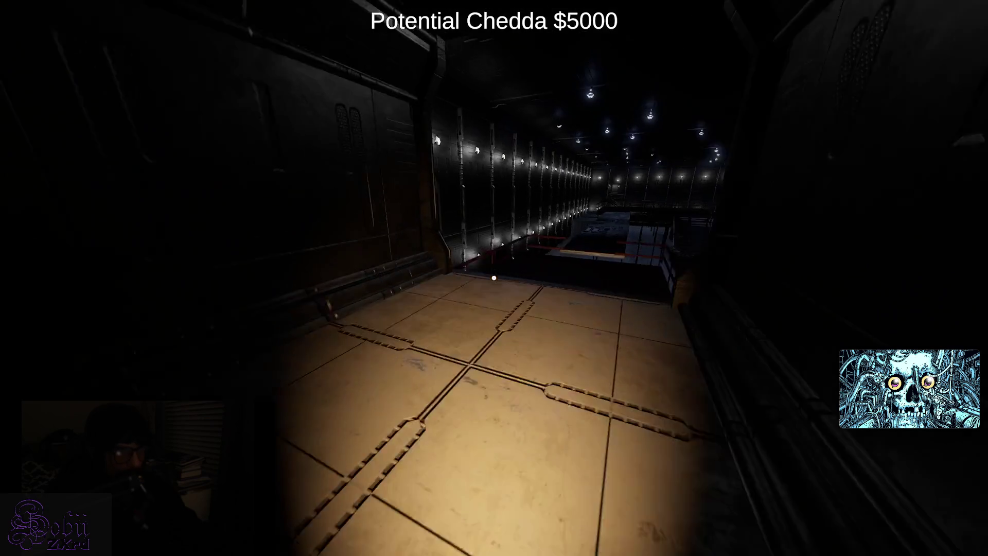
key(w)
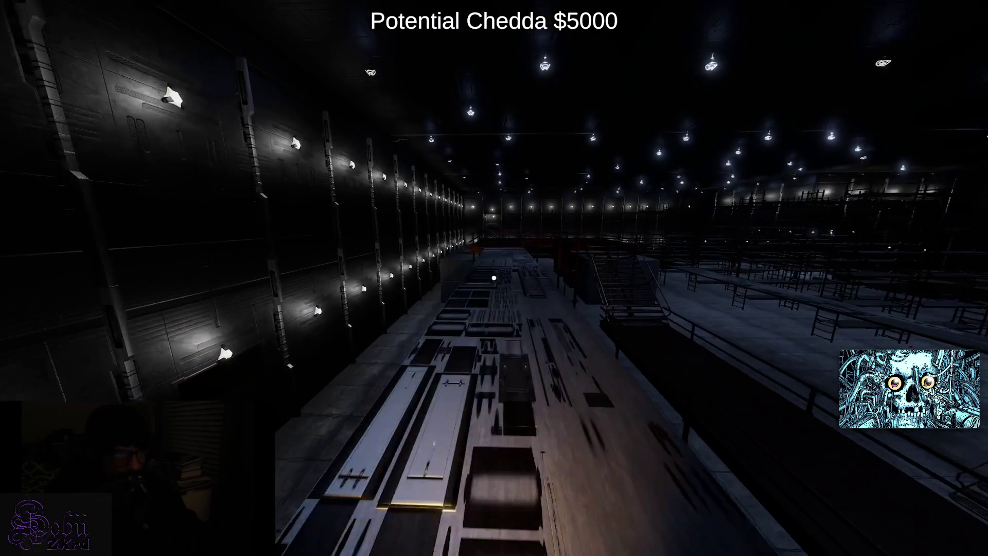
key(w)
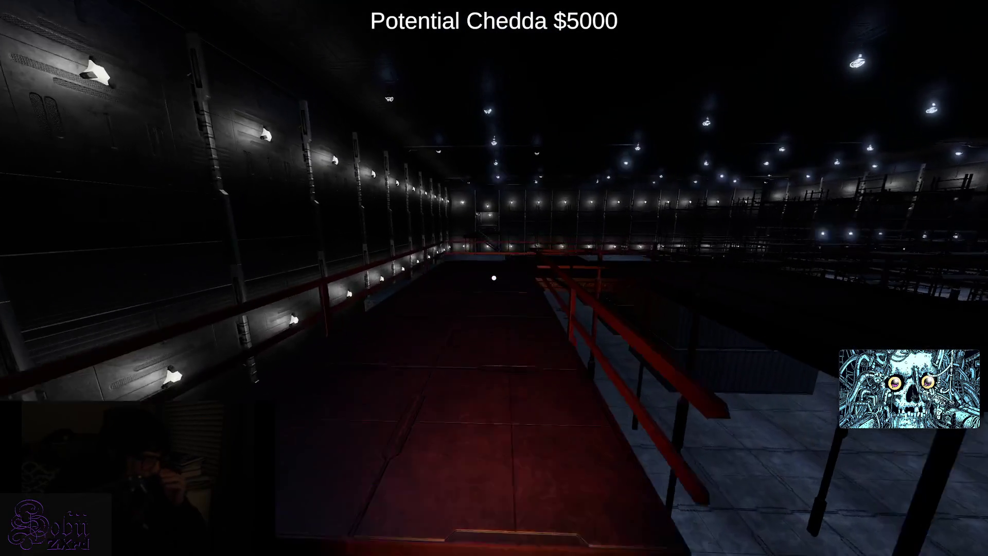
key(w)
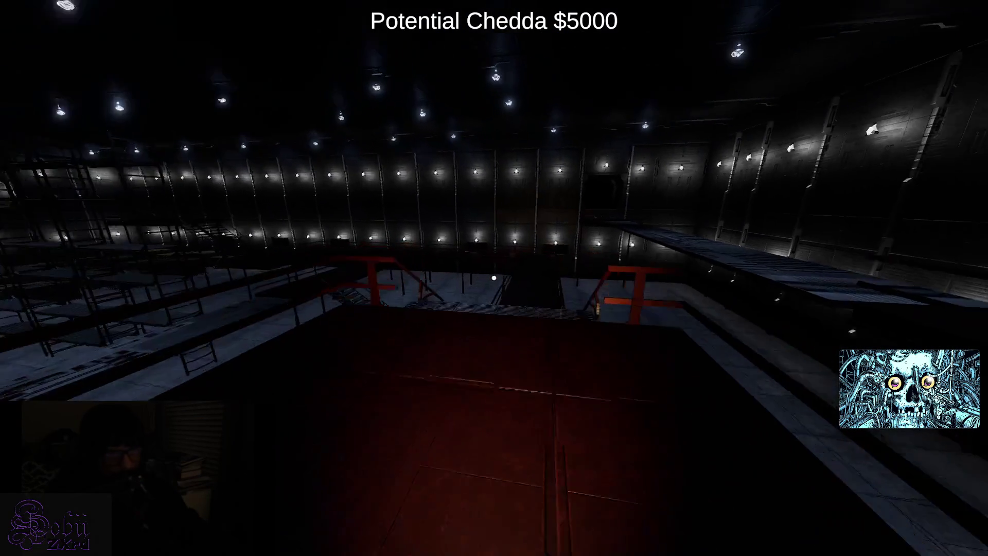
key(w)
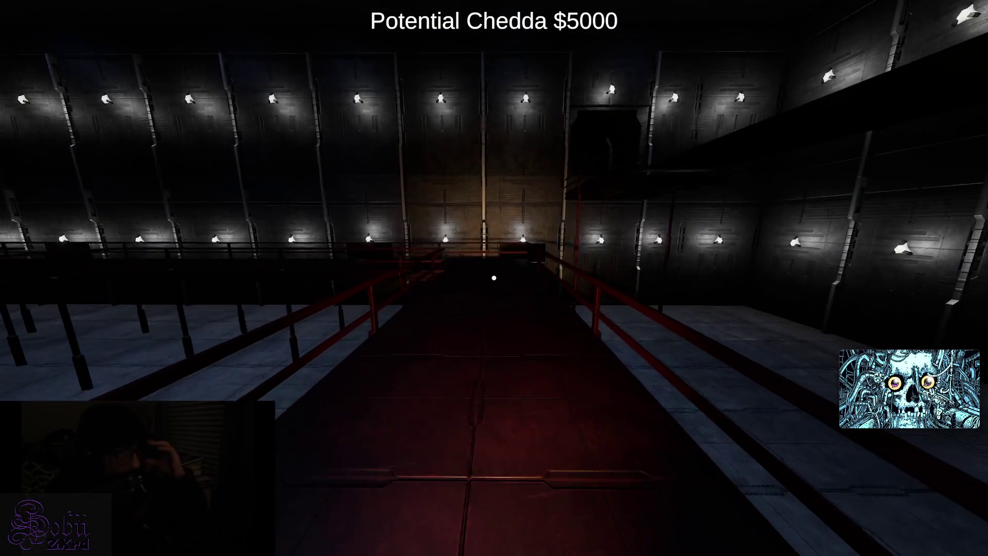
key(w)
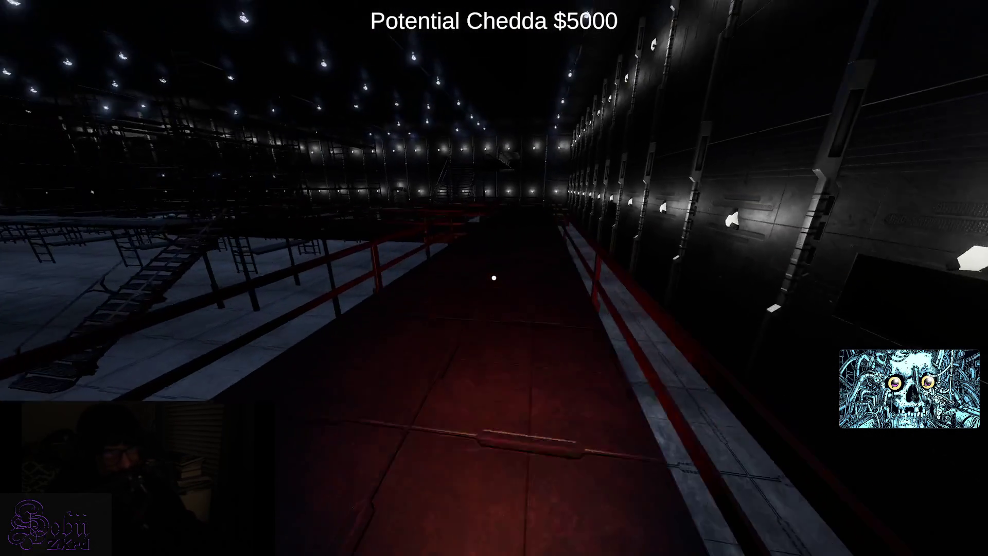
key(w)
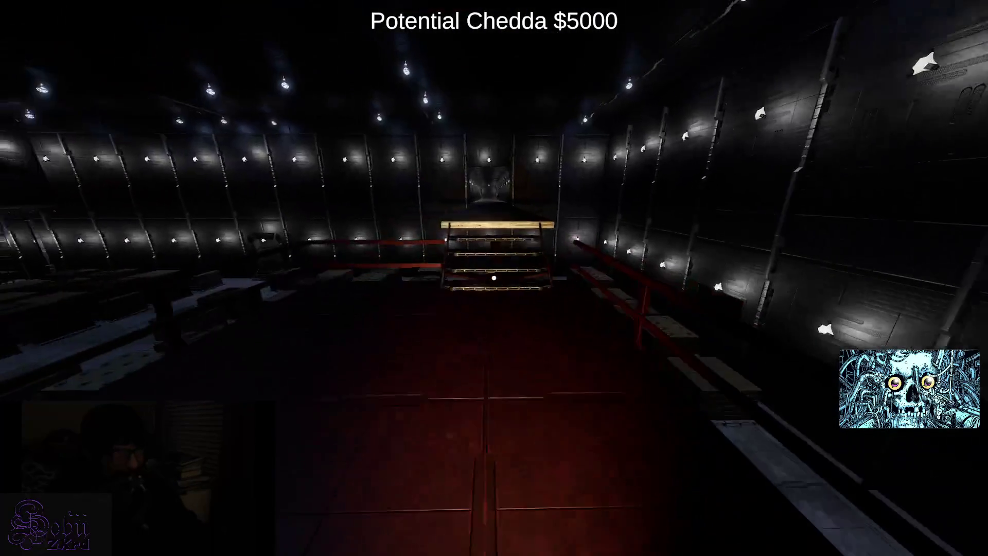
- Climb into the lit corridor, open the white door at its end and walk through
key(w)
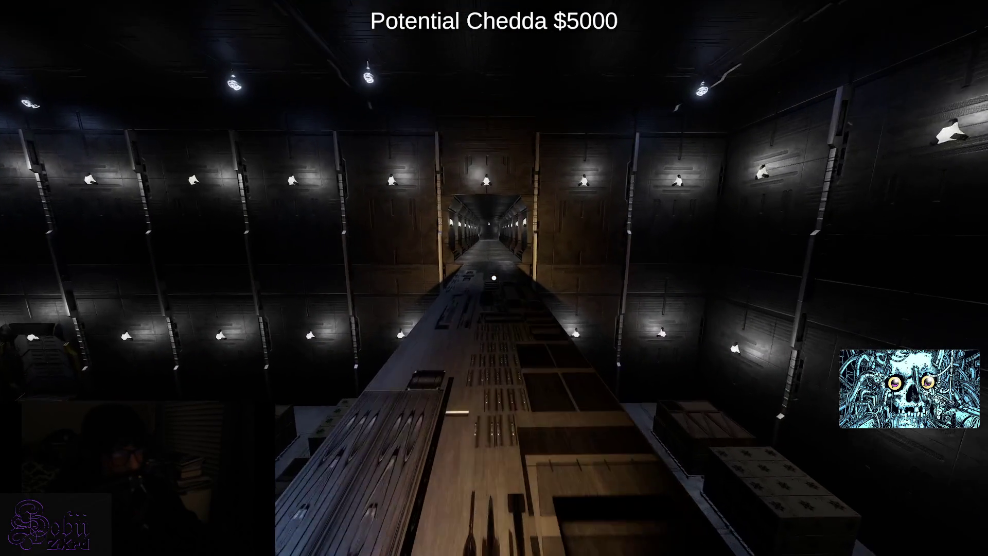
key(w)
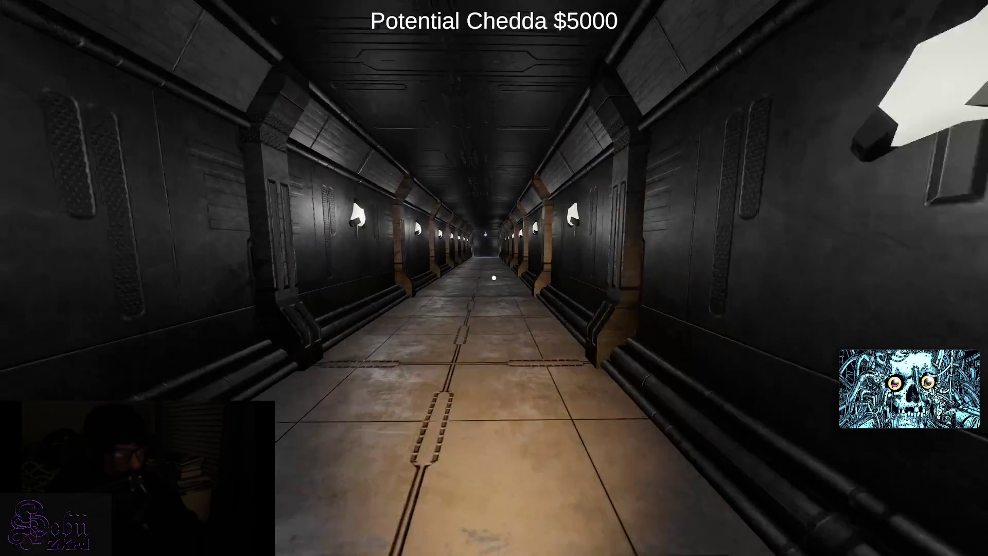
key(w)
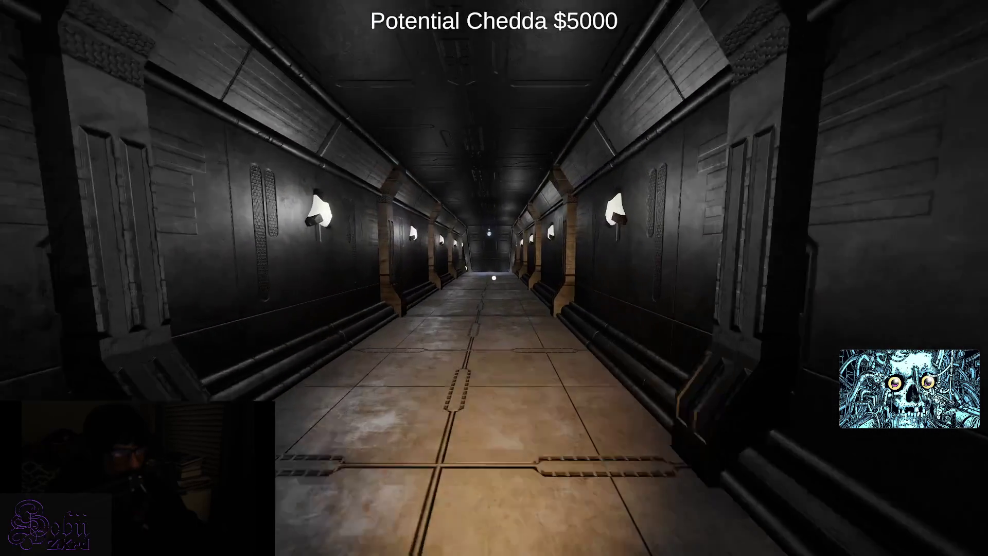
key(w)
key(w)
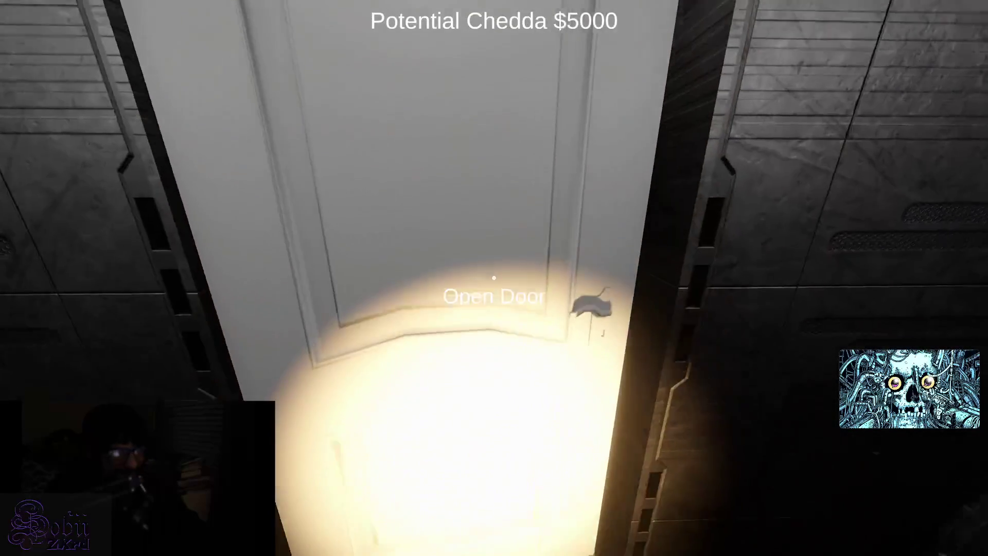
key(e)
key(w)
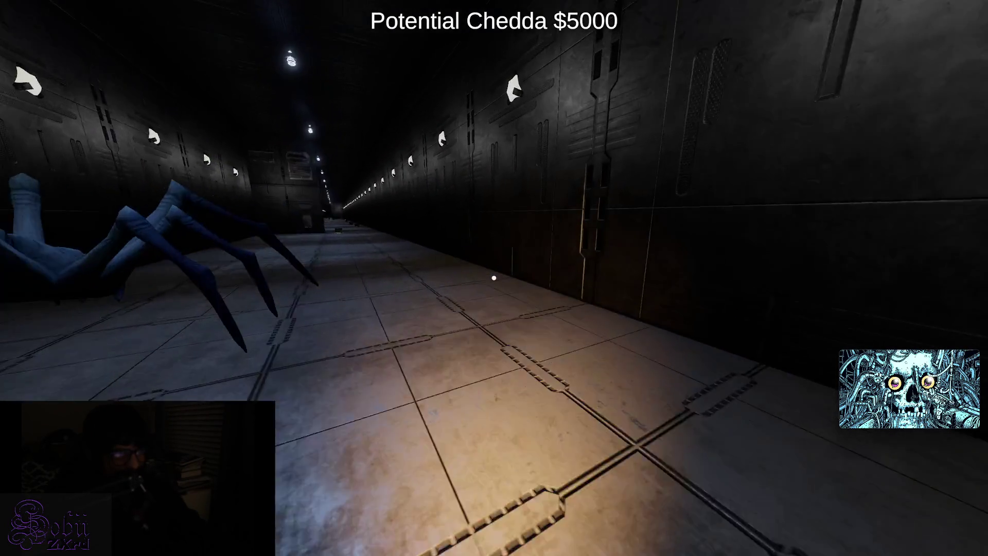
- Pick up the run of floor boxes down the long dark corridor
key(w)
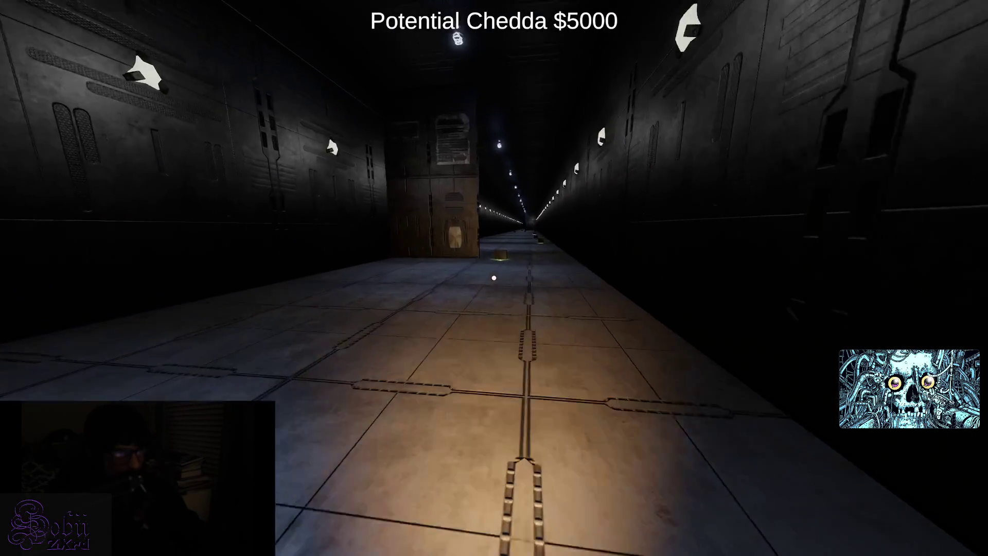
key(w)
key(e)
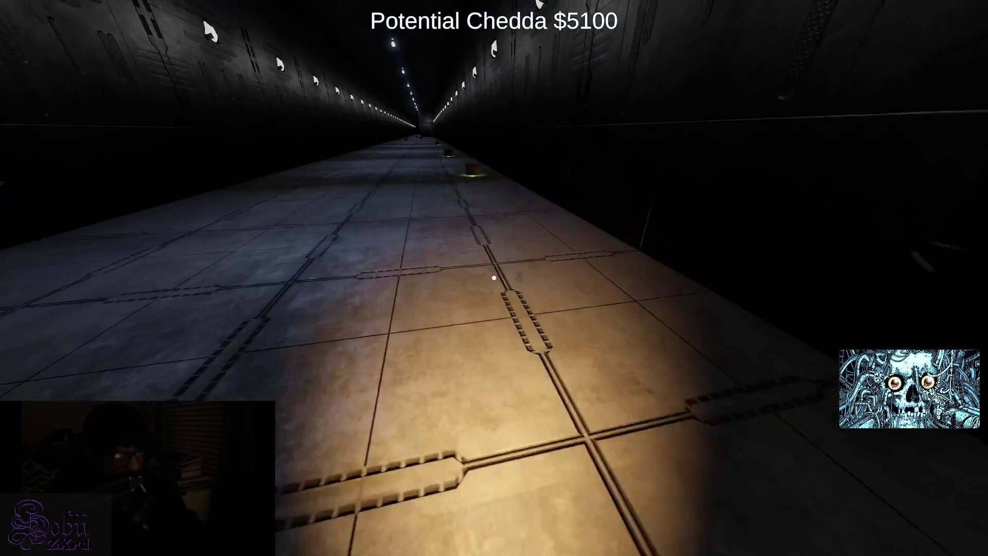
key(w)
key(e)
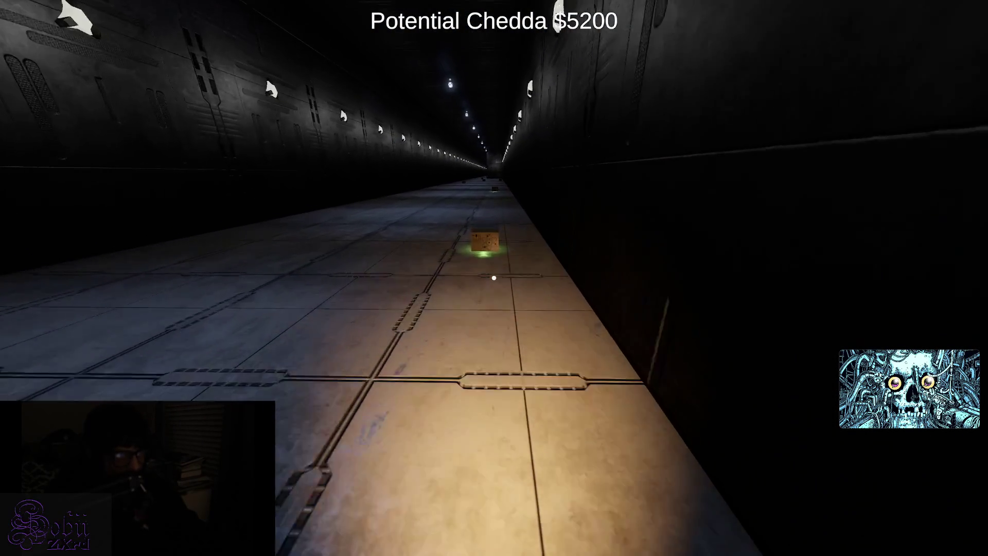
key(w)
key(e)
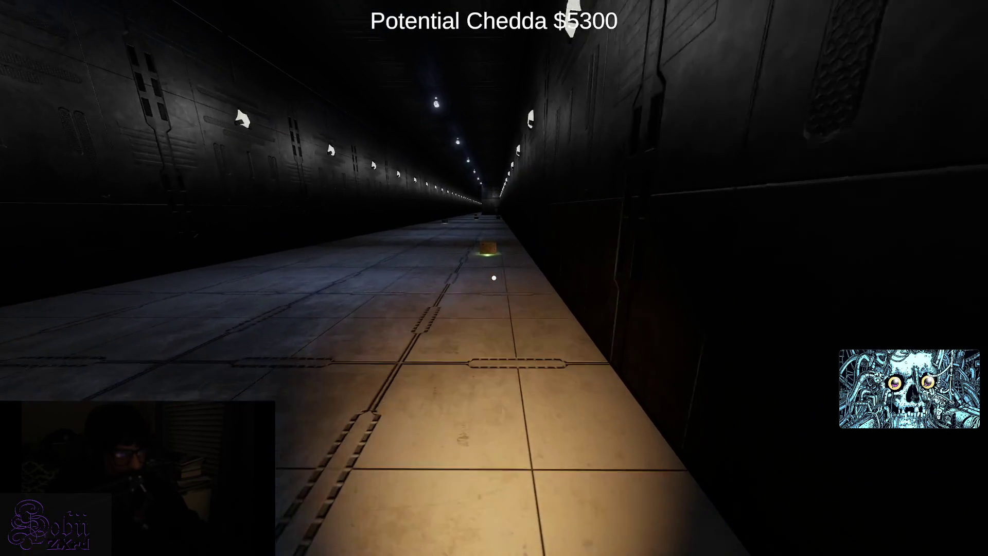
key(w)
key(e)
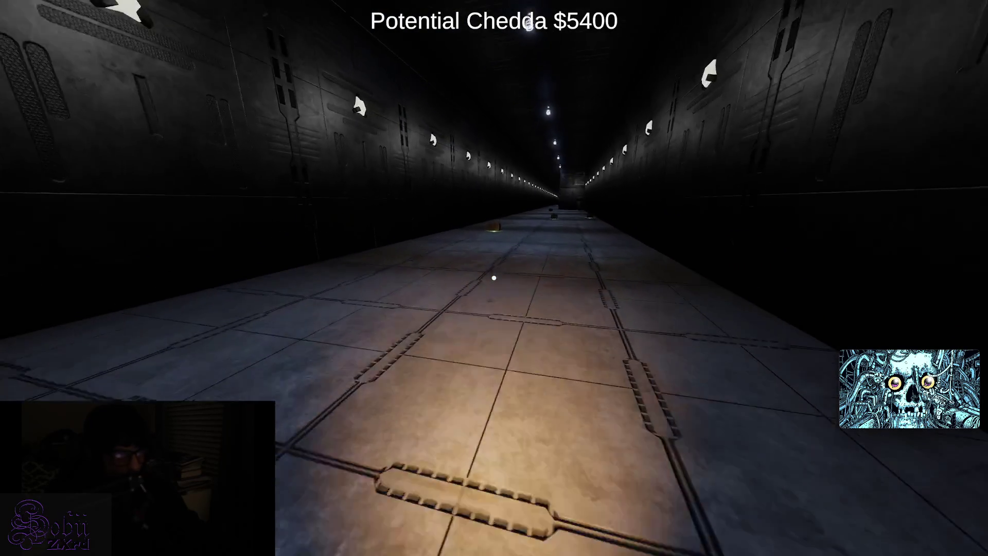
key(w)
key(e)
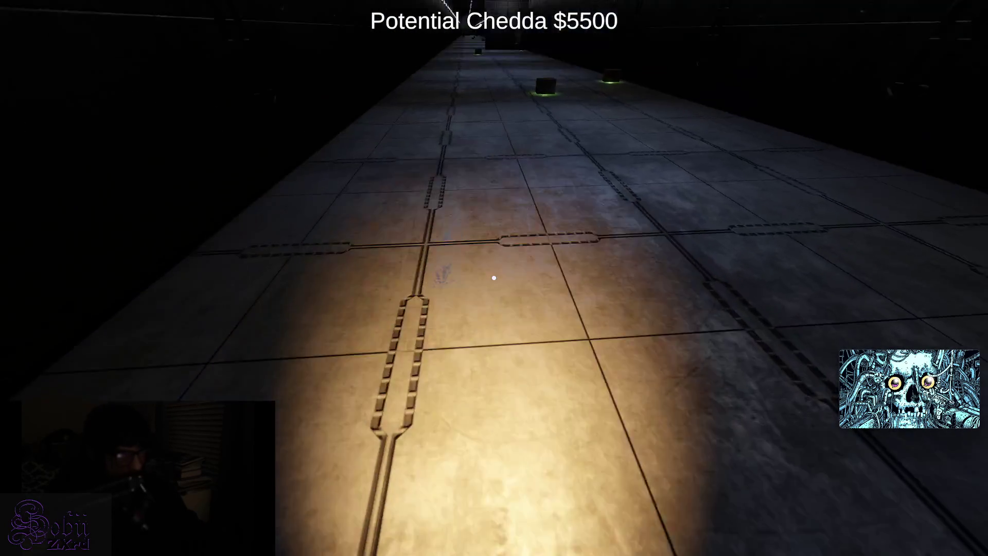
key(w)
key(e)
key(e)
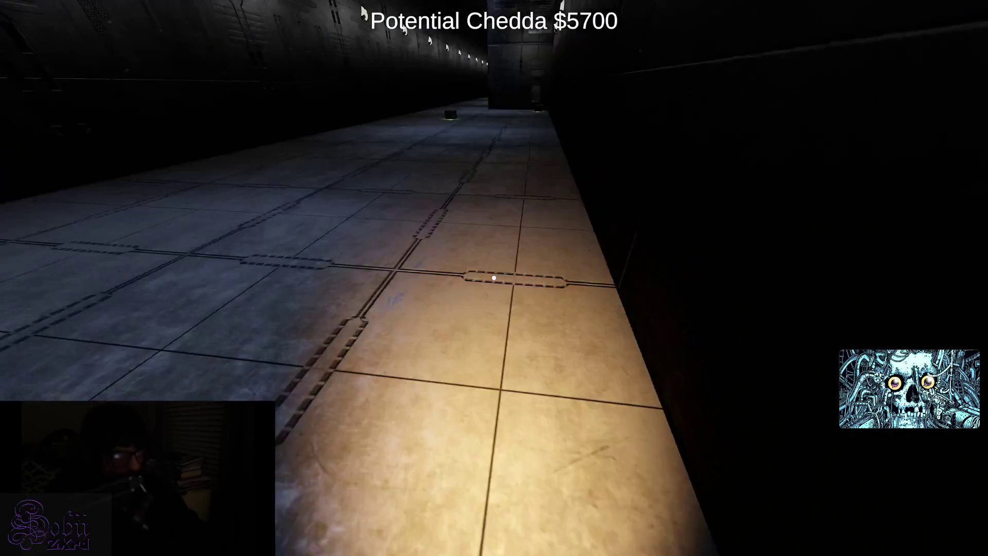
key(w)
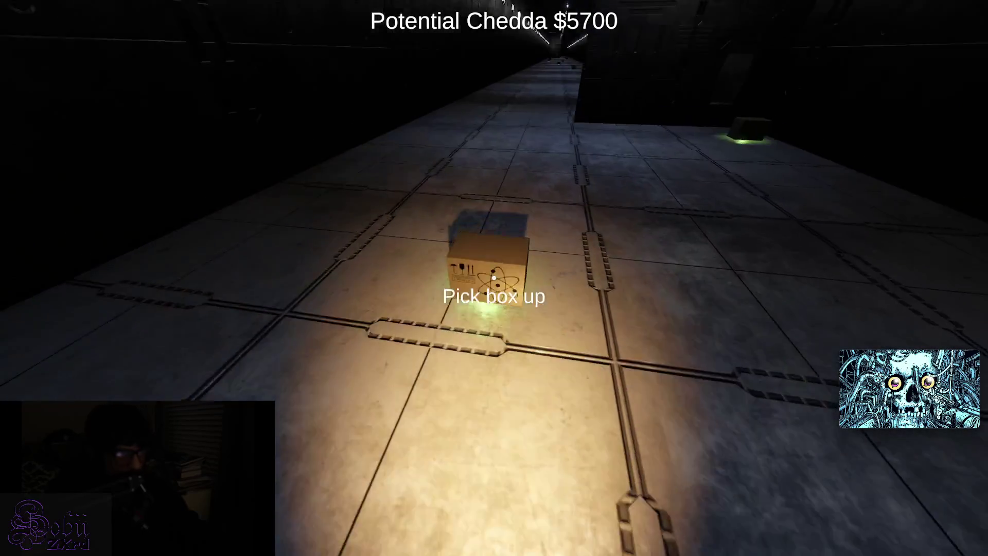
key(e)
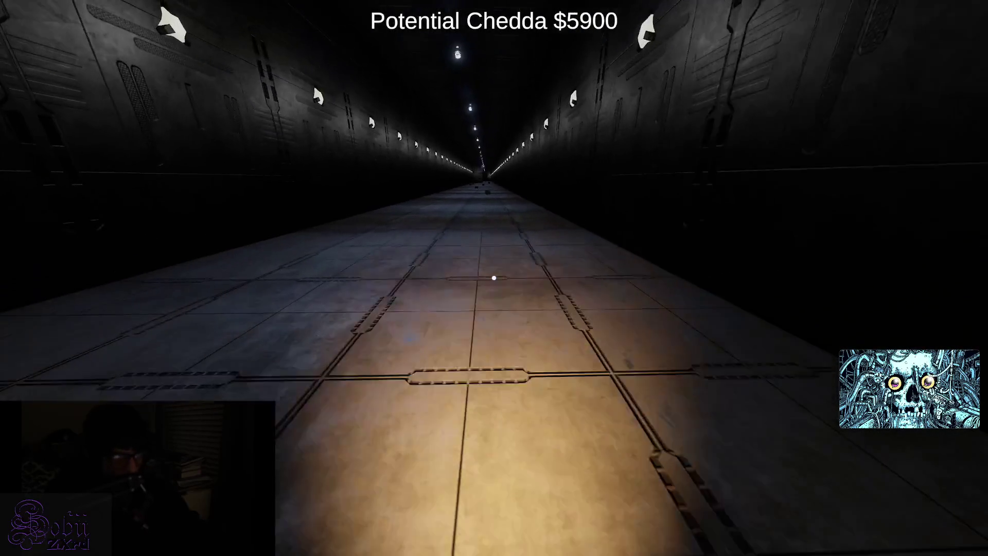
- Collect the glowing box and remaining corridor boxes, pushing Potential Chedda to $7000
key(w)
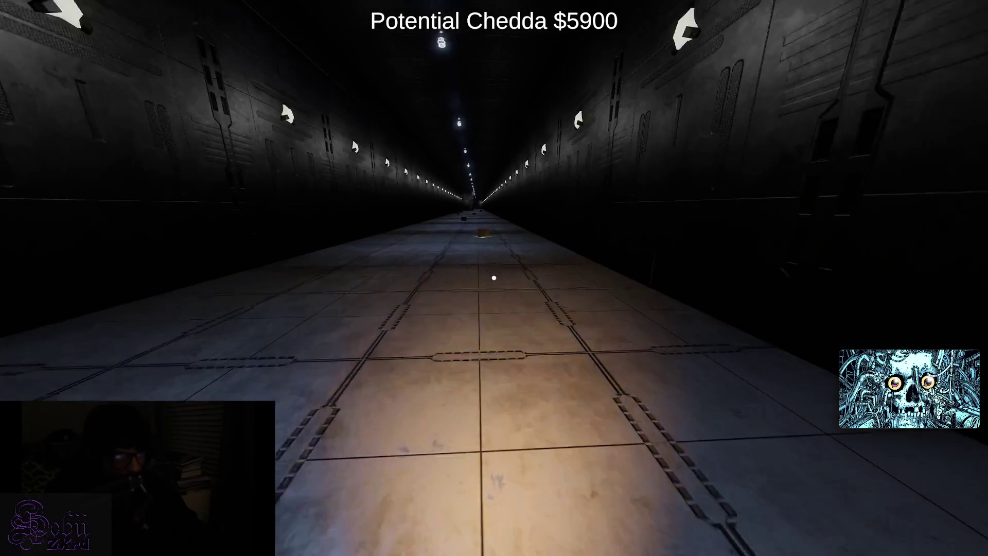
key(w)
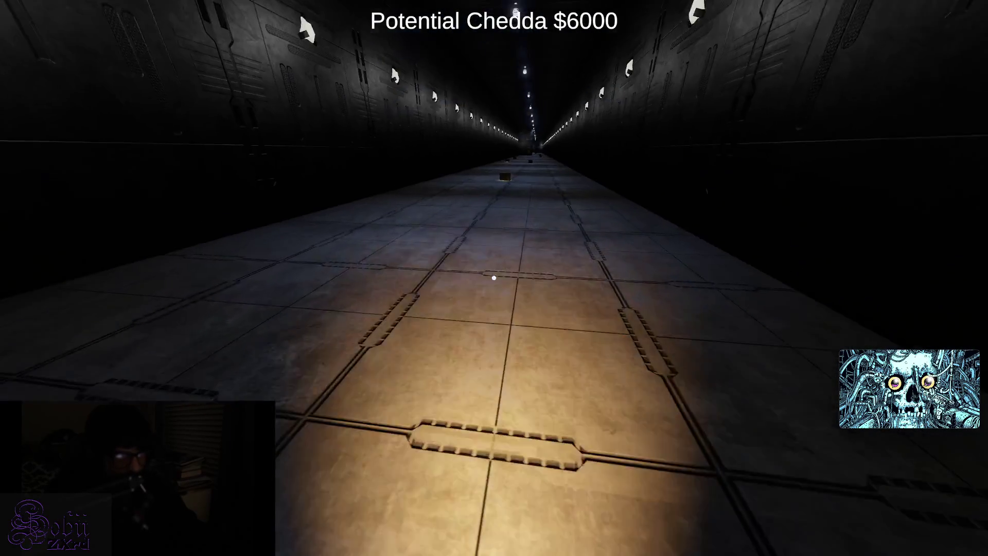
key(w)
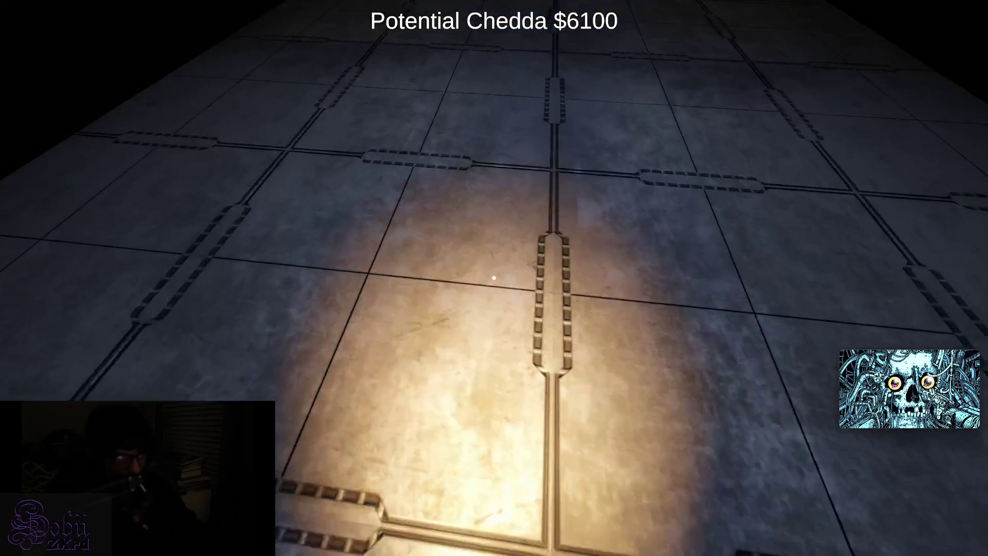
key(w)
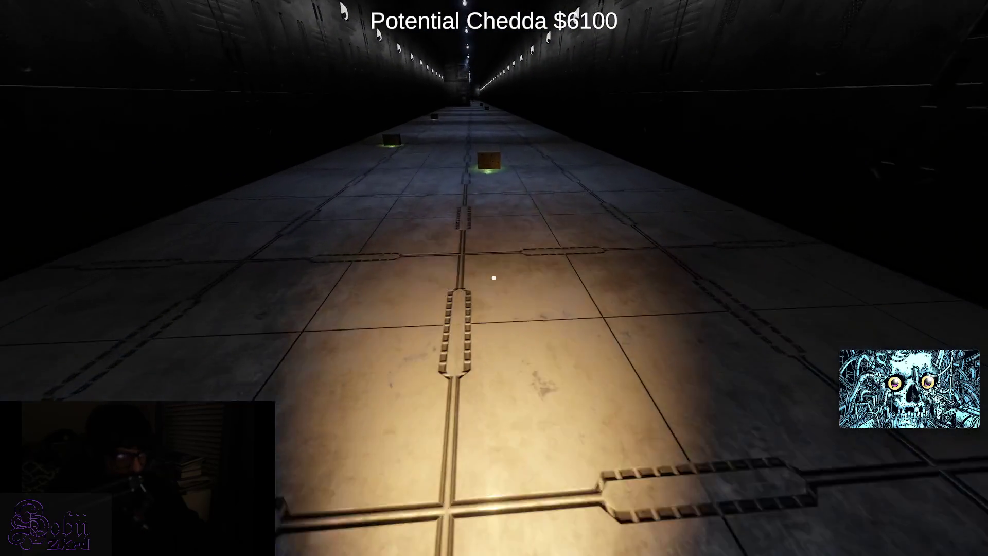
key(e)
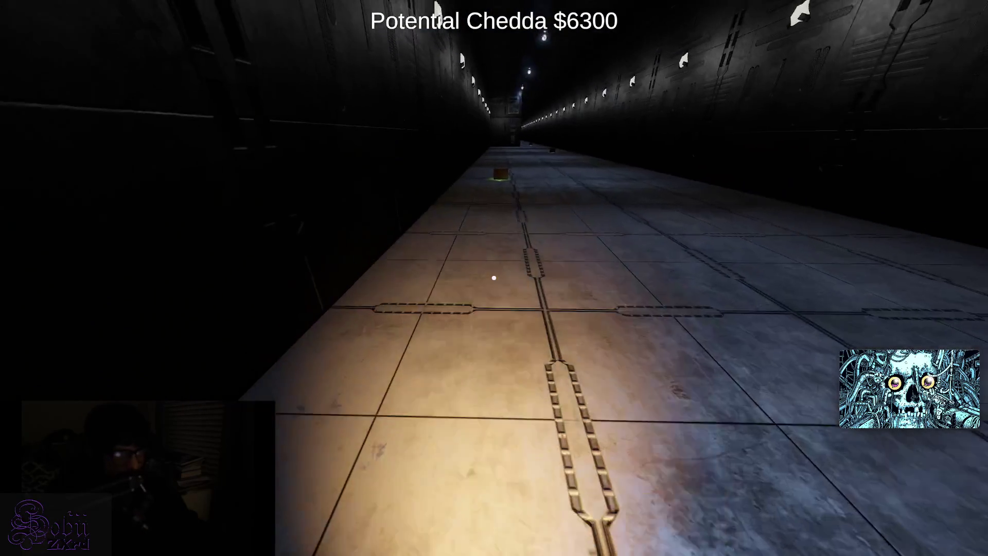
key(w)
key(e)
mouse_move(494, 278)
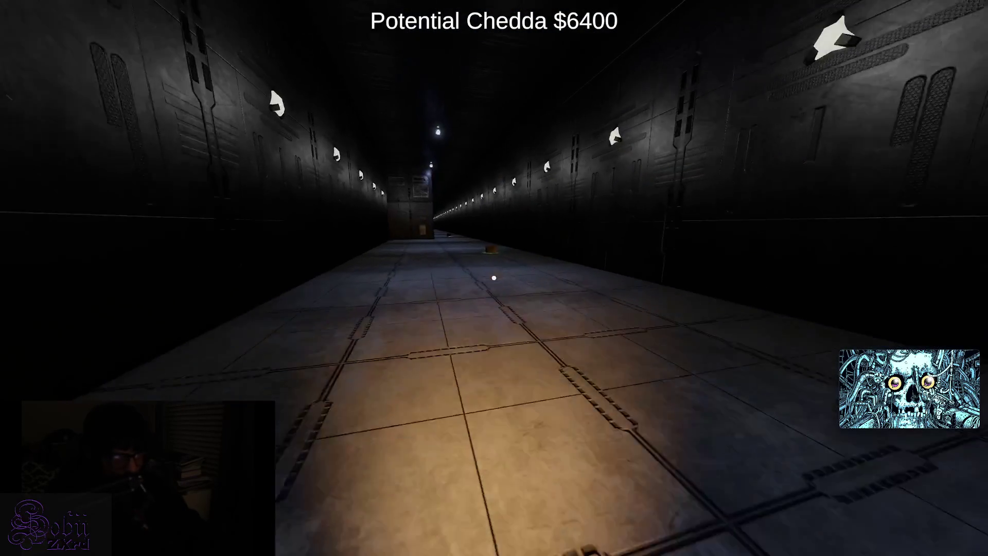
key(w)
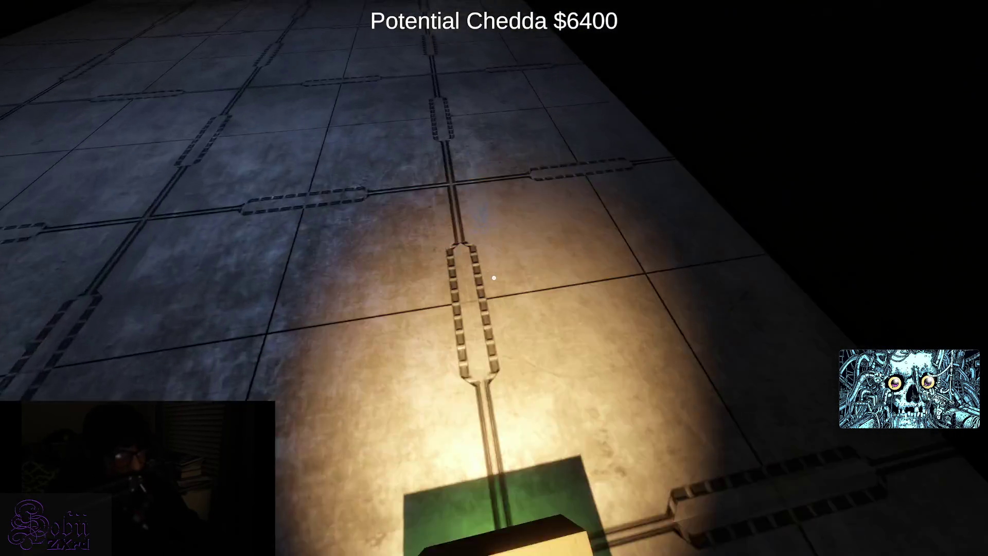
key(e)
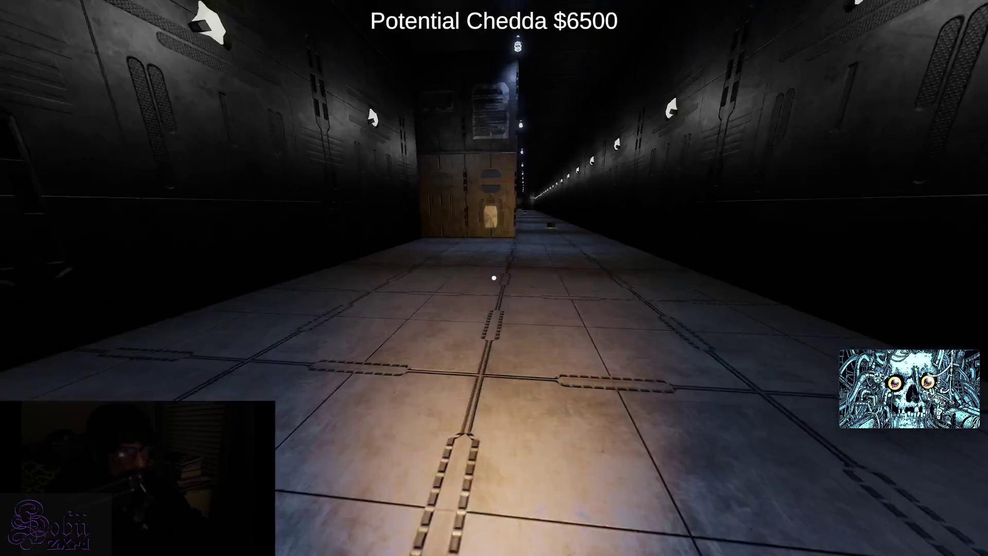
key(w)
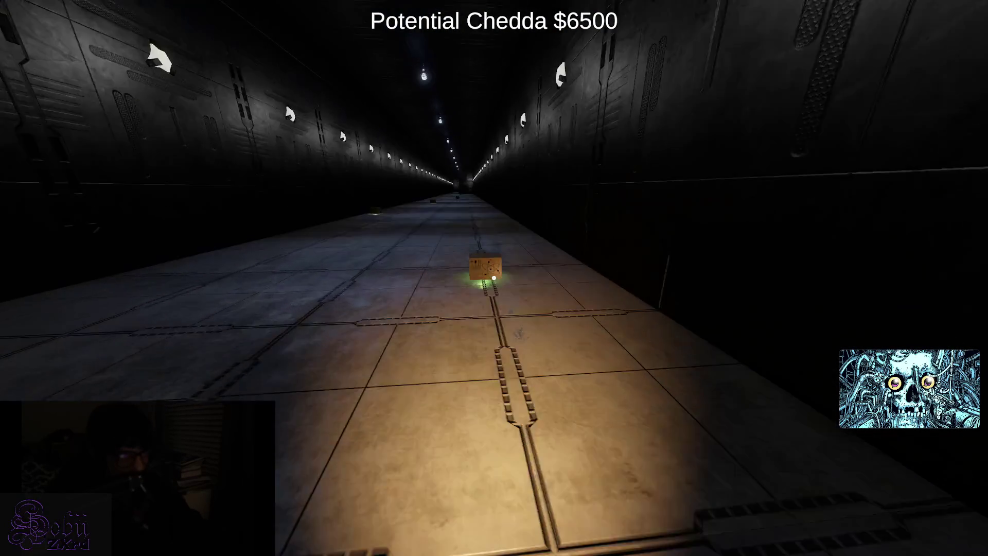
key(e)
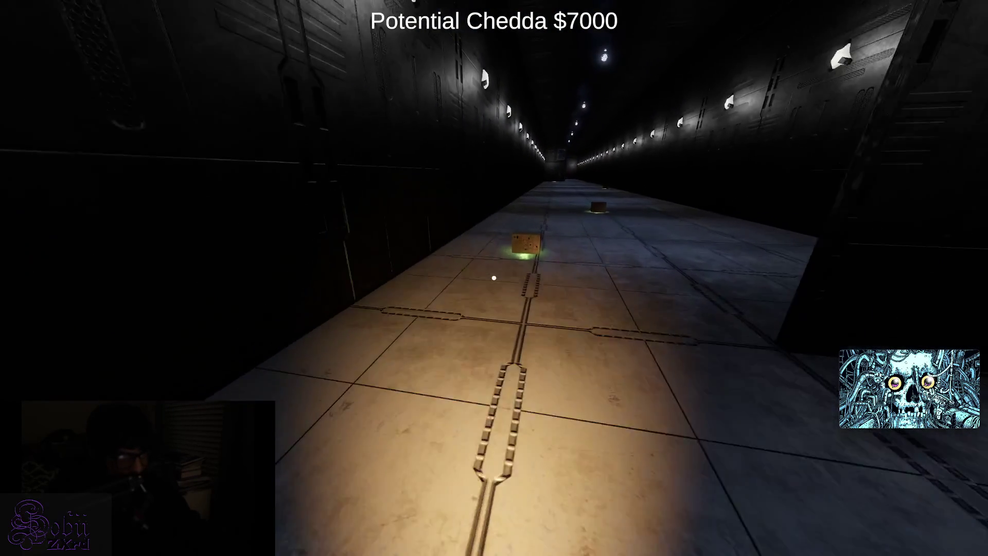
- Collect the last corridor boxes to finish the run at $7300
key(e)
key(e)
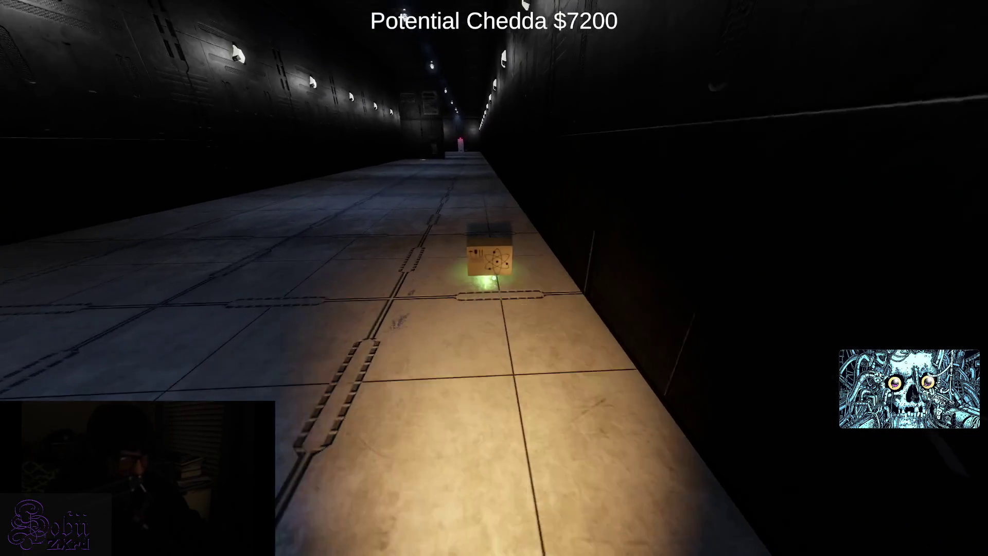
key(e)
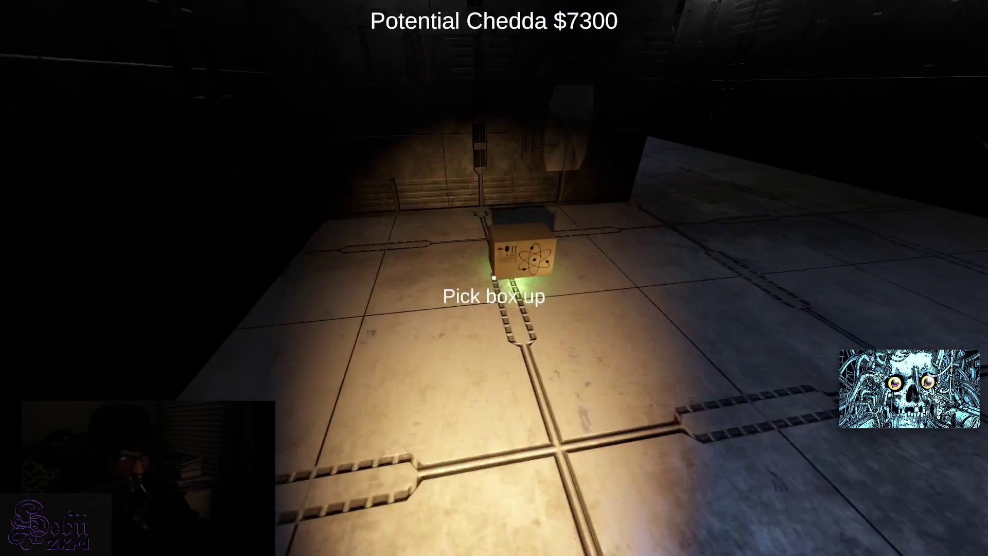
key(e)
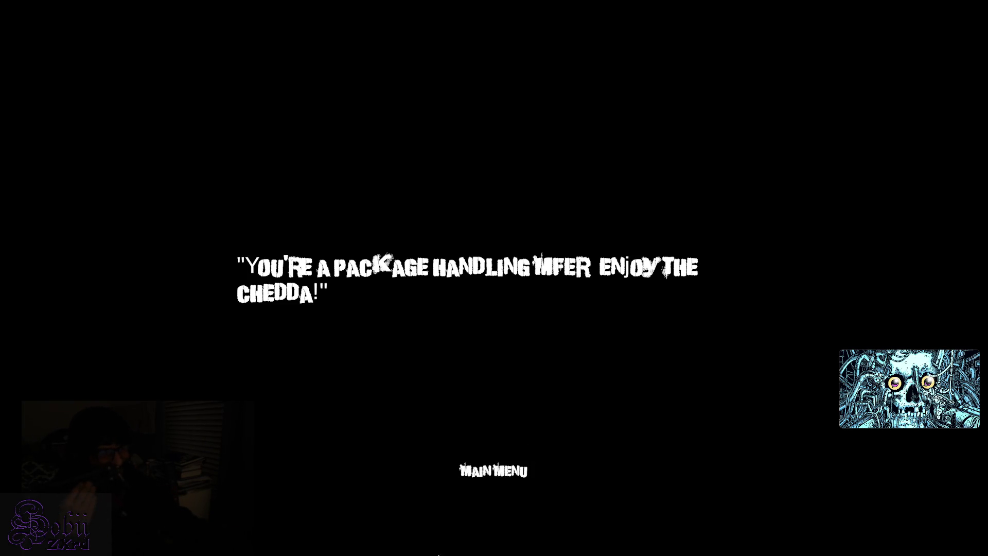
- Quit Leverage via Main Menu and return to the Level_ParkingLot editor
click(506, 479)
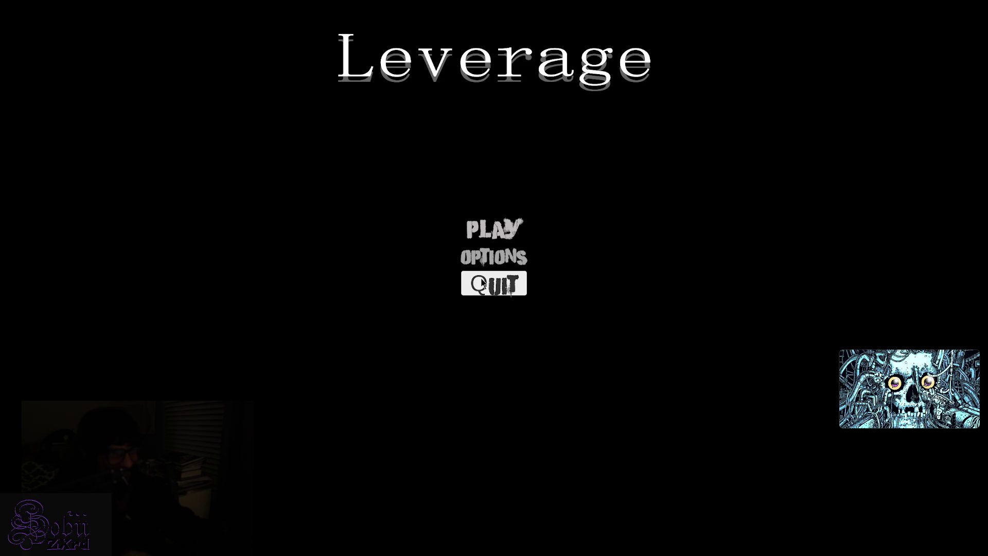
click(494, 283)
click(665, 544)
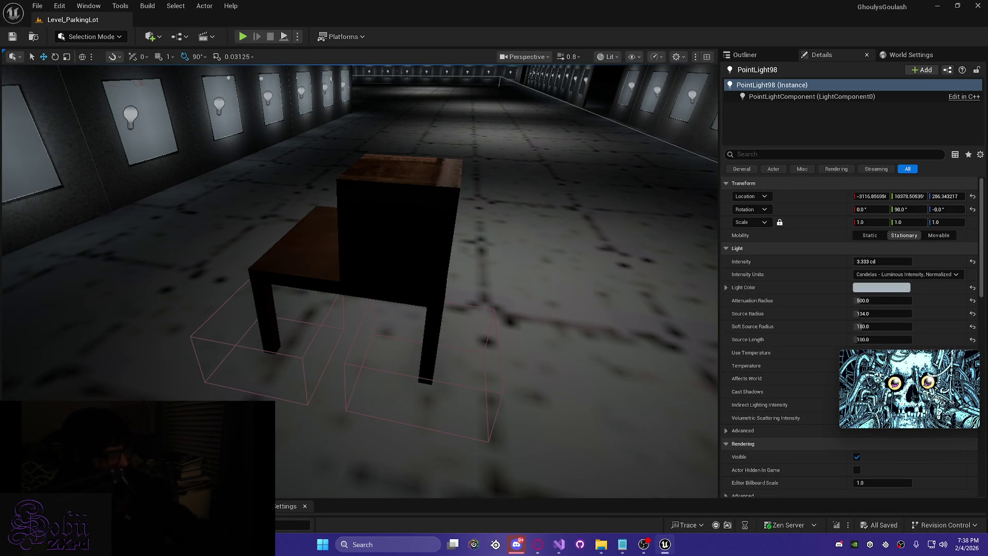
- Fly the viewport past the table and swing toward the lit box by the light-panel wall
mouse_move(884, 422)
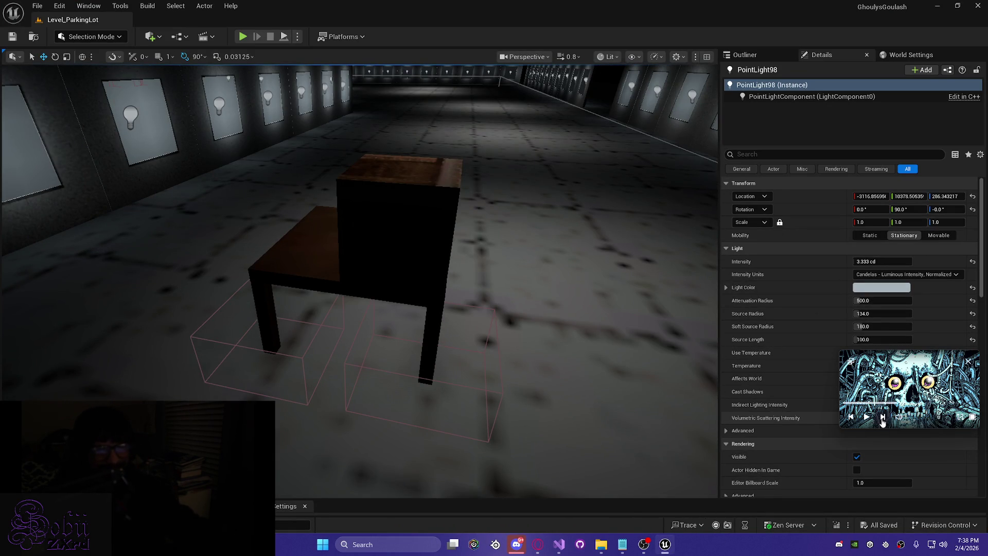
drag(904, 378, 795, 46)
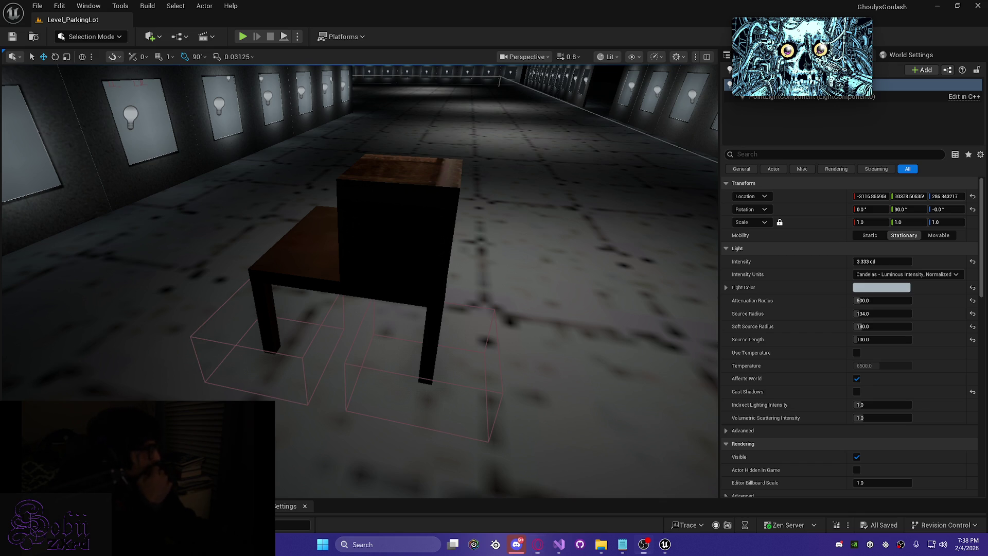
drag(705, 292, 718, 231)
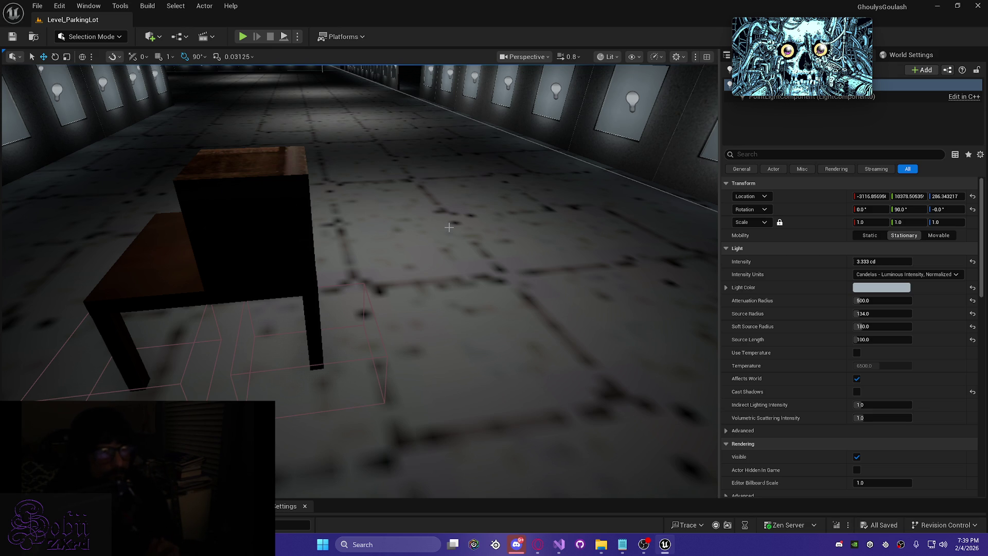
mouse_move(361, 280)
mouse_down()
mouse_move(314, 280)
mouse_move(360, 280)
mouse_move(397, 392)
mouse_move(360, 288)
mouse_move(386, 357)
mouse_move(529, 179)
mouse_up()
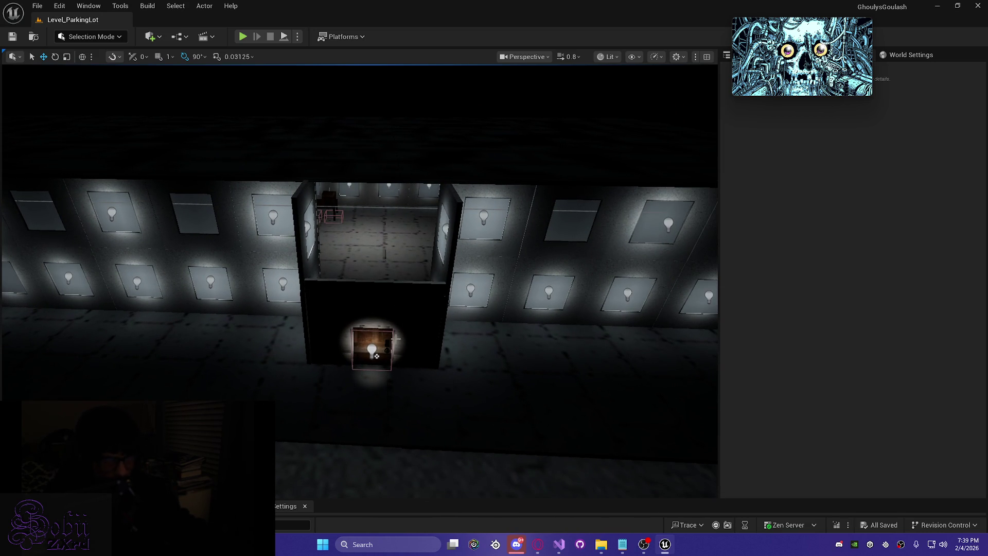
- Fly over the night-lit lot toward the lit building until facing the row of lamp point lights along the curb
drag(282, 335, 334, 325)
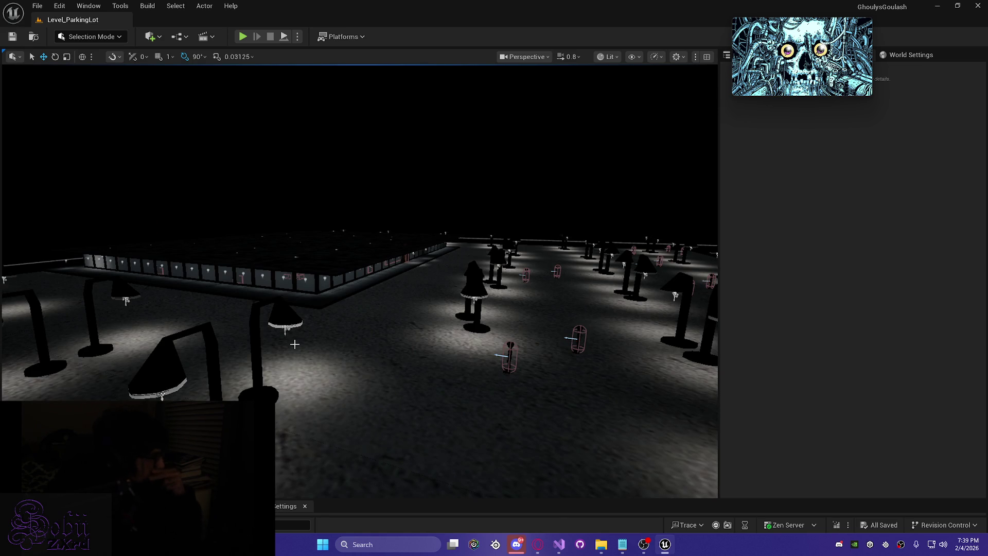
mouse_move(558, 344)
mouse_down()
mouse_move(533, 265)
mouse_move(535, 278)
mouse_move(505, 263)
mouse_move(453, 345)
mouse_move(479, 335)
mouse_move(458, 327)
mouse_up()
mouse_move(629, 242)
mouse_down()
mouse_move(592, 268)
mouse_move(566, 270)
mouse_up()
drag(359, 321, 357, 319)
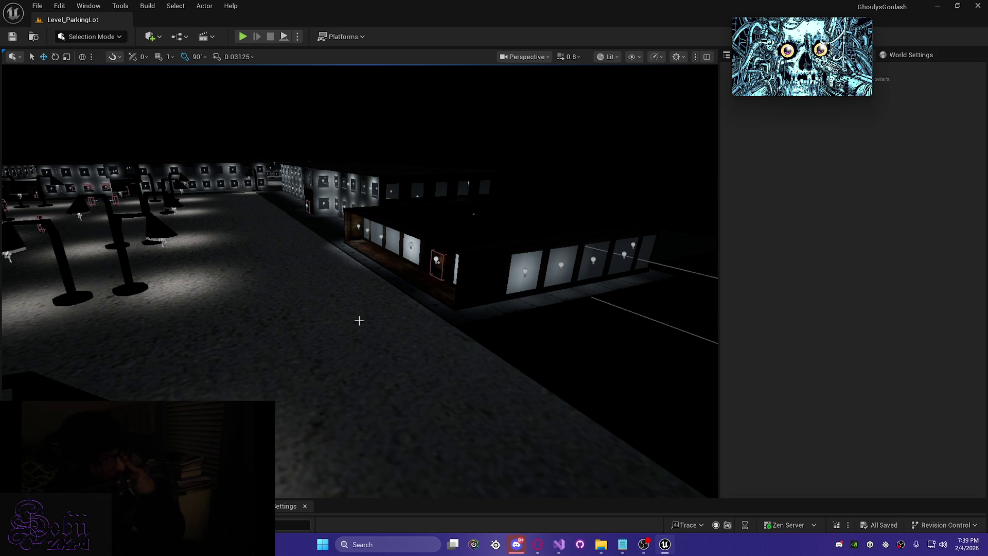
drag(359, 321, 326, 321)
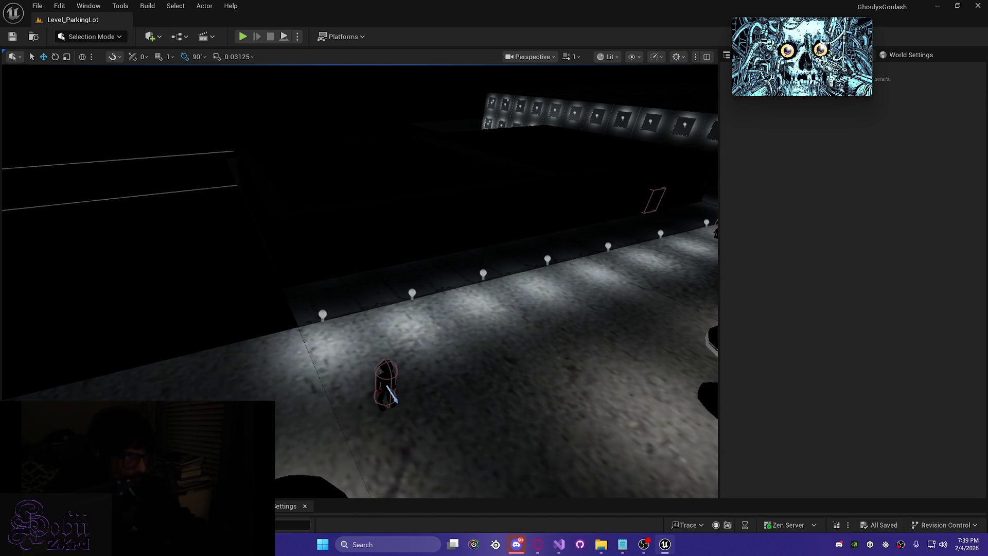
- Select the five lamp point lights and the three remaining wall lights together
click(324, 315)
ctrl+click(412, 295)
ctrl+click(485, 274)
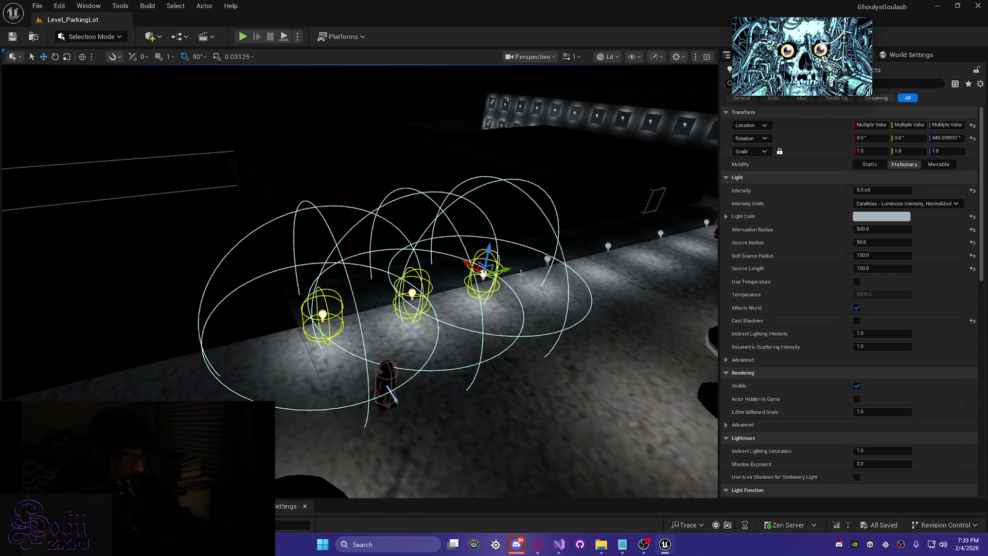
ctrl+click(549, 260)
ctrl+click(608, 246)
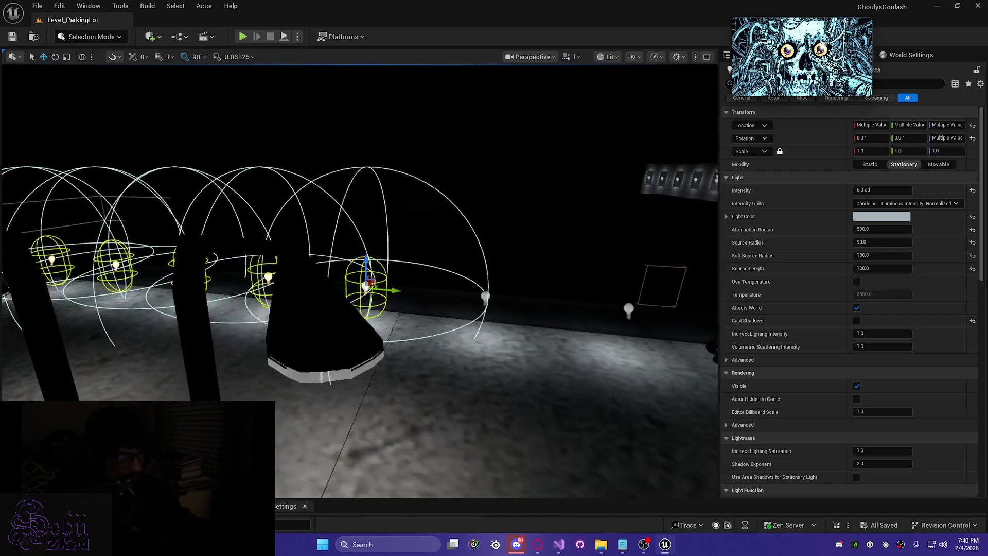
scroll(529, 259, down, 2)
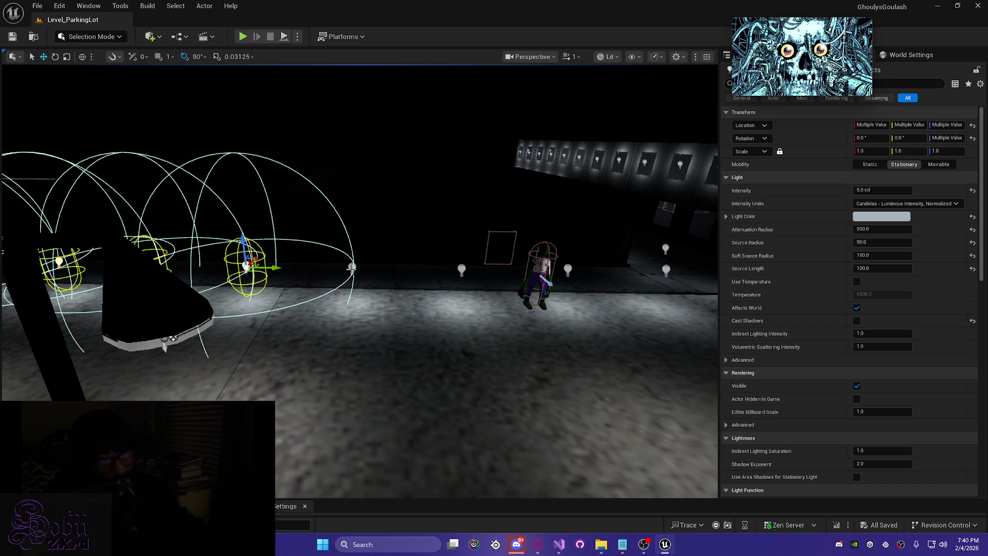
ctrl+click(352, 268)
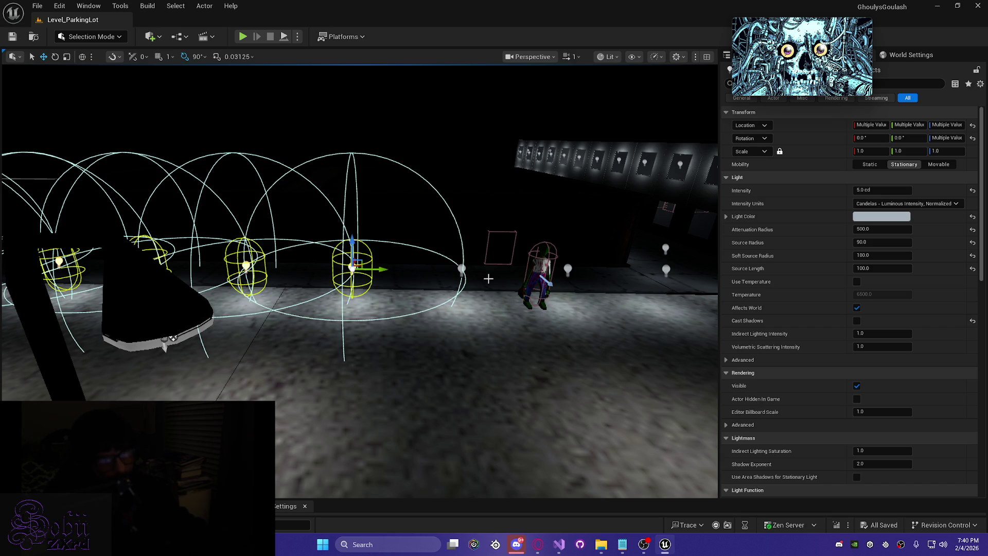
ctrl+click(462, 270)
ctrl+click(568, 270)
- Slide the selected point lights sideways along the wall on the Y axis
drag(666, 275, 633, 275)
drag(591, 240, 591, 240)
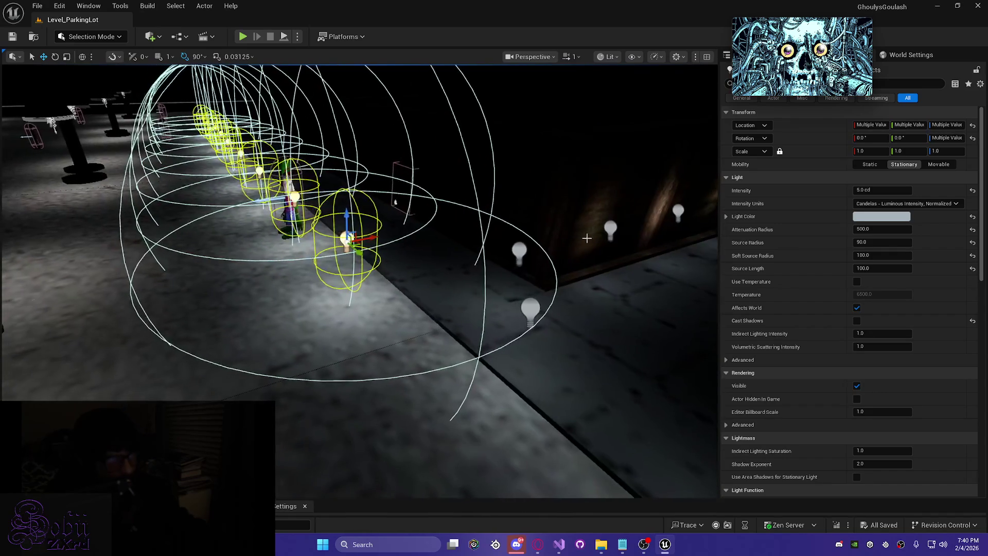
drag(375, 236, 476, 242)
mouse_move(428, 261)
mouse_down()
mouse_move(566, 262)
mouse_move(237, 252)
mouse_up()
- Save Level_ParkingLot and clear the light selection
key(ctrl+s)
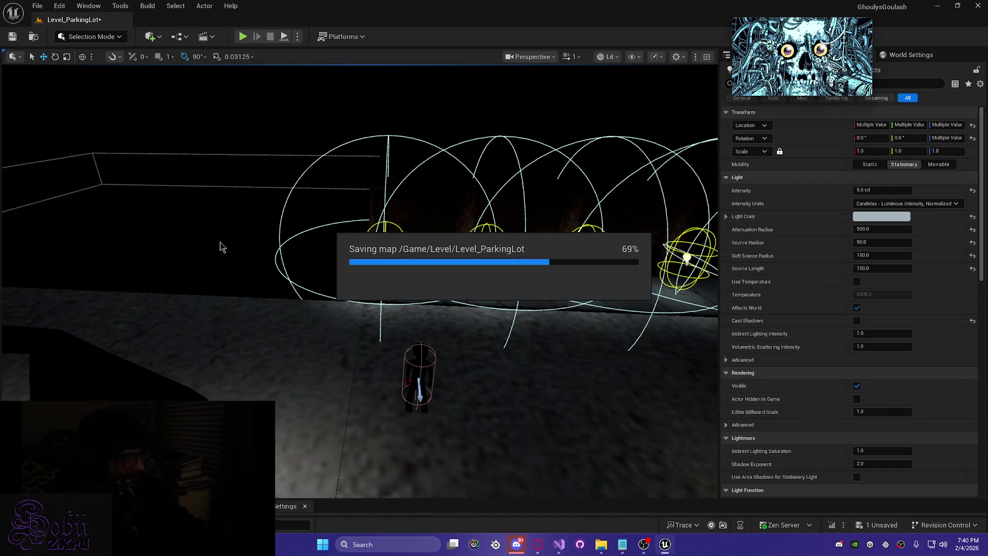
drag(143, 149, 138, 139)
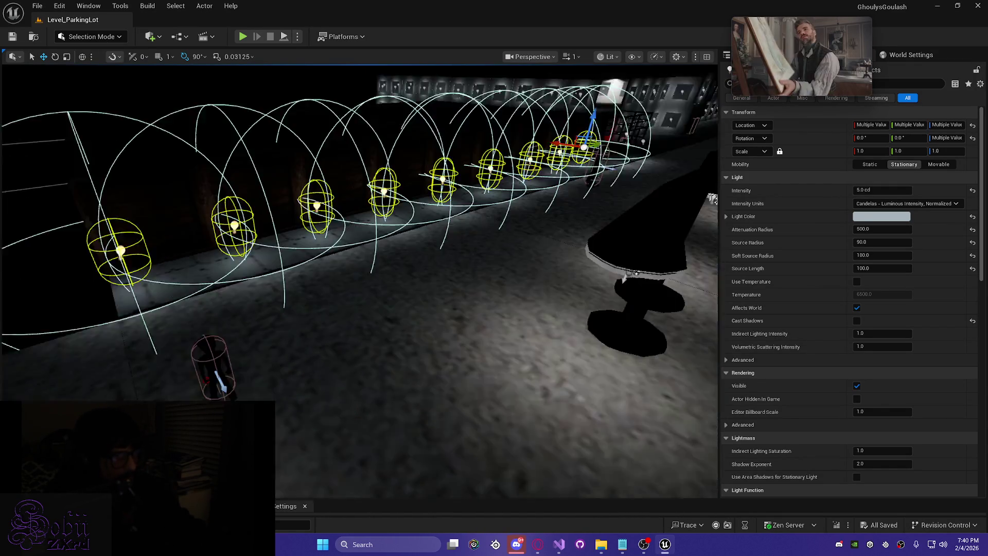
click(305, 309)
drag(360, 308, 304, 320)
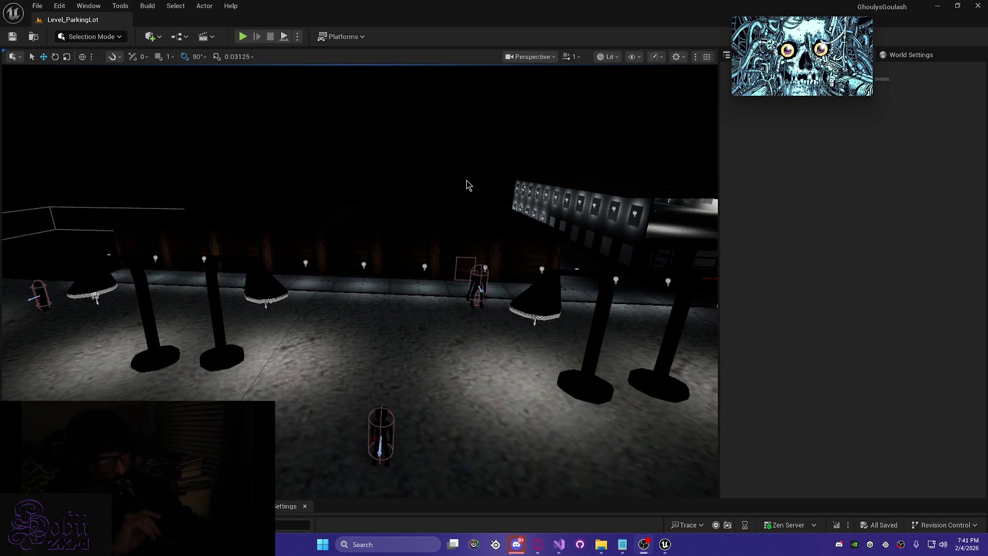
- Fly back across the lot, then bring the itch.io project page browser forward
mouse_move(378, 307)
mouse_down()
mouse_move(412, 307)
mouse_move(394, 208)
mouse_up()
scroll(394, 206, up, 1)
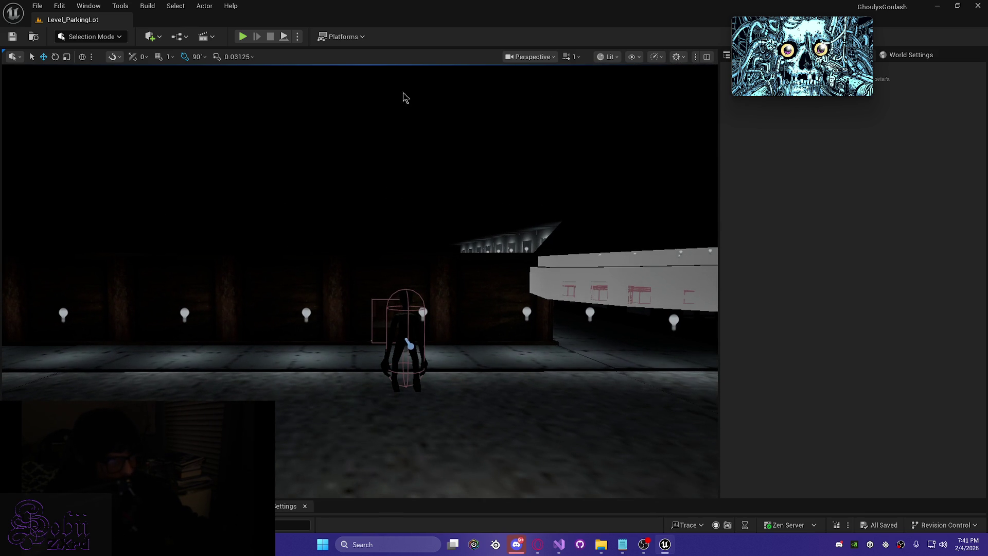
drag(320, 246, 360, 201)
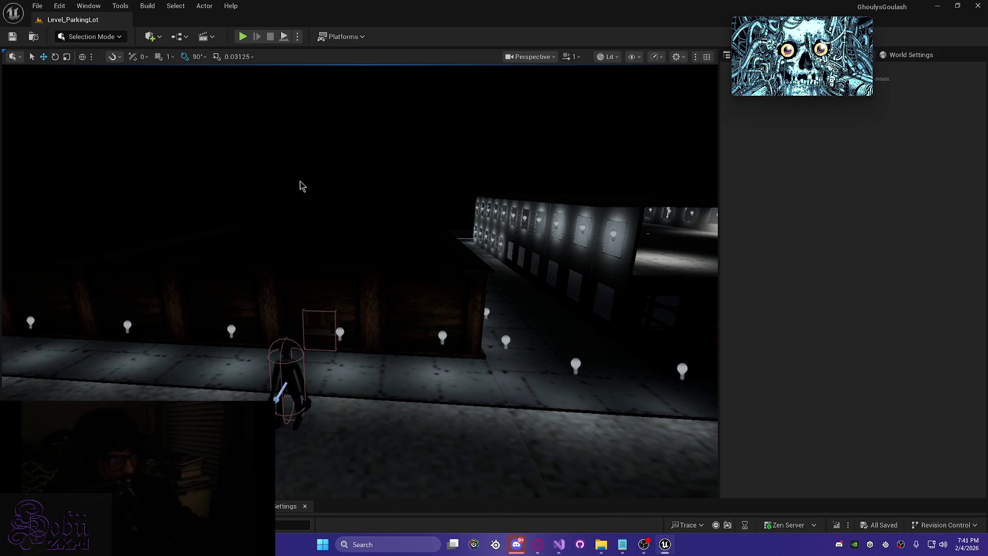
drag(83, 252, 83, 251)
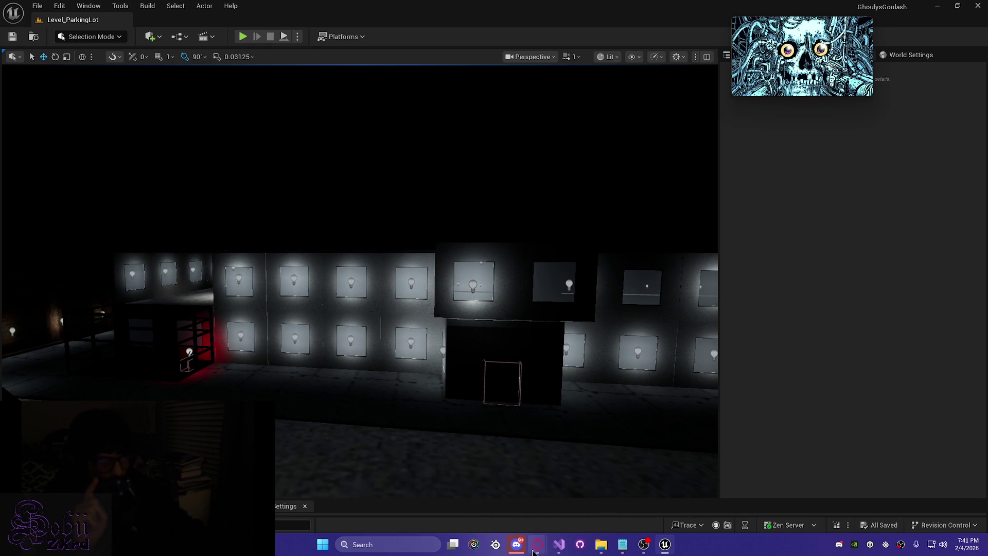
mouse_move(536, 546)
click(515, 489)
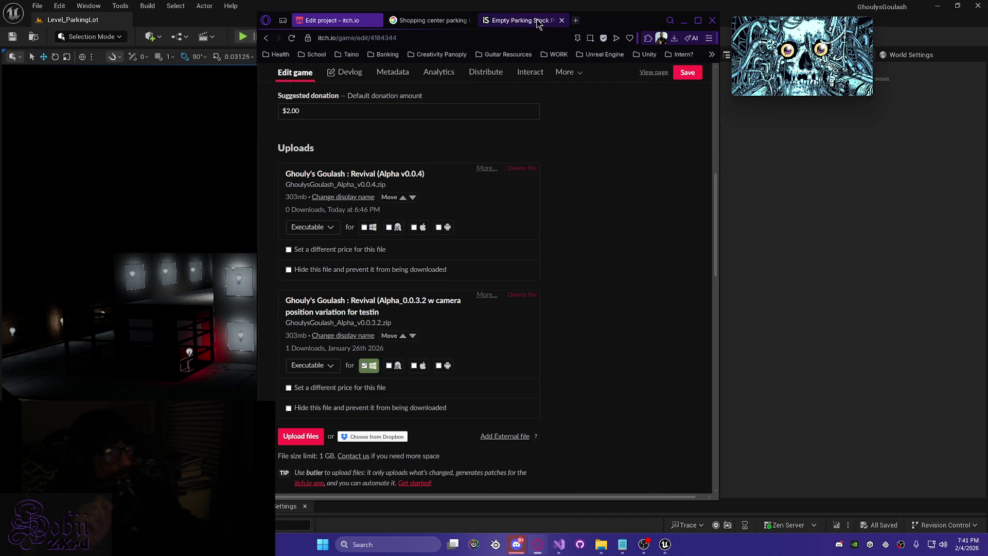
- Glance at the iStock tab, then save the itch.io edit page and minimize the browser
click(536, 23)
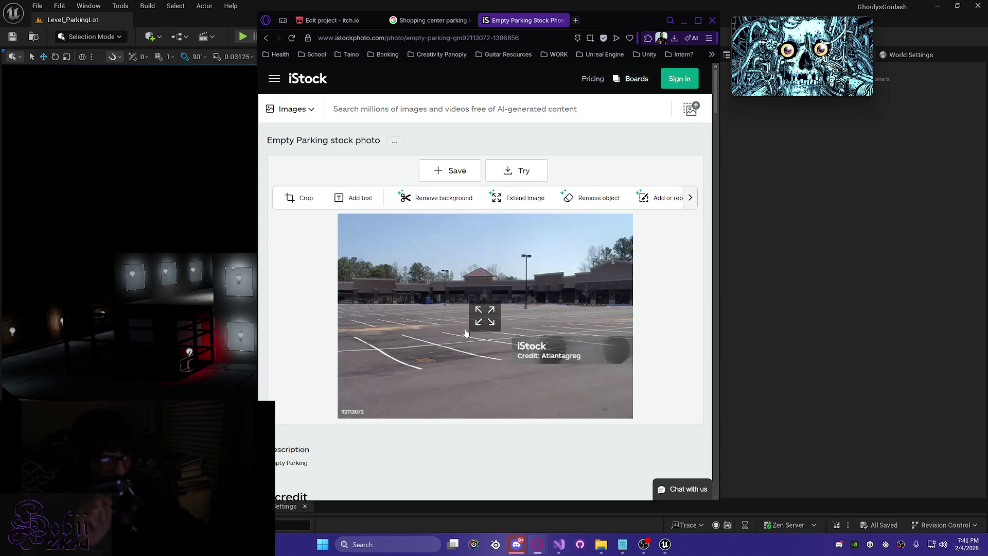
click(333, 21)
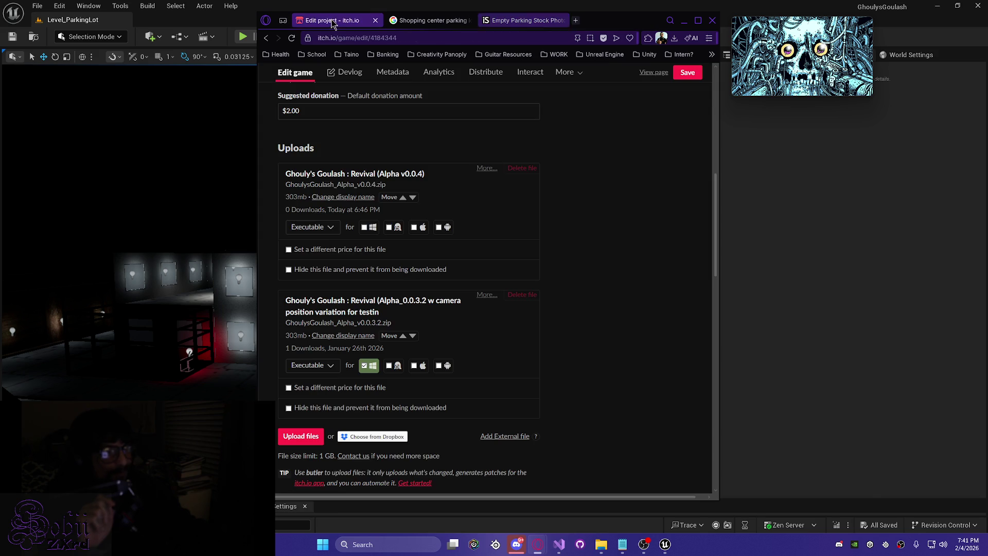
click(688, 72)
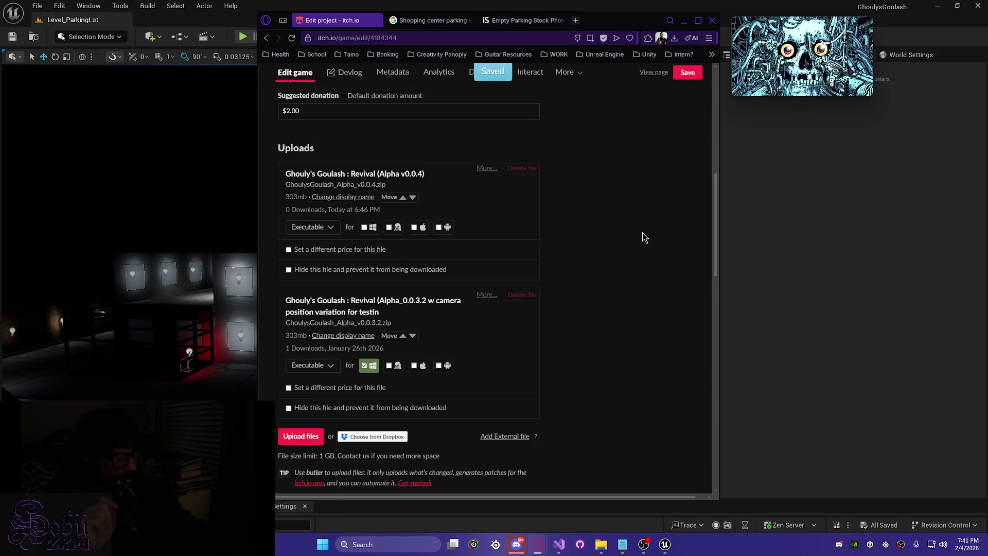
click(684, 21)
drag(61, 360, 61, 395)
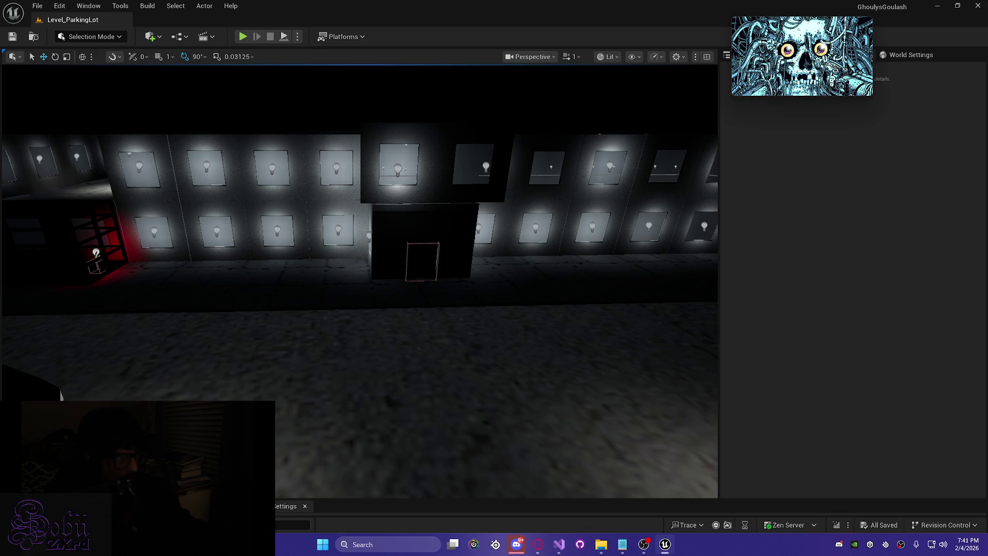
mouse_move(418, 339)
mouse_down()
mouse_move(443, 320)
mouse_move(463, 350)
mouse_move(453, 361)
mouse_move(443, 340)
mouse_move(422, 339)
mouse_move(429, 304)
mouse_move(456, 307)
mouse_move(427, 309)
mouse_move(489, 292)
mouse_move(464, 299)
mouse_move(494, 286)
mouse_move(453, 289)
mouse_move(483, 268)
mouse_up()
click(319, 240)
mouse_move(319, 240)
mouse_down()
mouse_move(298, 245)
mouse_move(351, 217)
mouse_move(371, 224)
mouse_move(345, 234)
mouse_move(358, 231)
mouse_up()
click(378, 222)
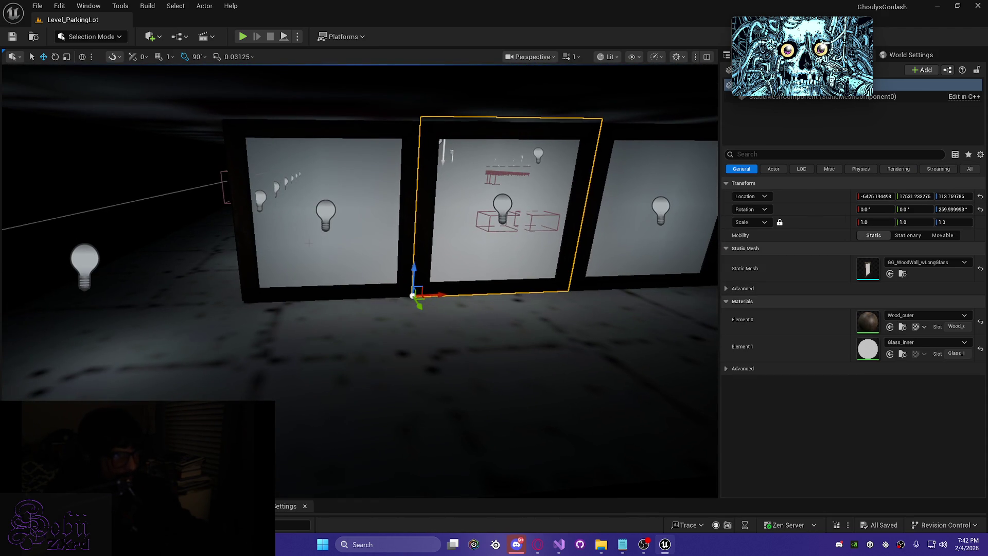
key(Escape)
mouse_move(420, 298)
mouse_down()
mouse_move(414, 309)
mouse_move(402, 304)
mouse_move(417, 293)
mouse_move(406, 340)
mouse_move(330, 319)
mouse_move(360, 283)
mouse_move(561, 288)
mouse_up()
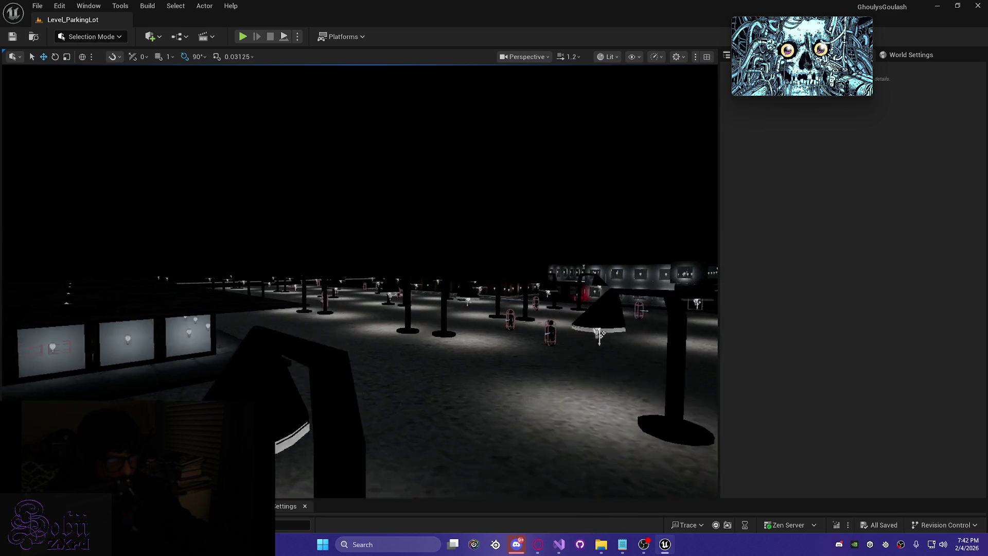
- Fly past the red-lit building's wall and walkway lamps to the edge of the lot
mouse_move(561, 288)
mouse_down()
mouse_move(571, 295)
mouse_move(595, 288)
mouse_move(576, 278)
mouse_move(597, 283)
mouse_move(571, 277)
mouse_move(581, 281)
mouse_up()
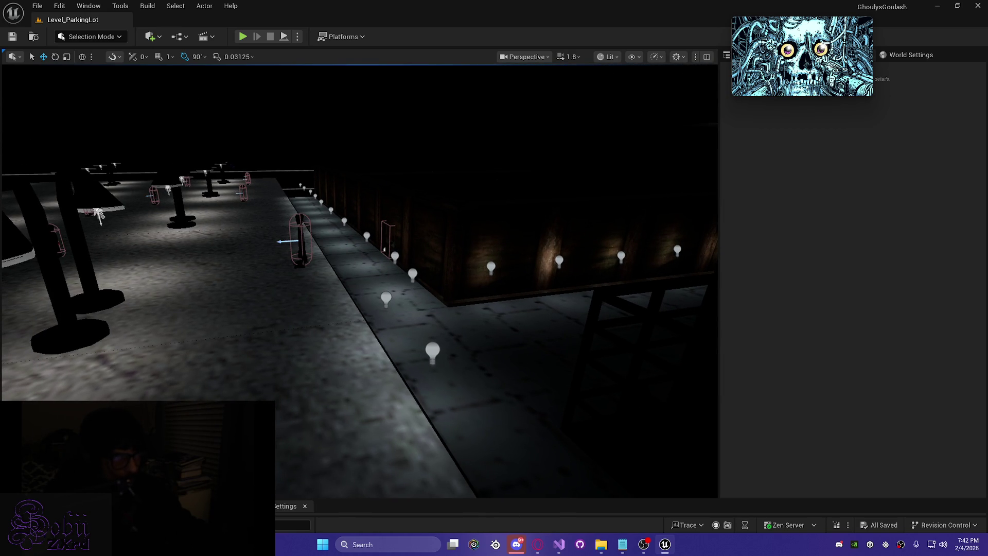
drag(581, 281, 582, 281)
drag(128, 271, 128, 271)
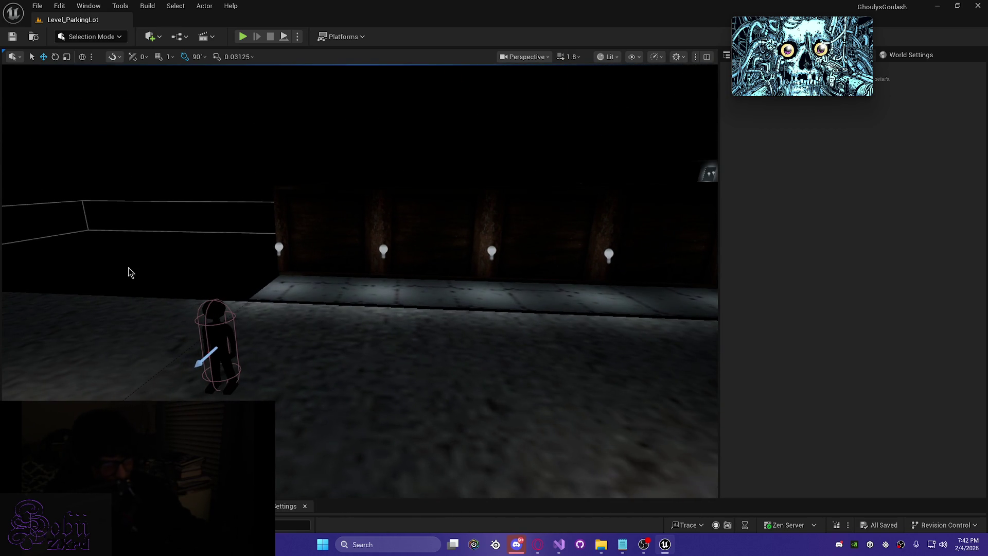
drag(31, 272, 266, 240)
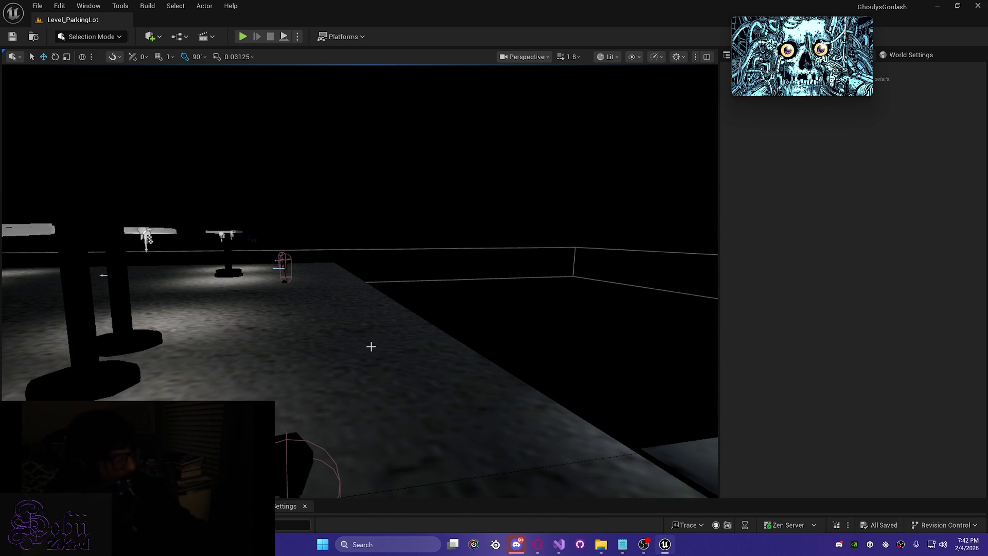
drag(294, 356, 294, 356)
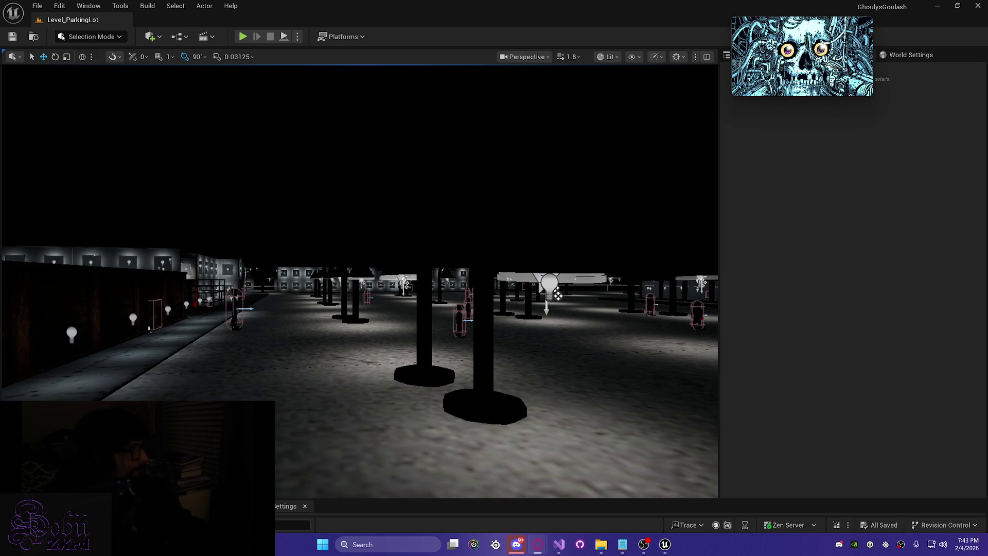
drag(362, 297, 363, 297)
- Adjust the camera speed, take a wide view of the lamp-filled lot, then bring the browser forward
scroll(363, 297, down, 2)
scroll(363, 297, down, 1)
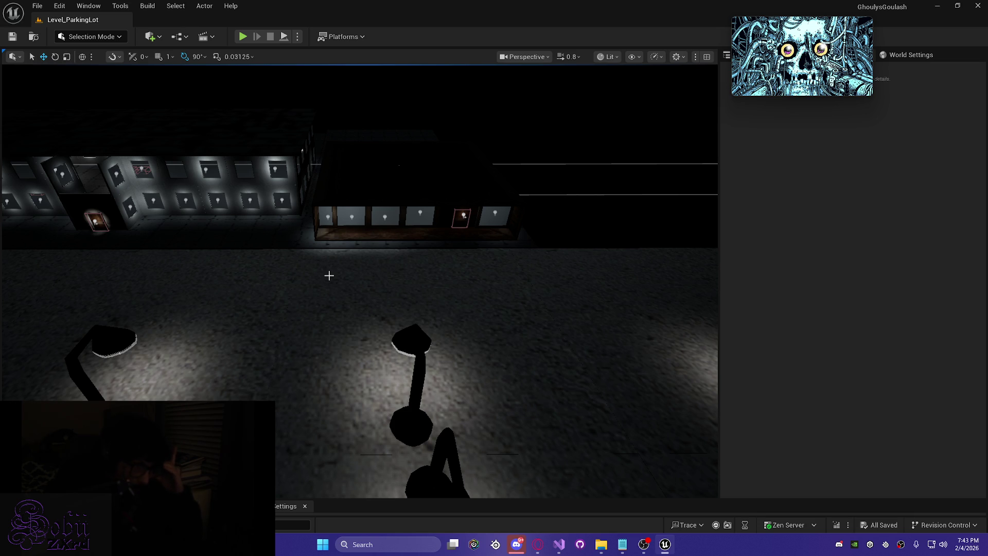
drag(264, 309, 214, 271)
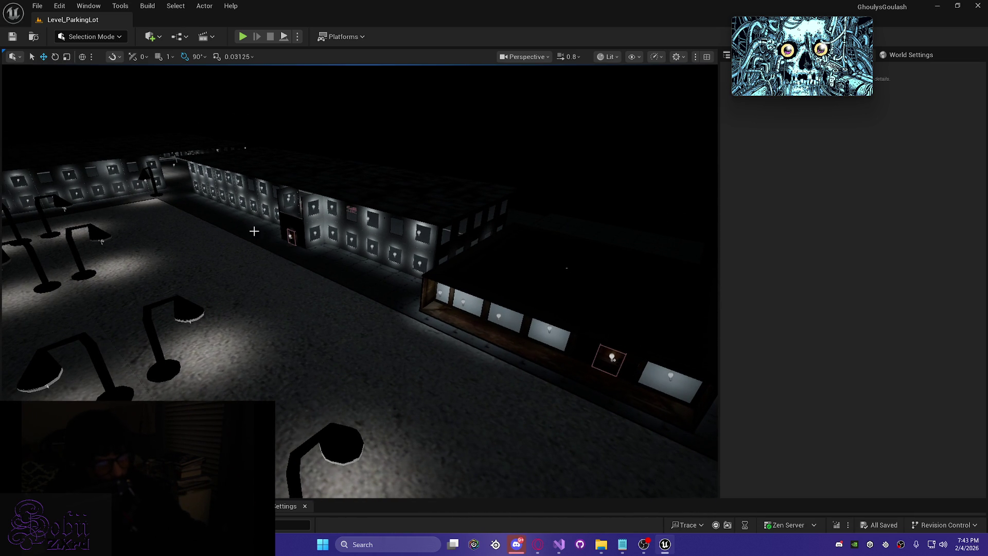
drag(524, 423, 496, 409)
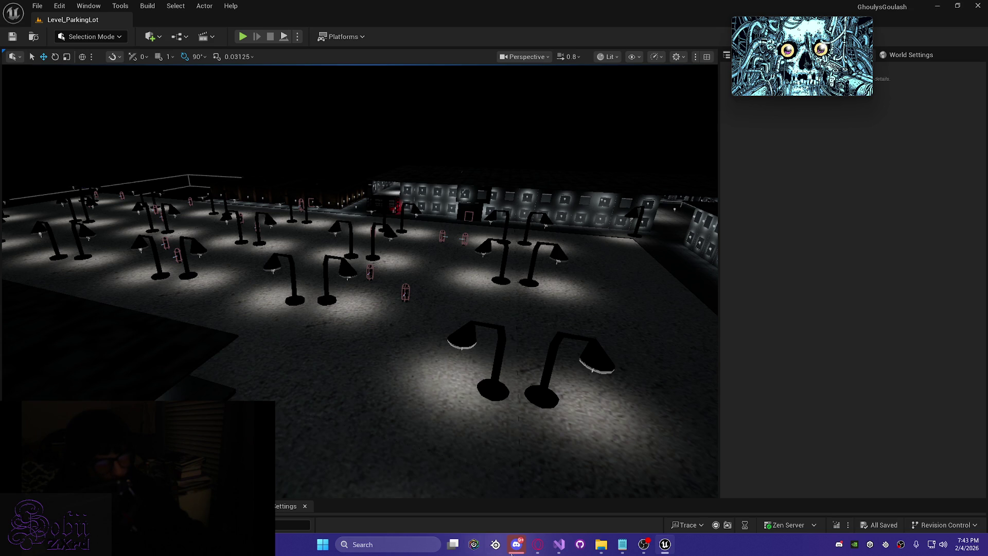
mouse_move(562, 546)
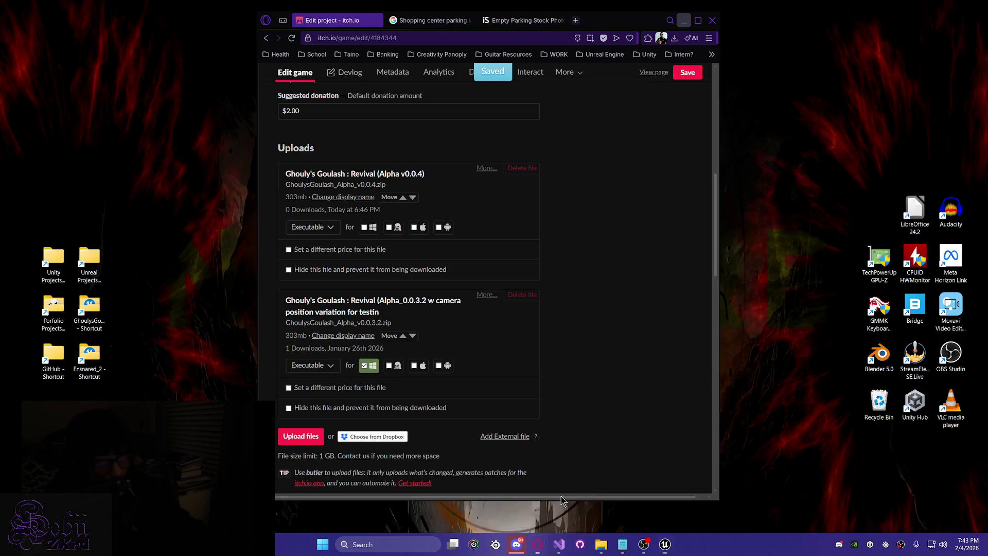
click(571, 494)
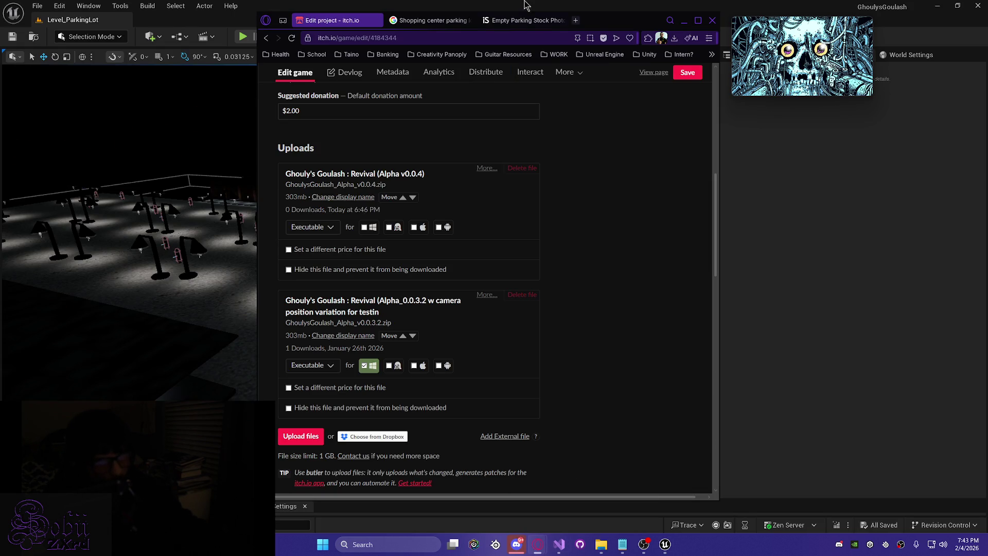
- From the shopping center parking search, open the aerial mall parking lot image on iStock
click(527, 20)
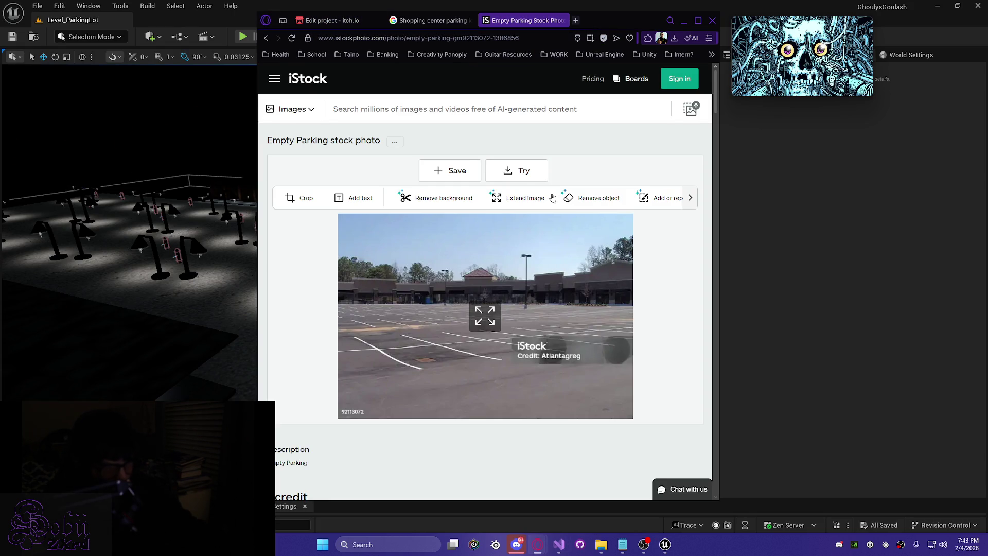
scroll(415, 270, down, 5)
scroll(396, 371, up, 5)
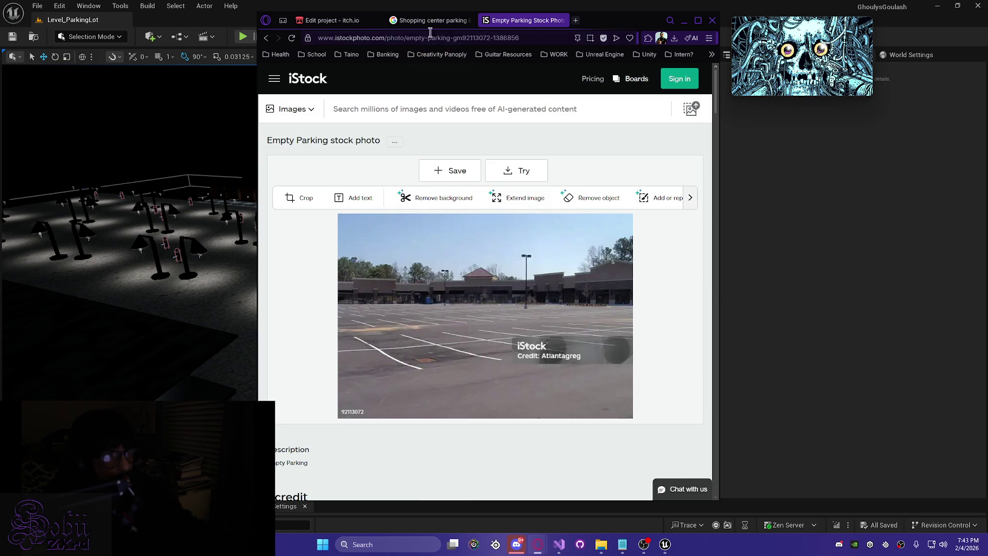
click(430, 20)
click(508, 320)
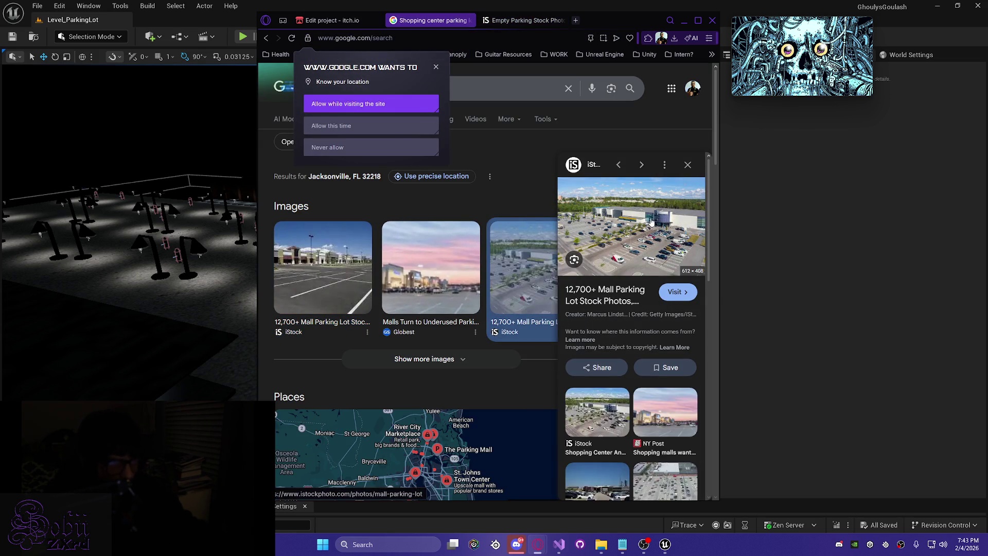
click(651, 222)
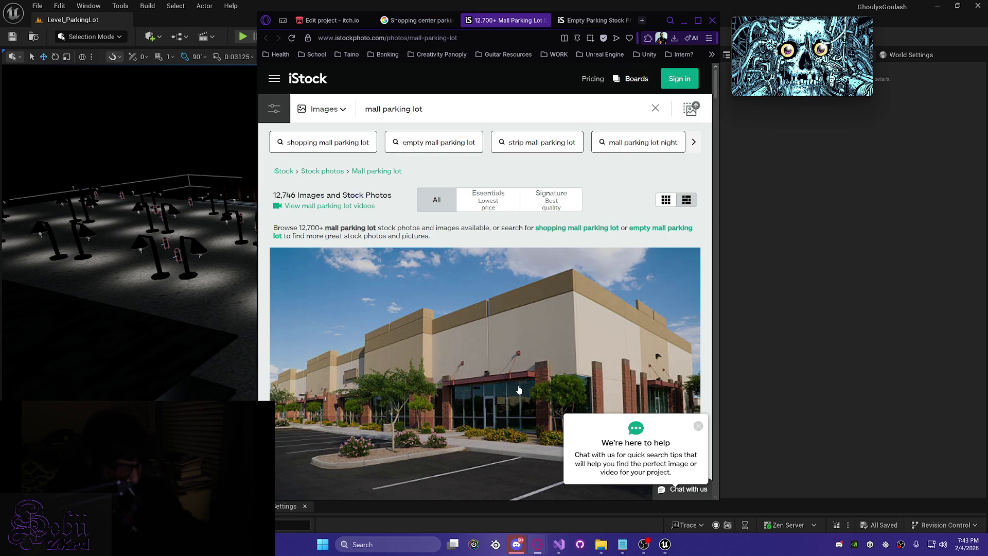
- View 'Aerial Shot of Crowded Parking Lot' enlarged, close it, and return to the Google search
scroll(519, 390, down, 15)
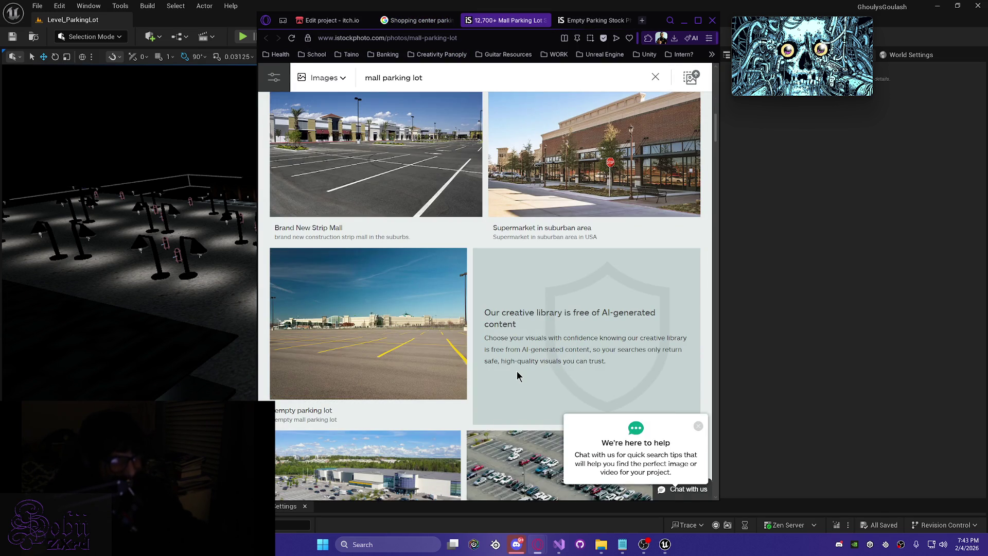
scroll(517, 376, down, 3)
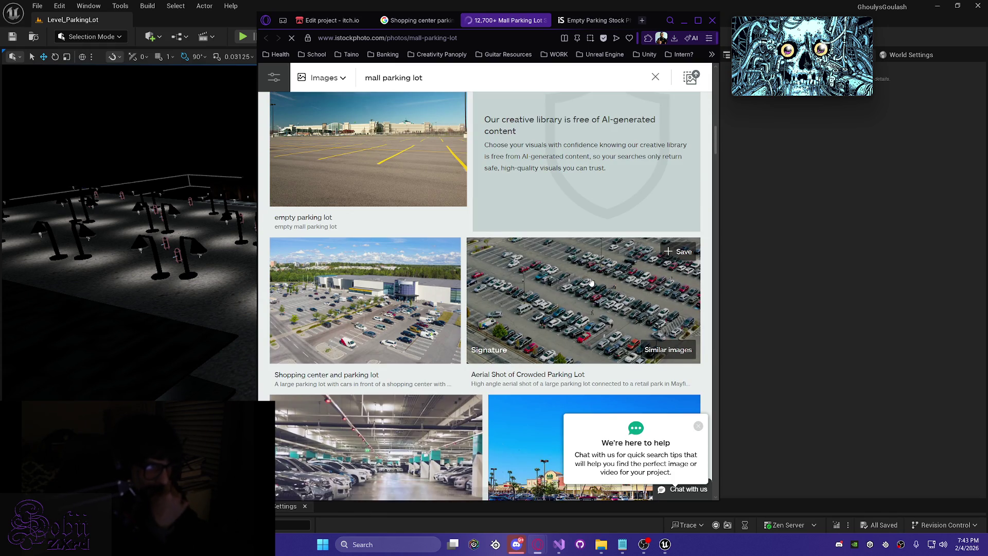
click(591, 282)
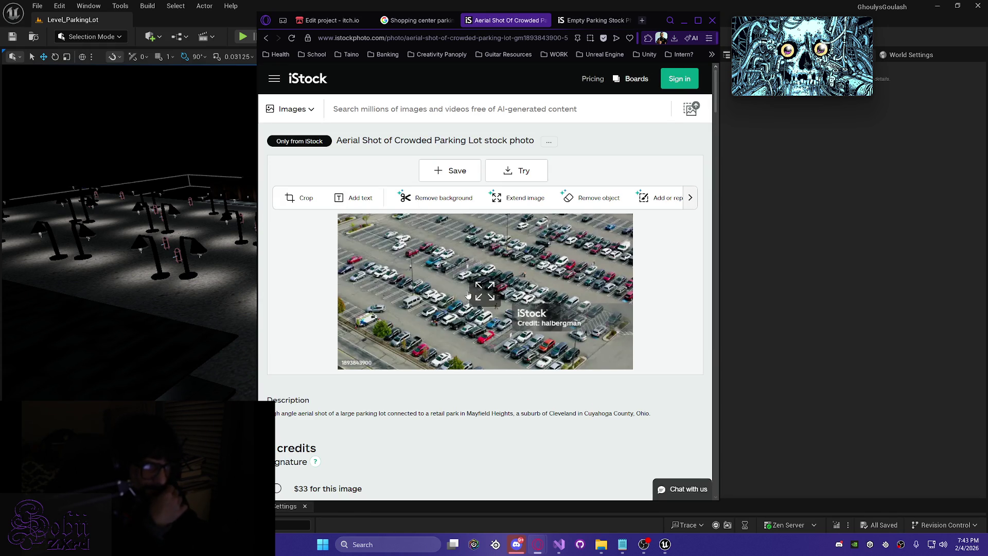
click(468, 294)
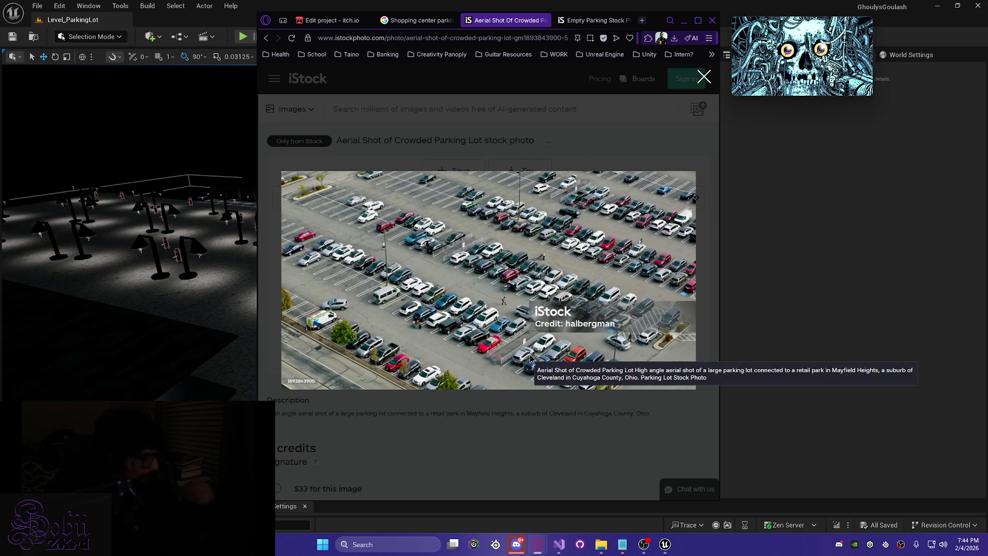
click(704, 77)
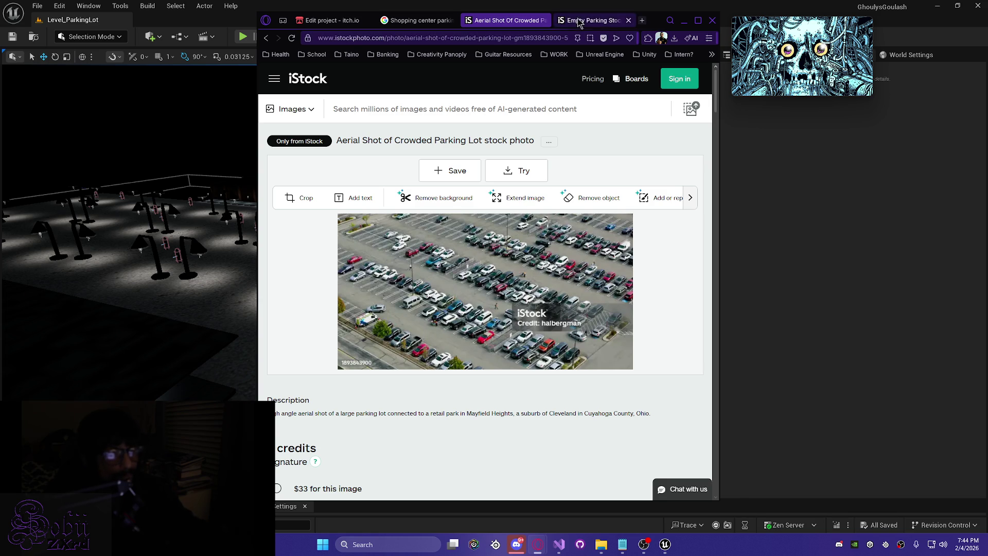
click(418, 20)
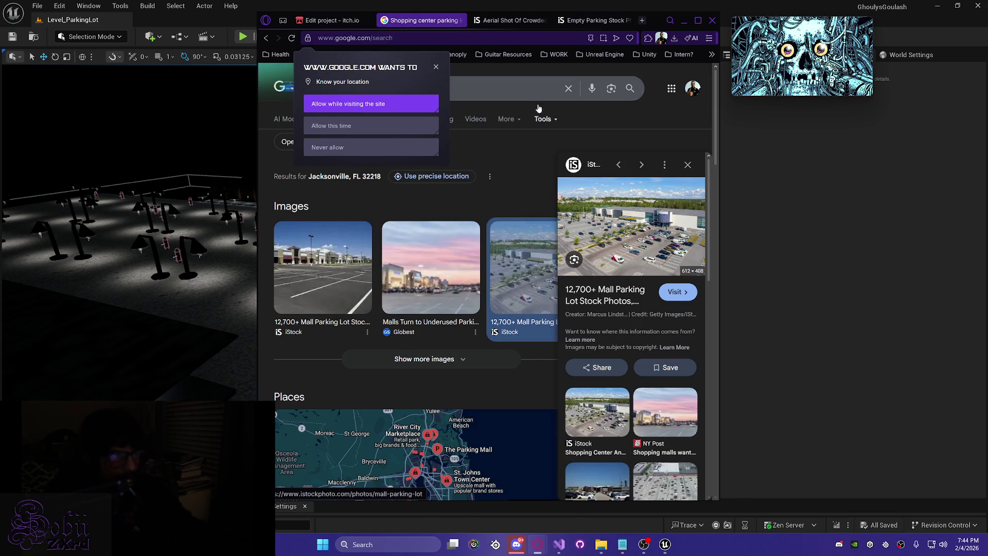
- On the Google parking search, block the location request, close the image panel, and minimize the browser
click(348, 24)
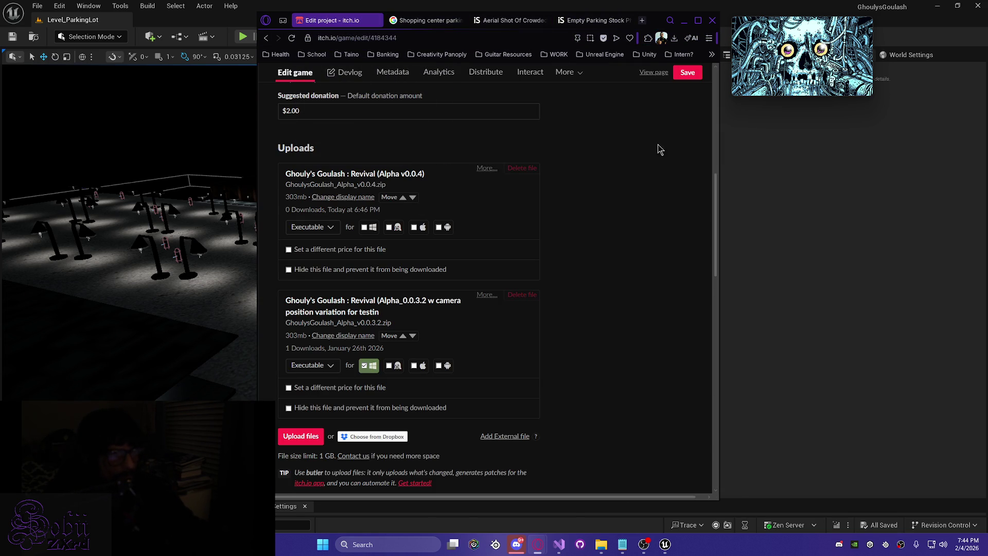
click(507, 23)
click(420, 20)
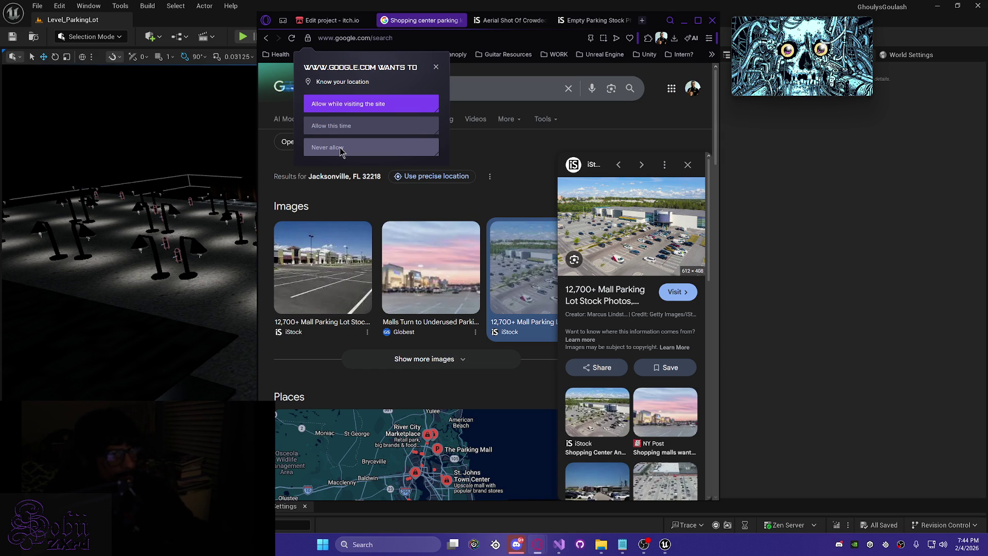
click(345, 125)
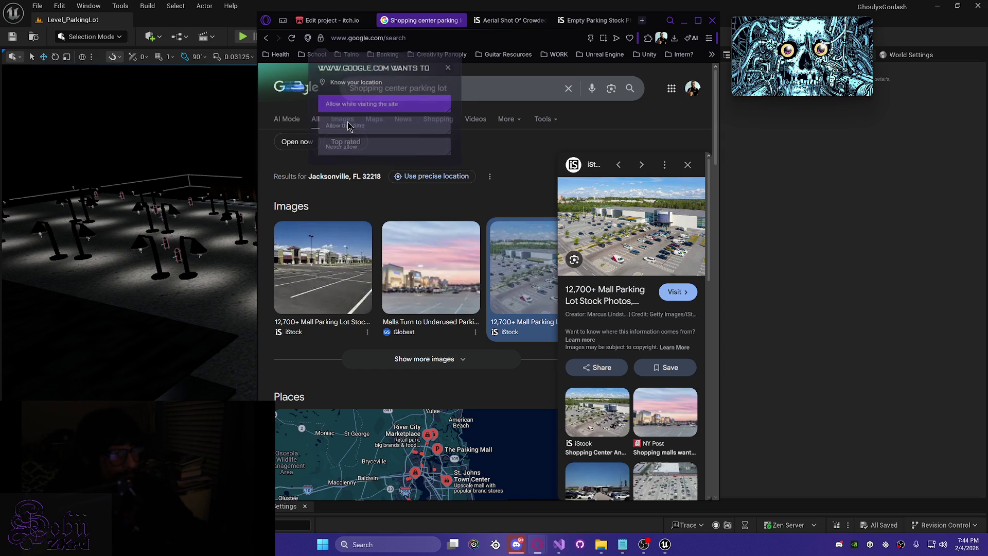
click(688, 165)
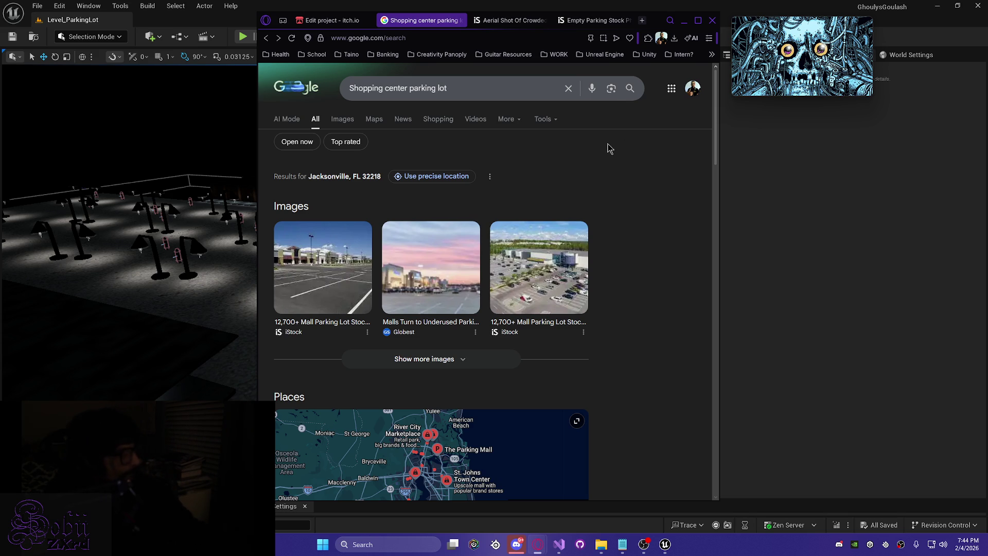
click(684, 21)
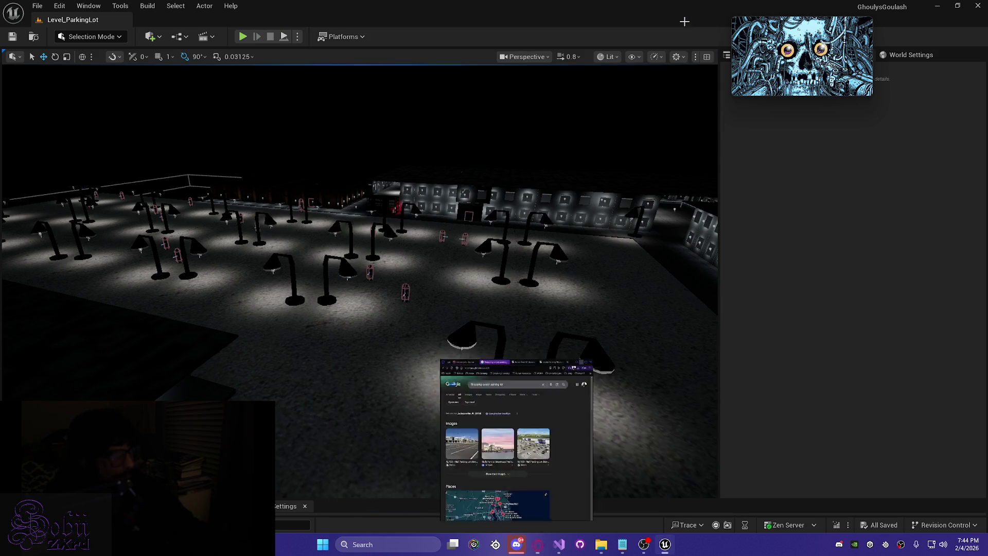
mouse_move(438, 340)
mouse_down()
mouse_move(438, 370)
mouse_move(479, 373)
mouse_move(503, 337)
mouse_move(499, 347)
mouse_move(424, 359)
mouse_up()
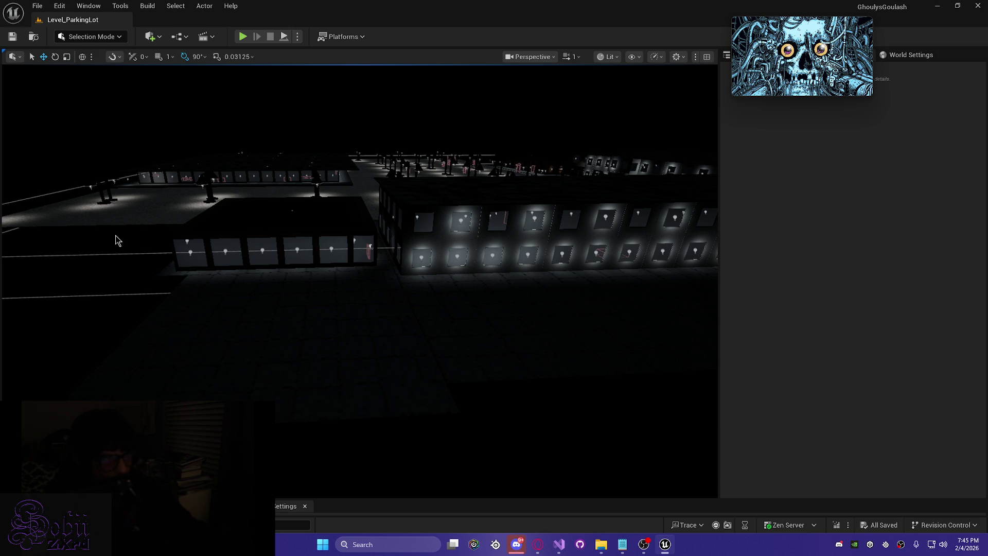
drag(414, 284, 447, 242)
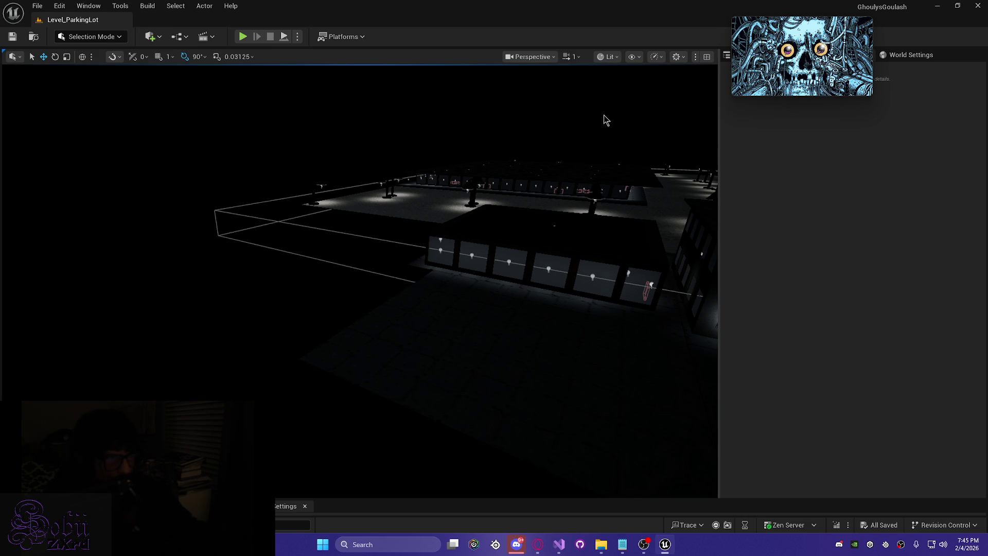
scroll(427, 205, up, 2)
key(w)
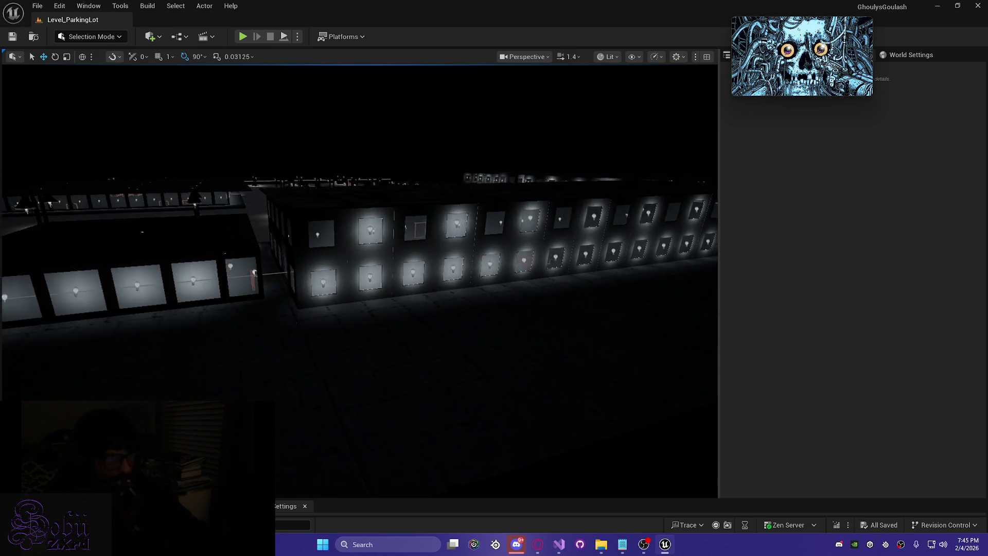
key(s)
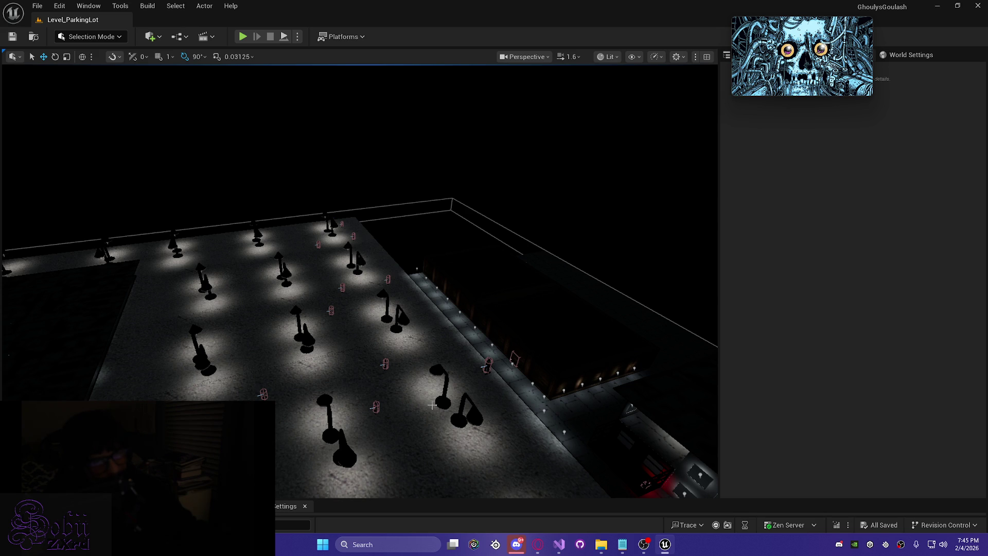
mouse_move(366, 425)
mouse_down()
mouse_move(366, 360)
mouse_move(458, 396)
mouse_up()
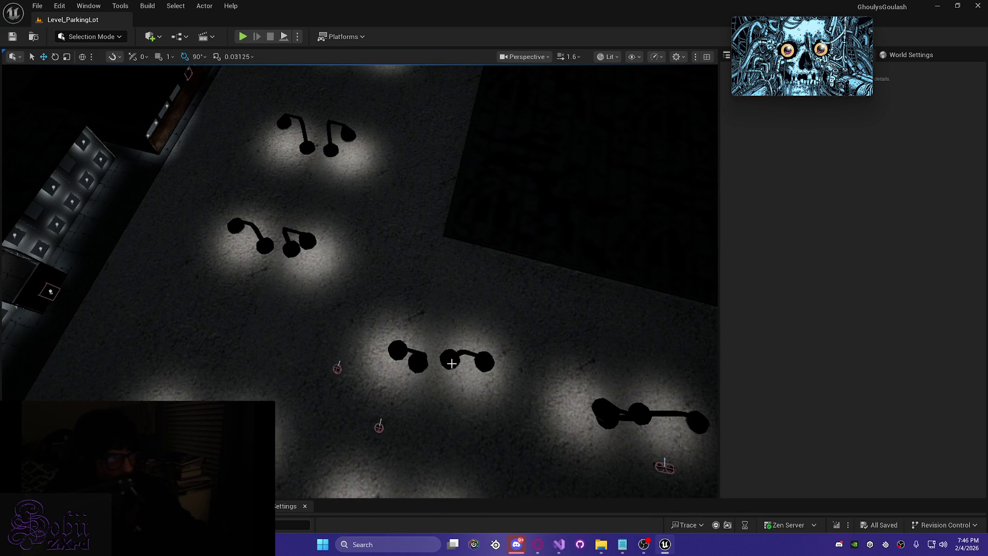
- Nudge one light pole along X, then select and frame the neighbouring pole
click(452, 365)
mouse_move(445, 392)
mouse_down()
mouse_move(443, 401)
mouse_move(594, 344)
mouse_up()
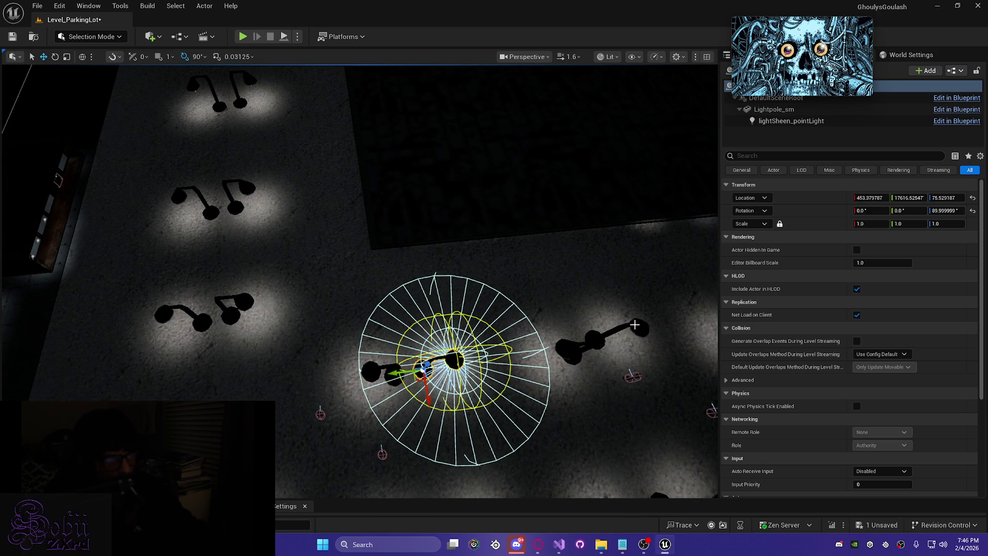
click(635, 326)
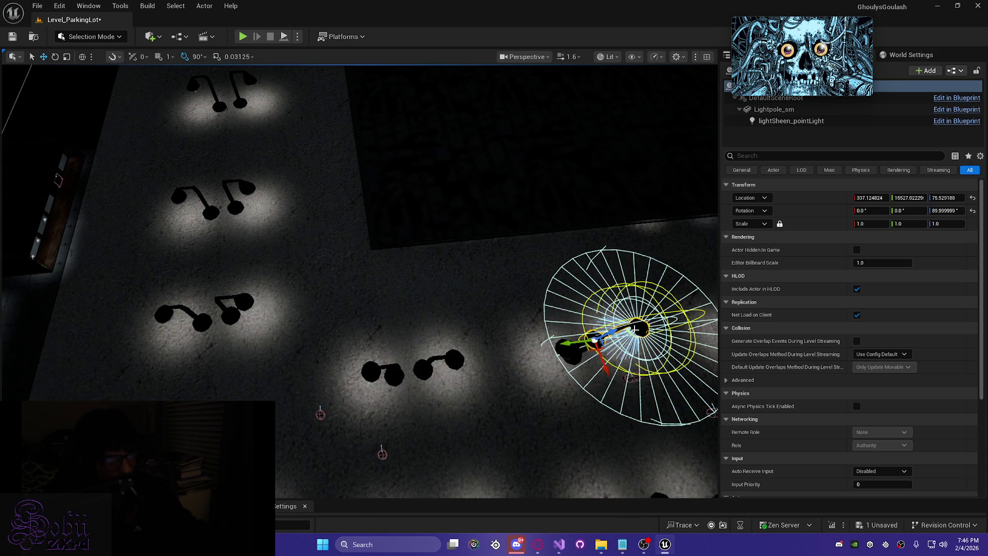
key(f)
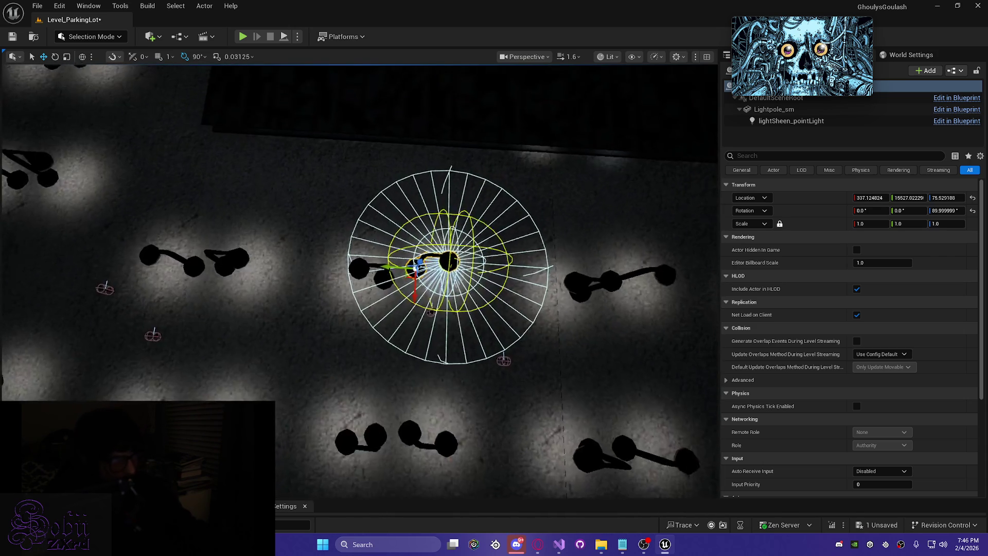
mouse_move(393, 301)
mouse_down()
mouse_move(370, 301)
mouse_move(401, 301)
mouse_move(393, 301)
mouse_move(409, 323)
mouse_up()
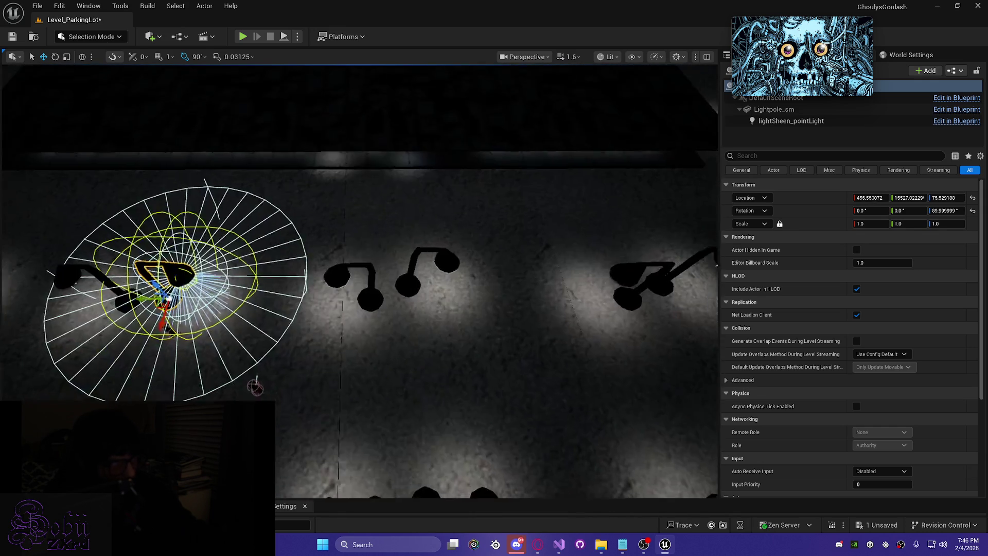
- Slide the framed light pole across the lot to about X 3708.47
drag(144, 309, 405, 307)
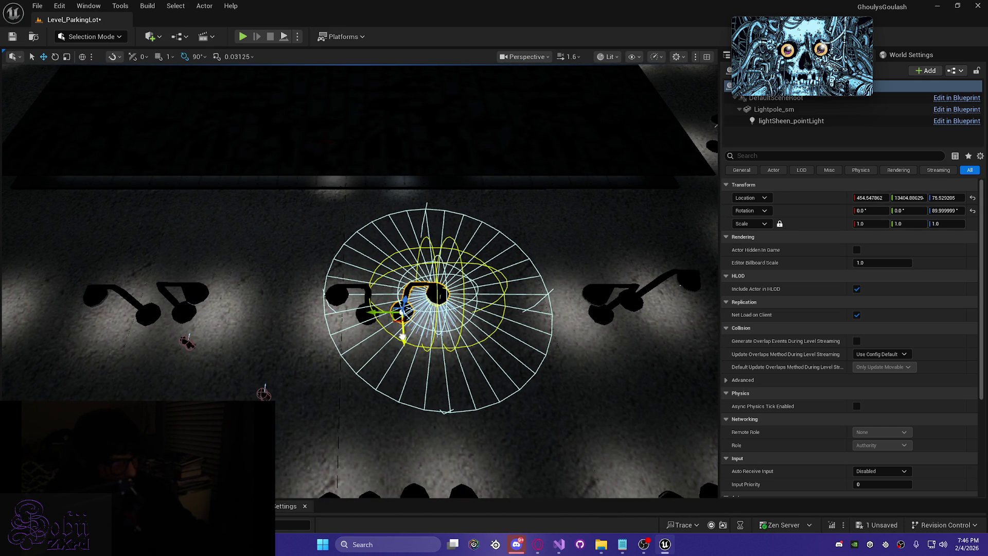
mouse_move(400, 344)
mouse_down()
mouse_move(232, 353)
mouse_move(172, 320)
mouse_move(402, 335)
mouse_move(400, 362)
mouse_move(402, 335)
mouse_up()
scroll(400, 362, down, 5)
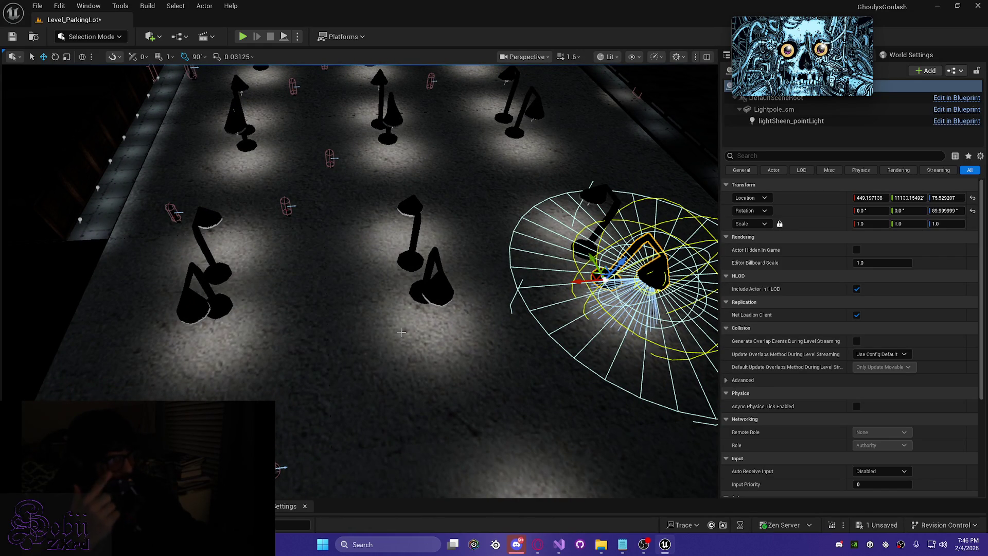
drag(579, 282, 396, 296)
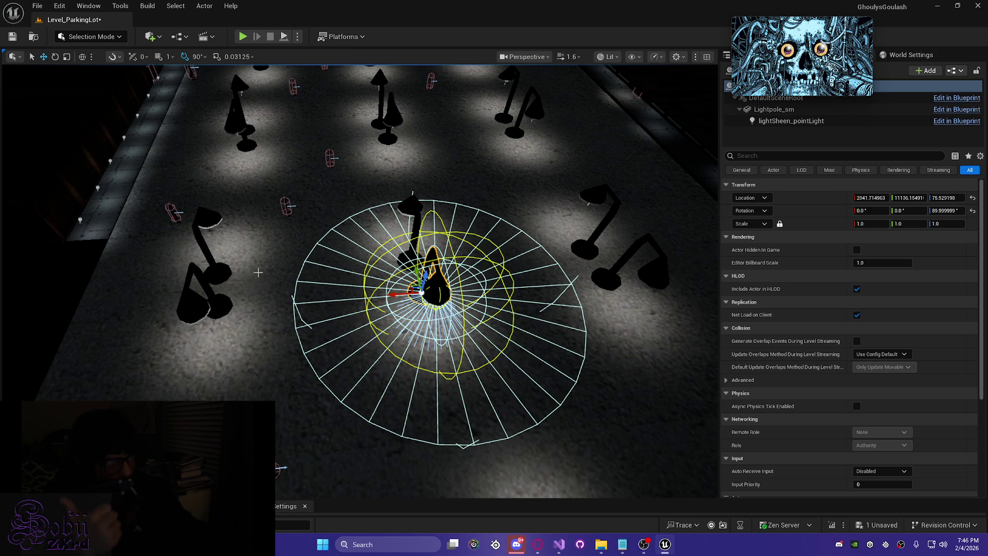
drag(419, 292, 216, 308)
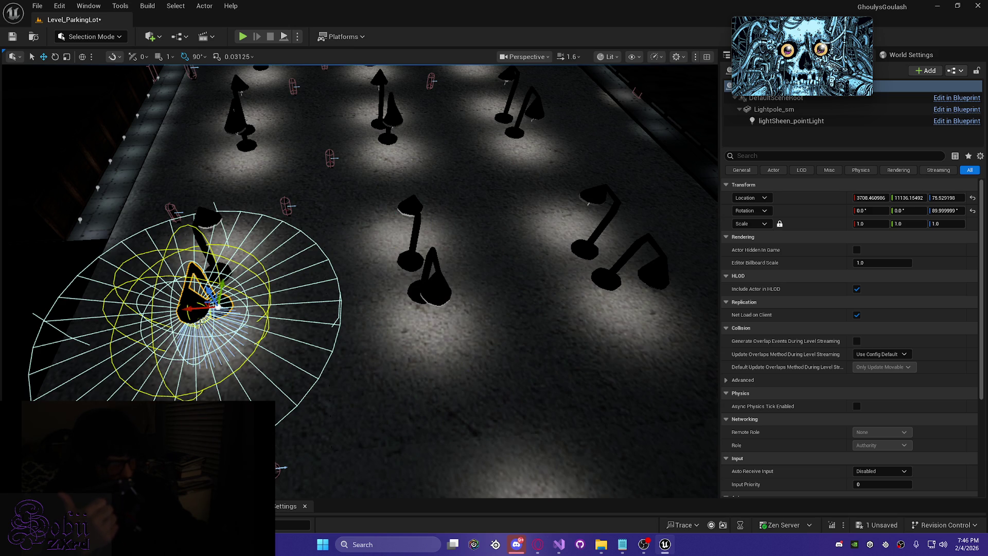
key(f)
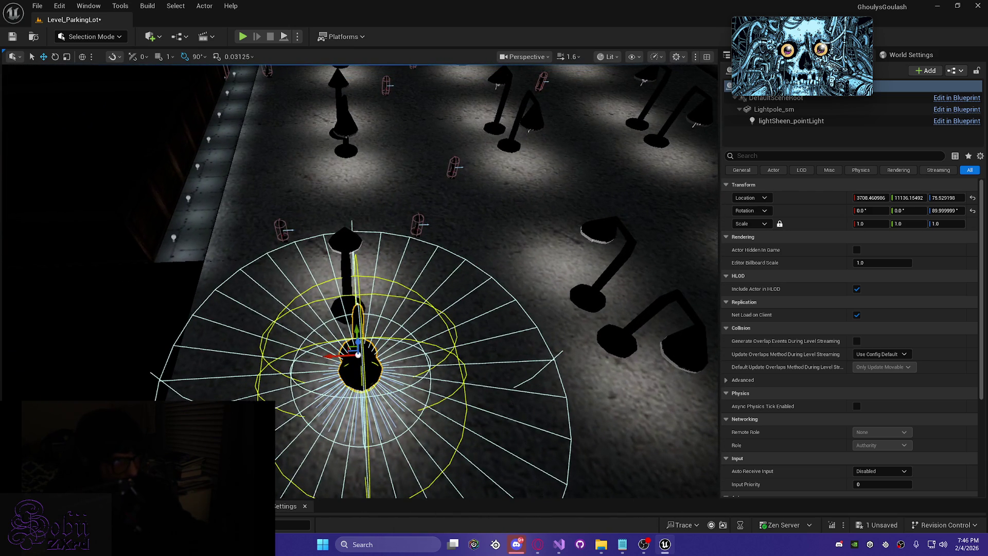
- Nudge two light poles slightly along X, then slide another single pole along X
ctrl+click(345, 154)
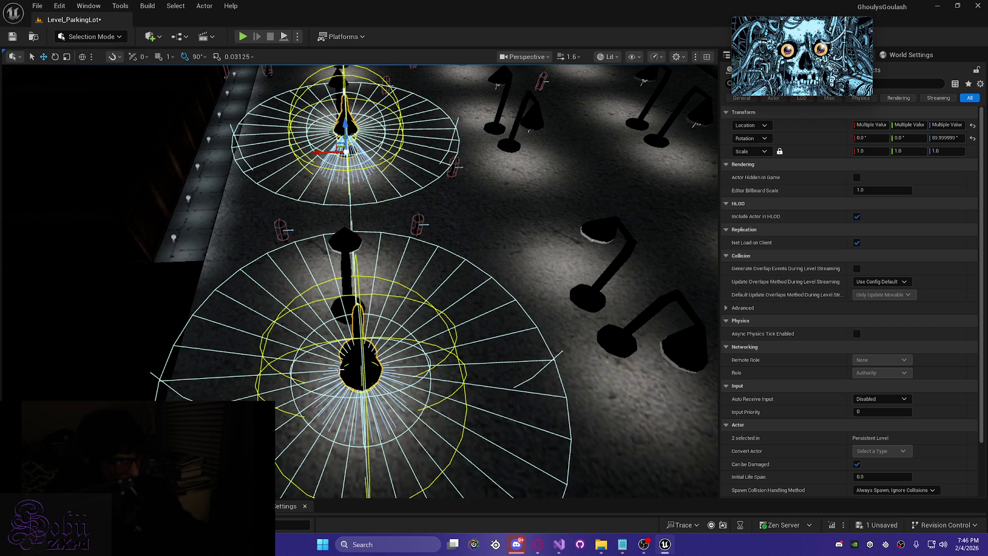
drag(313, 155, 310, 155)
key(Escape)
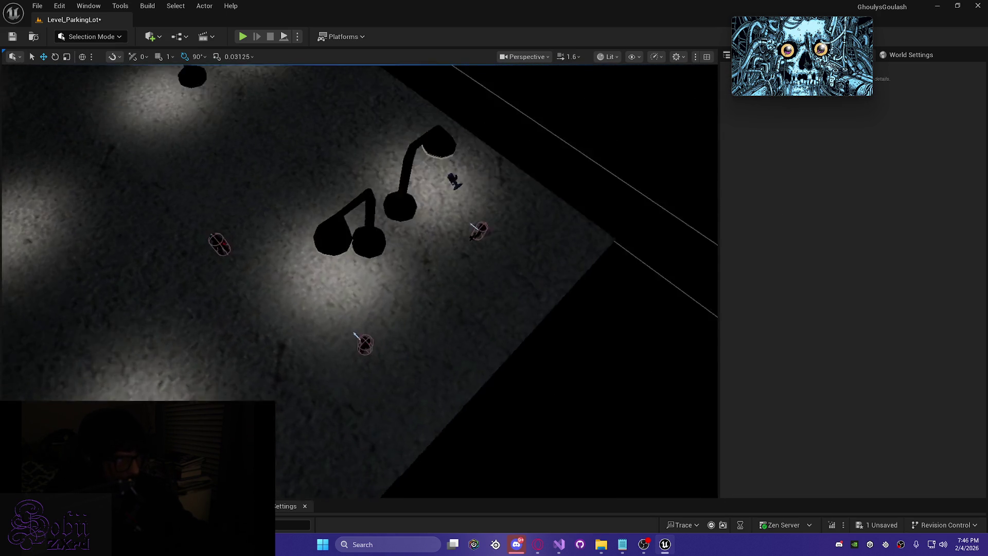
mouse_move(356, 217)
mouse_down()
mouse_move(356, 195)
mouse_move(356, 217)
mouse_up()
click(421, 355)
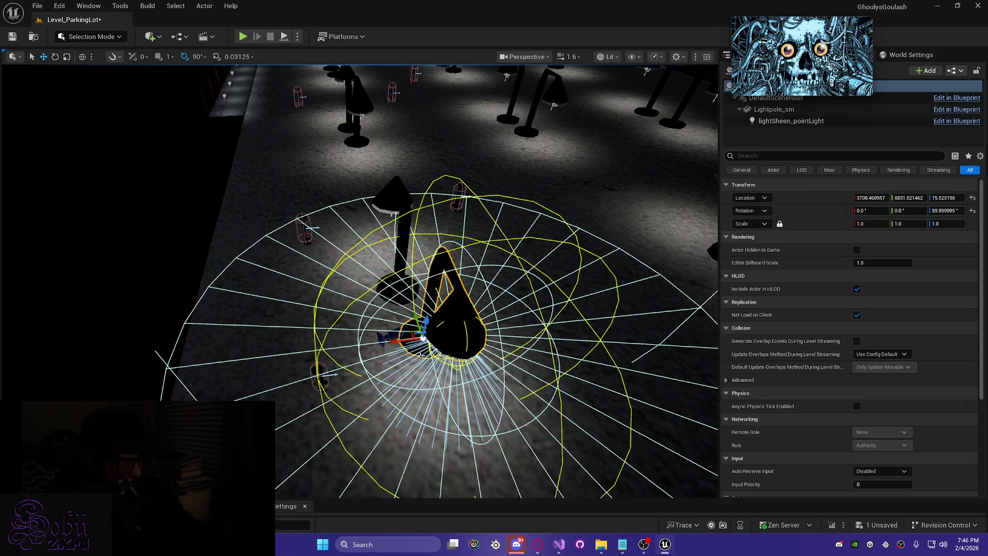
mouse_move(398, 342)
mouse_down()
mouse_move(389, 345)
mouse_move(418, 322)
mouse_move(308, 299)
mouse_move(298, 334)
mouse_move(325, 343)
mouse_move(275, 332)
mouse_up()
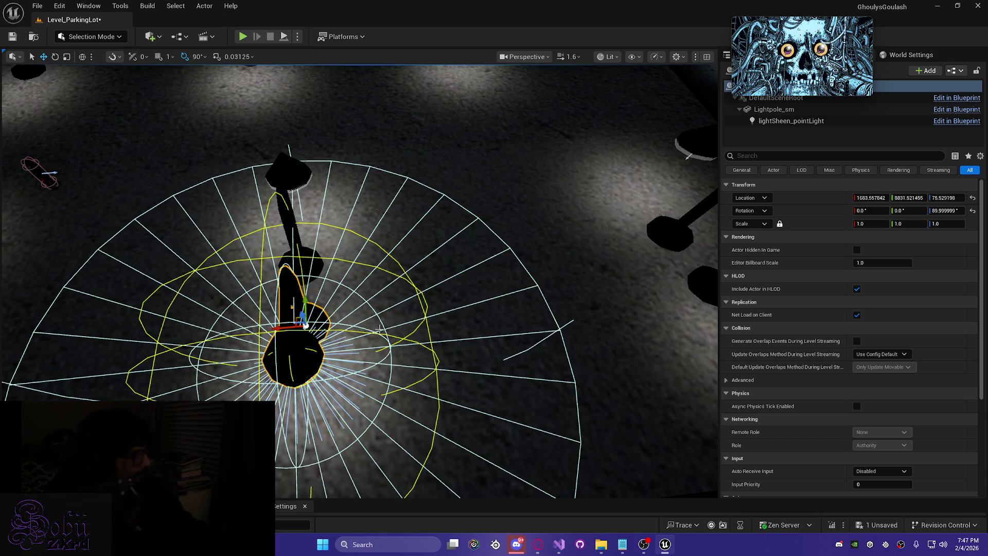
mouse_move(379, 328)
mouse_down()
mouse_move(391, 327)
mouse_move(420, 283)
mouse_move(420, 345)
mouse_move(492, 301)
mouse_move(570, 307)
mouse_up()
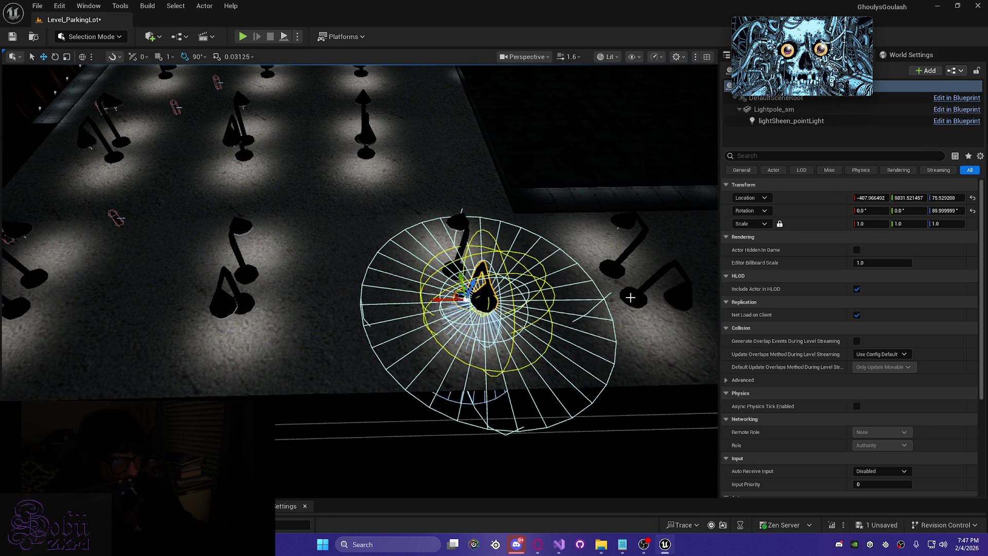
- Select the four lamp actors, shift them together along the row's Y axis, then deselect
ctrl+click(628, 298)
mouse_move(628, 297)
mouse_down()
mouse_move(567, 287)
mouse_move(486, 326)
mouse_move(446, 312)
mouse_up()
ctrl+click(487, 325)
ctrl+click(457, 277)
drag(458, 277, 375, 396)
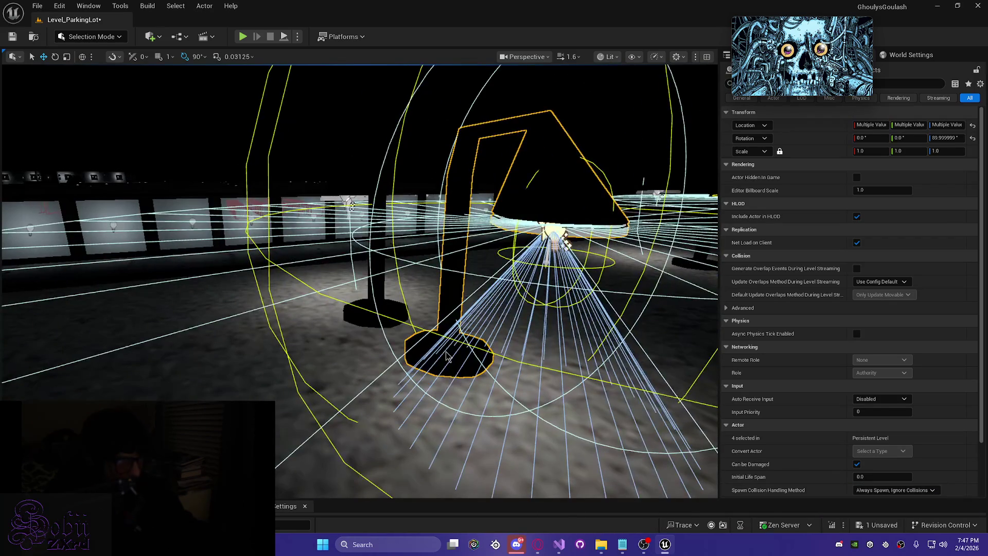
mouse_move(419, 361)
mouse_down()
mouse_move(368, 360)
mouse_move(391, 339)
mouse_up()
drag(409, 288, 413, 222)
click(400, 326)
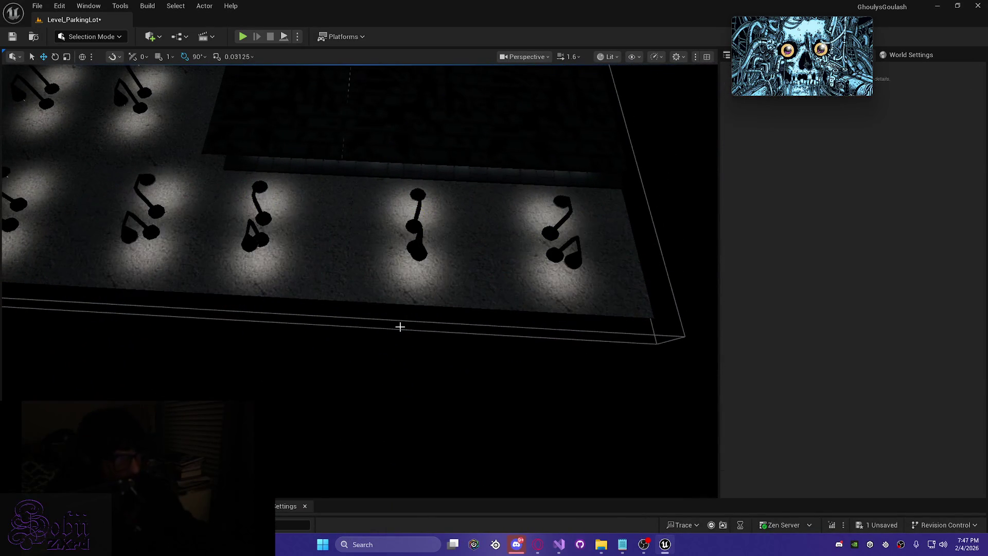
- Save Level_ParkingLot, then orbit around the lot to inspect the repositioned lightpoles
key(ctrl+s)
mouse_move(291, 327)
mouse_down()
mouse_move(267, 309)
mouse_move(288, 329)
mouse_move(275, 293)
mouse_up()
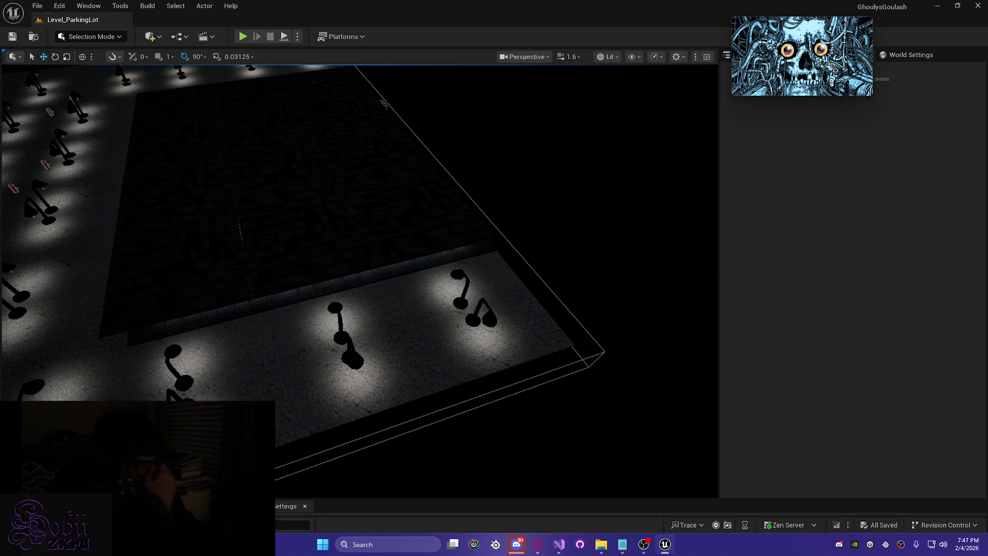
click(399, 370)
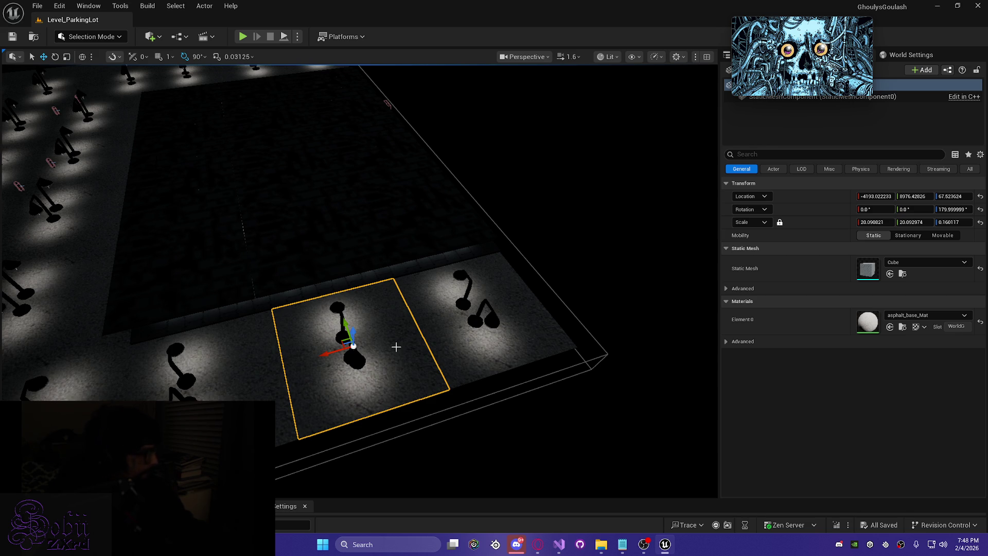
mouse_move(520, 393)
mouse_down()
mouse_move(437, 381)
mouse_move(516, 389)
mouse_up()
click(344, 365)
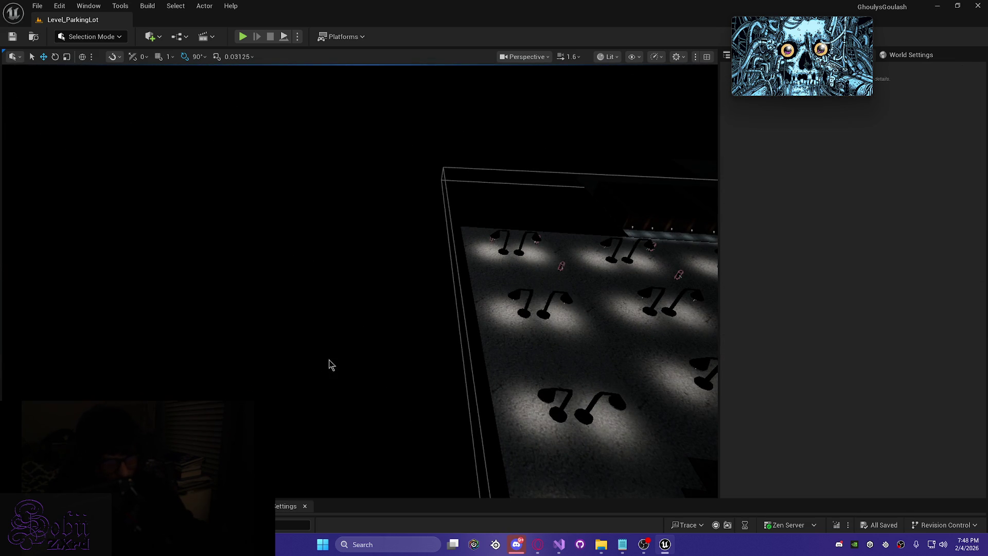
mouse_move(432, 323)
mouse_down()
mouse_move(448, 360)
mouse_move(473, 375)
mouse_move(465, 349)
mouse_move(432, 319)
mouse_move(439, 348)
mouse_up()
- With rotation snap at 45°, turn the lot-edge lamp 45° in yaw to a 135° heading
click(430, 356)
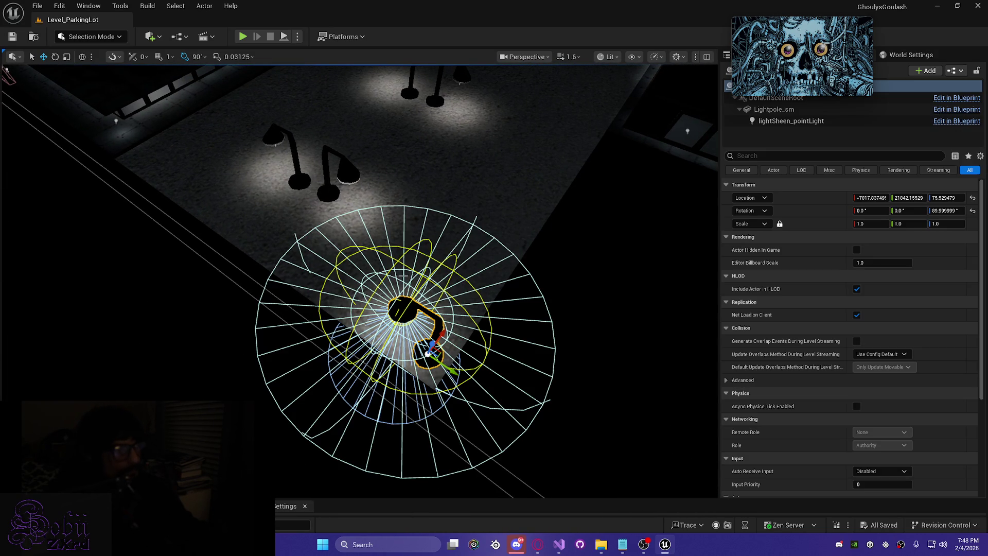
click(198, 57)
click(224, 132)
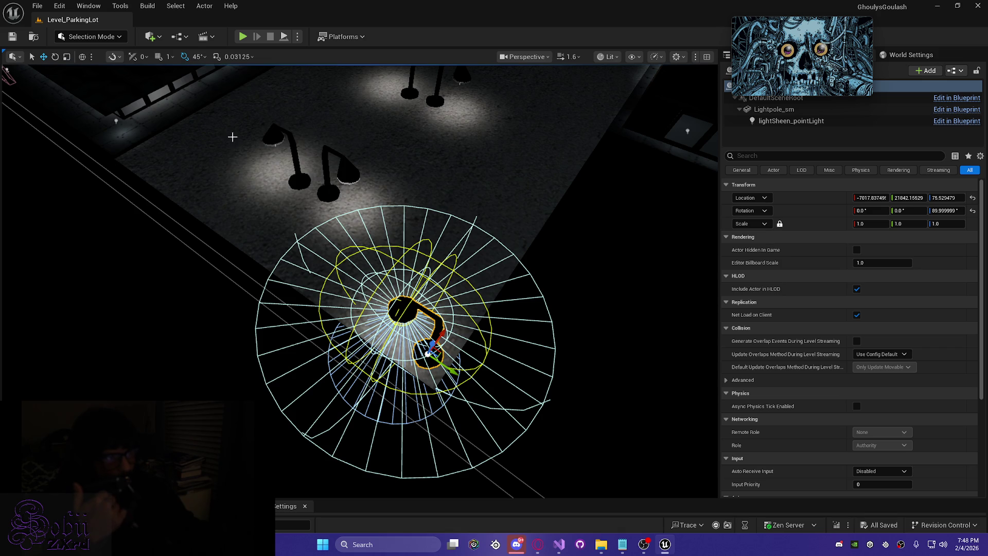
key(e)
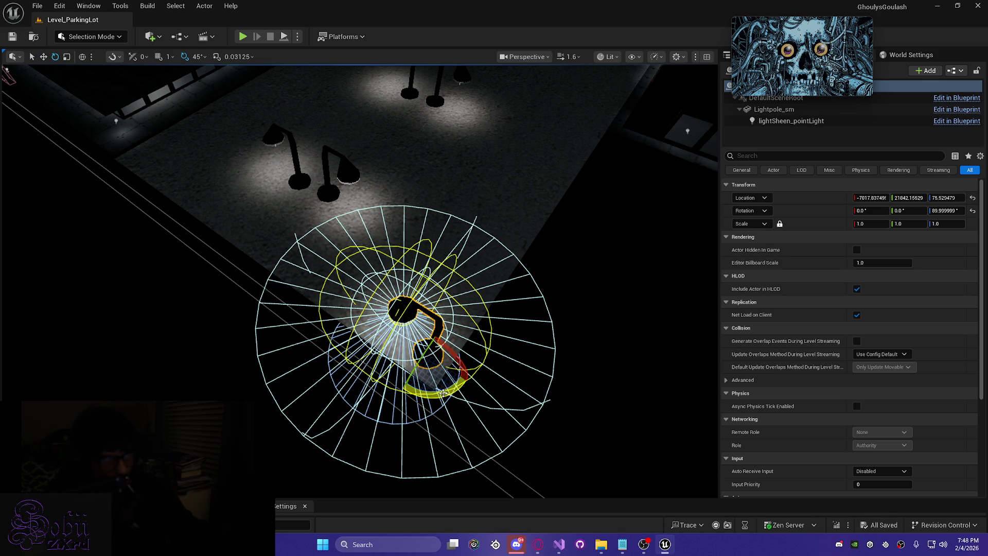
drag(443, 393, 472, 349)
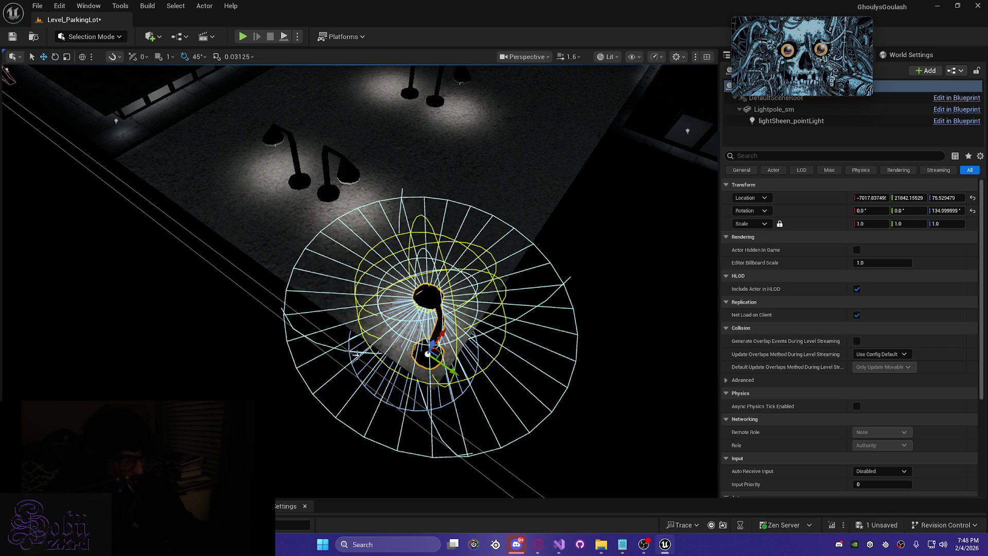
- Nudge the rotated lamp along its X and Y axes into place on the lot
drag(452, 370, 456, 374)
drag(445, 337, 449, 343)
drag(453, 379, 453, 381)
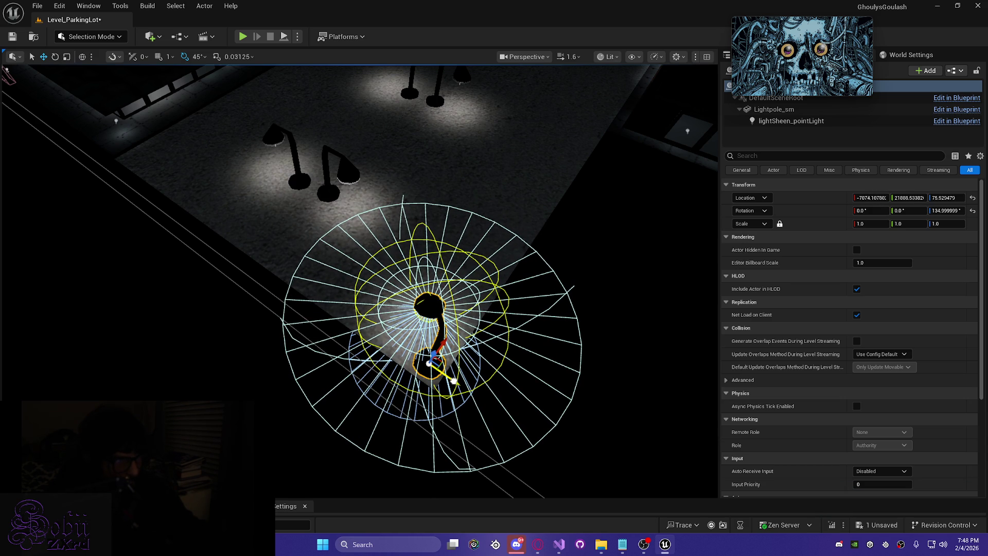
scroll(383, 408, up, 5)
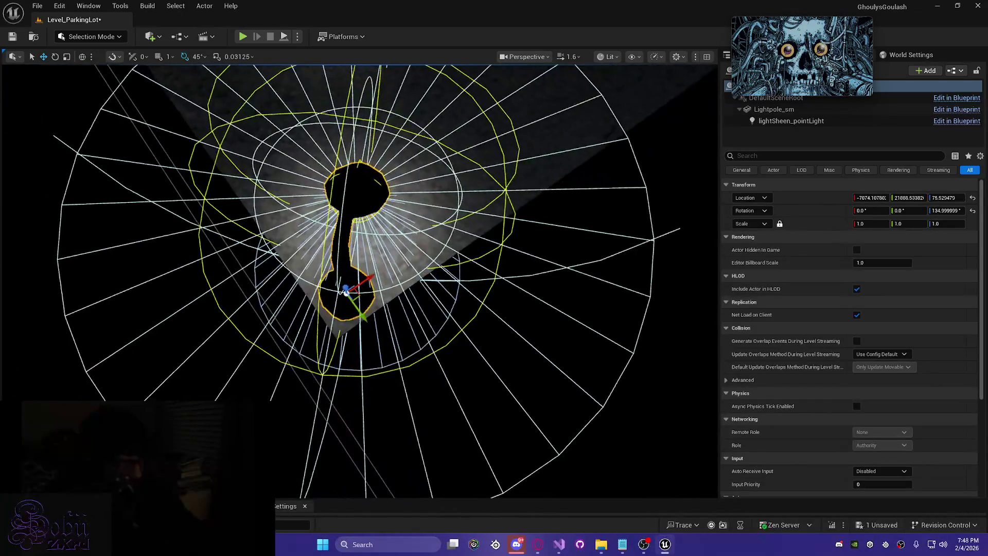
scroll(353, 394, down, 1)
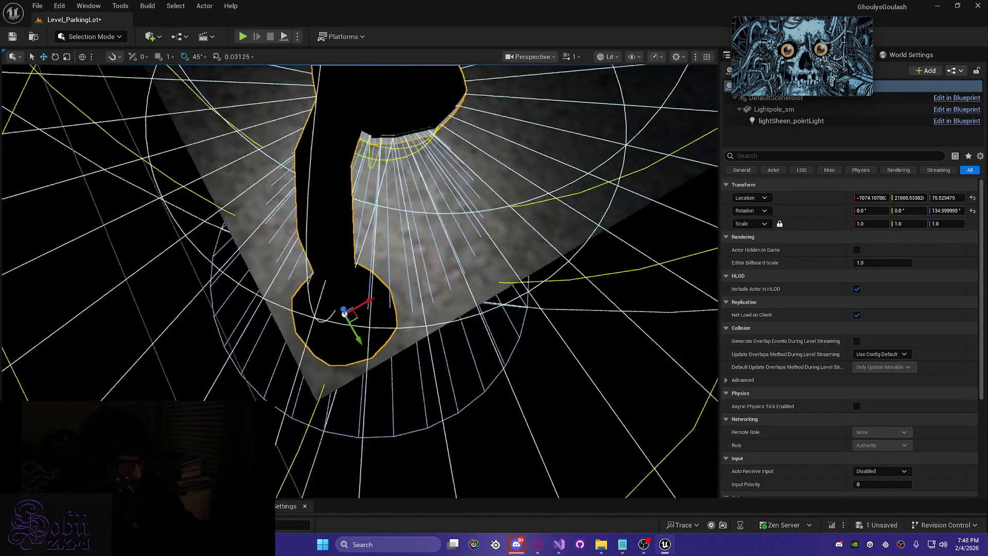
mouse_move(344, 292)
mouse_down()
mouse_move(330, 292)
mouse_move(336, 338)
mouse_up()
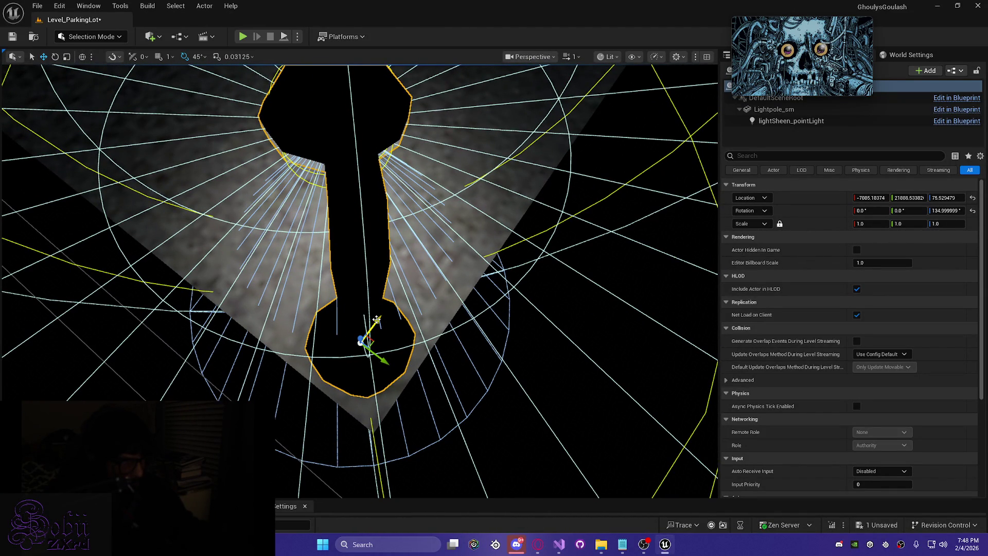
- Deselect the lamp and save Level_ParkingLot
scroll(368, 337, down, 5)
scroll(408, 368, down, 5)
click(408, 368)
key(ctrl+s)
drag(337, 387, 456, 387)
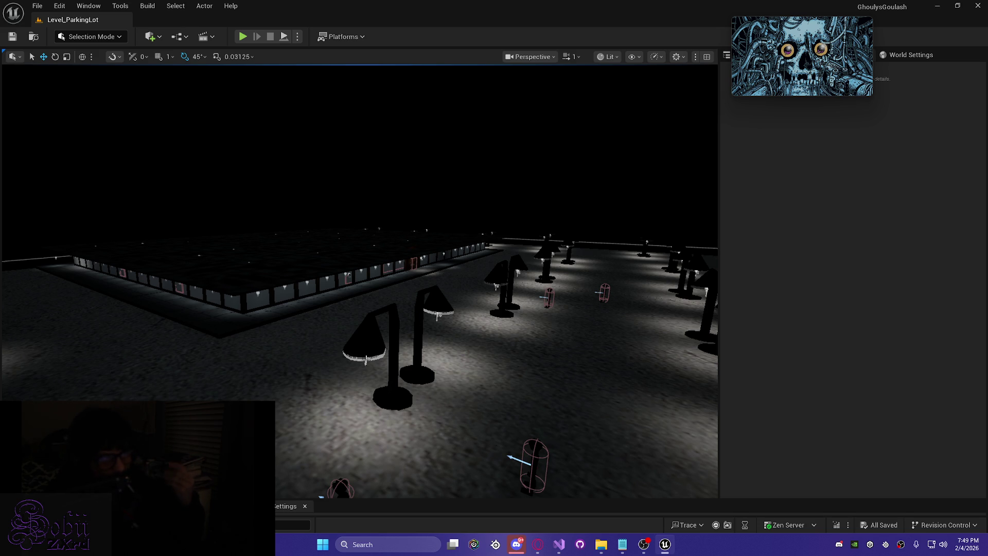
scroll(552, 279, down, 10)
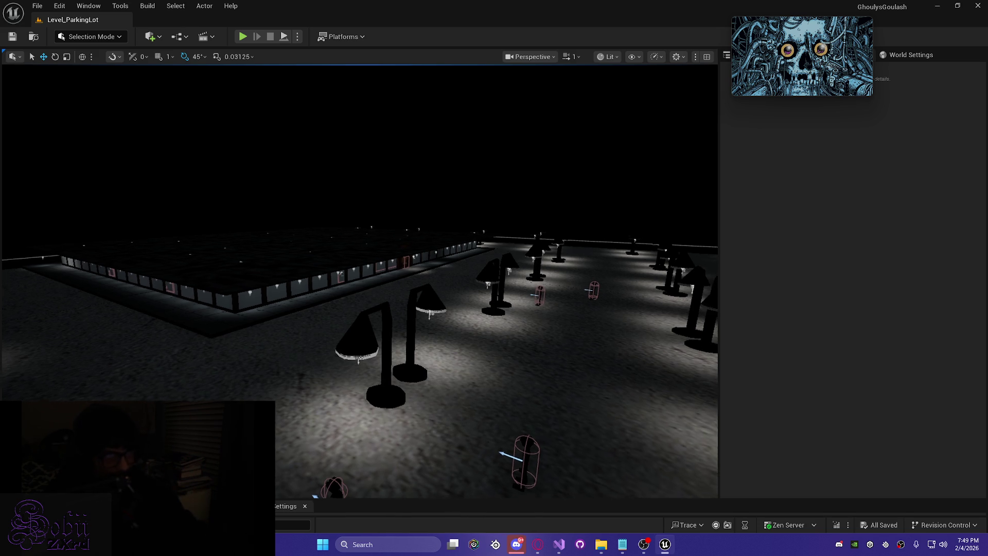
scroll(360, 280, down, 10)
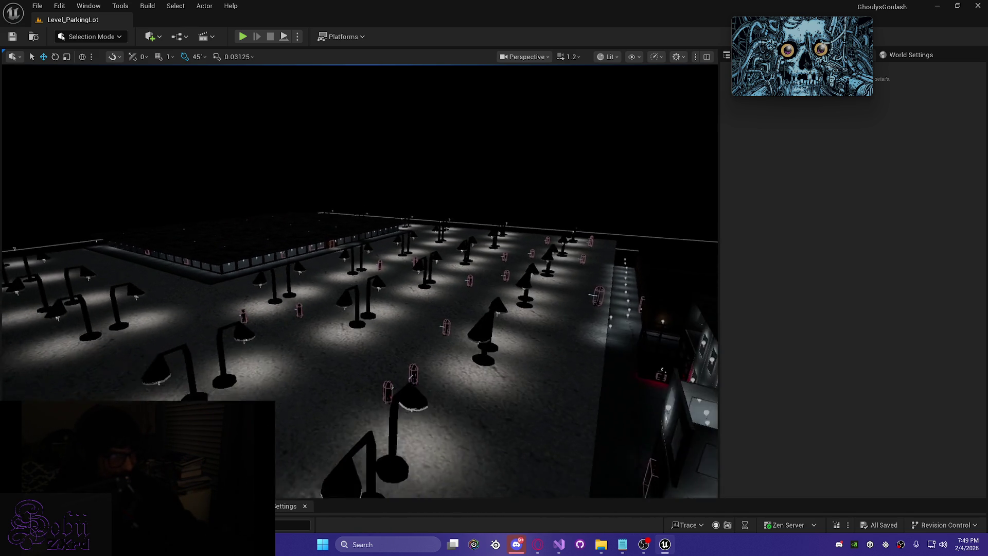
scroll(360, 280, up, 5)
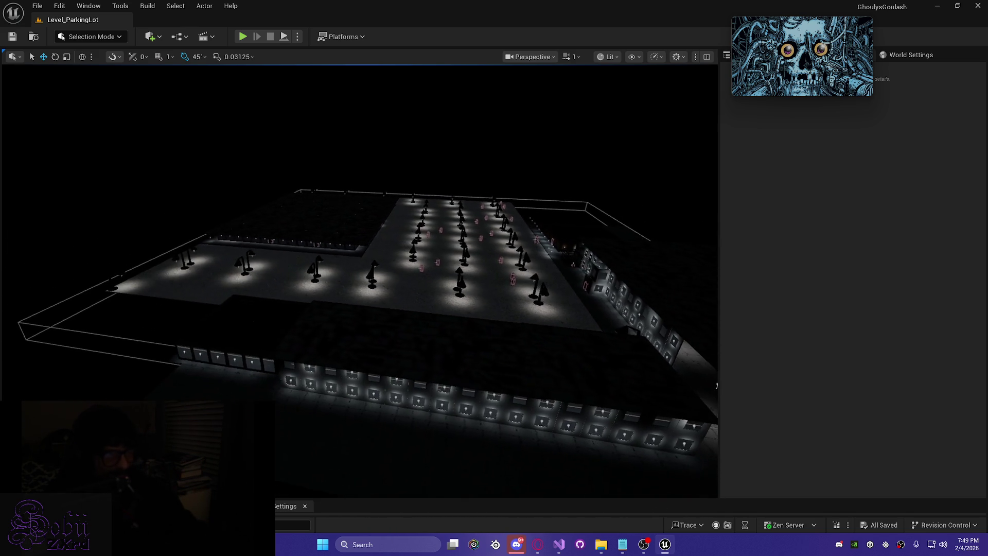
scroll(360, 281, up, 3)
scroll(662, 293, down, 5)
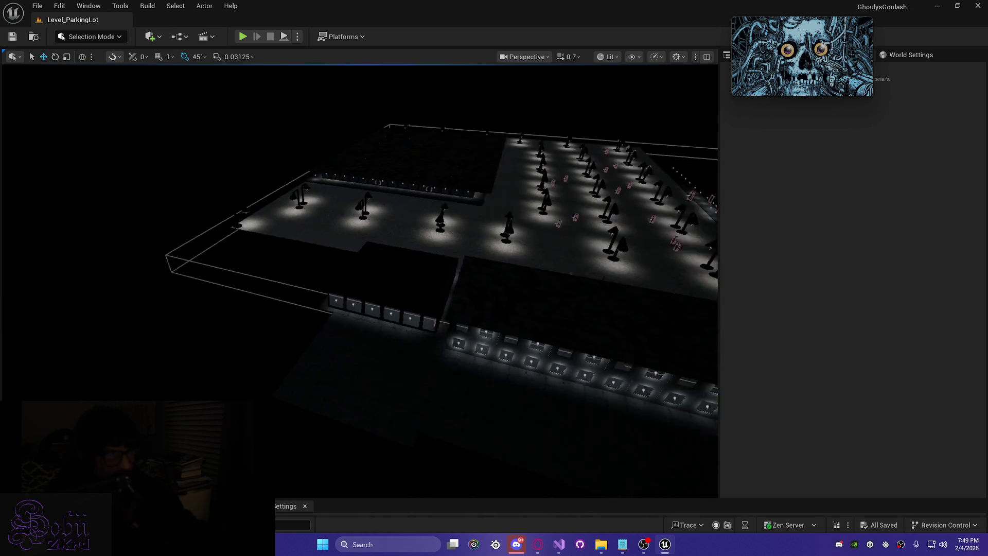
key(d)
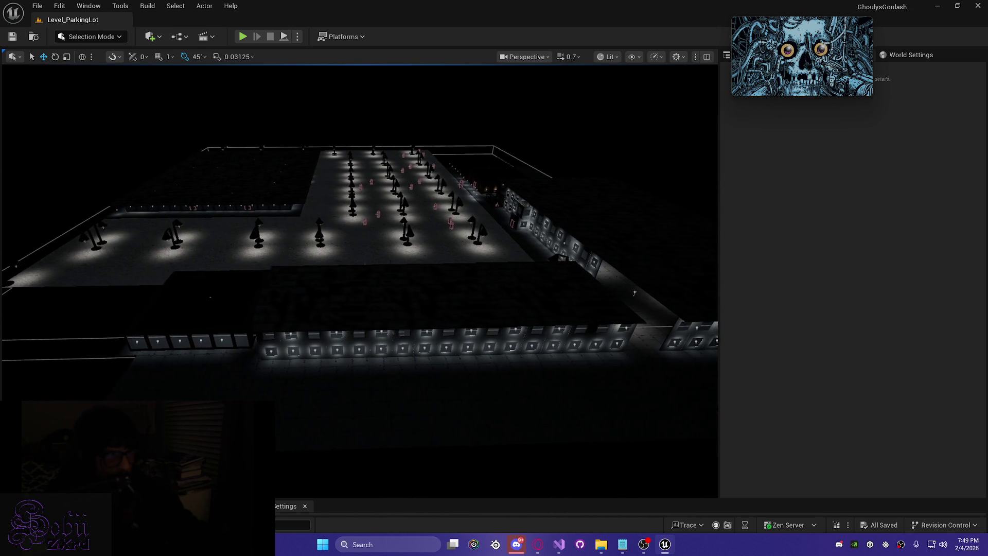
key(d)
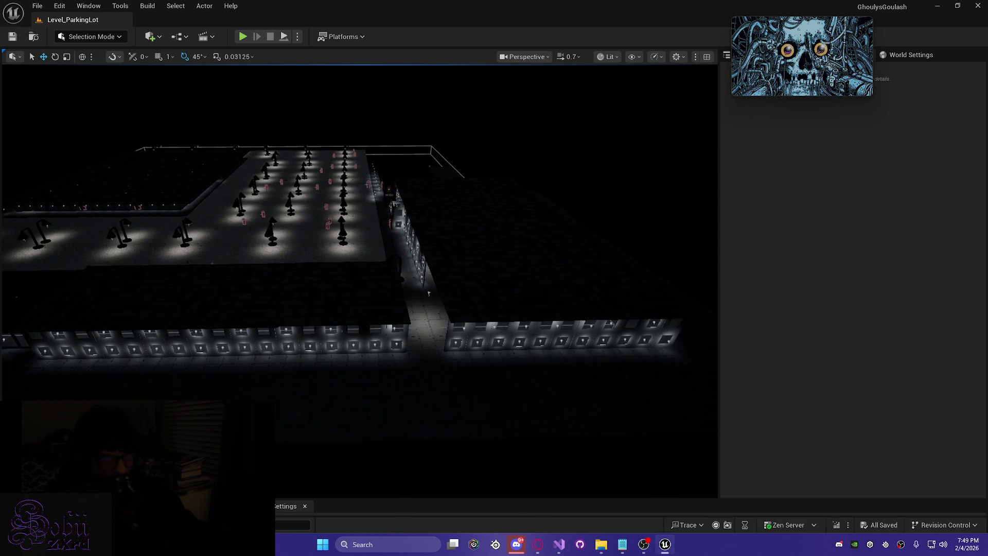
key(d)
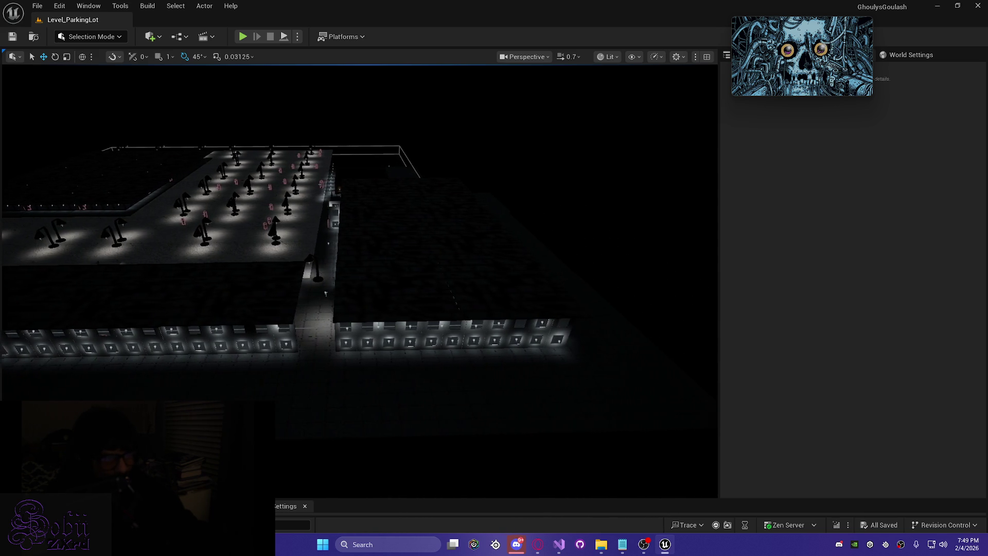
key(s)
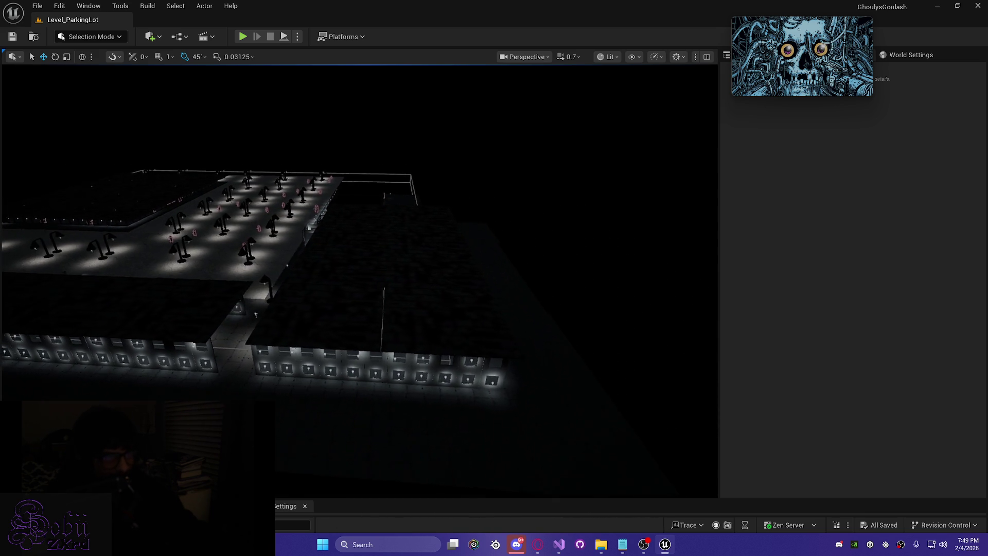
scroll(360, 278, up, 4)
key(a)
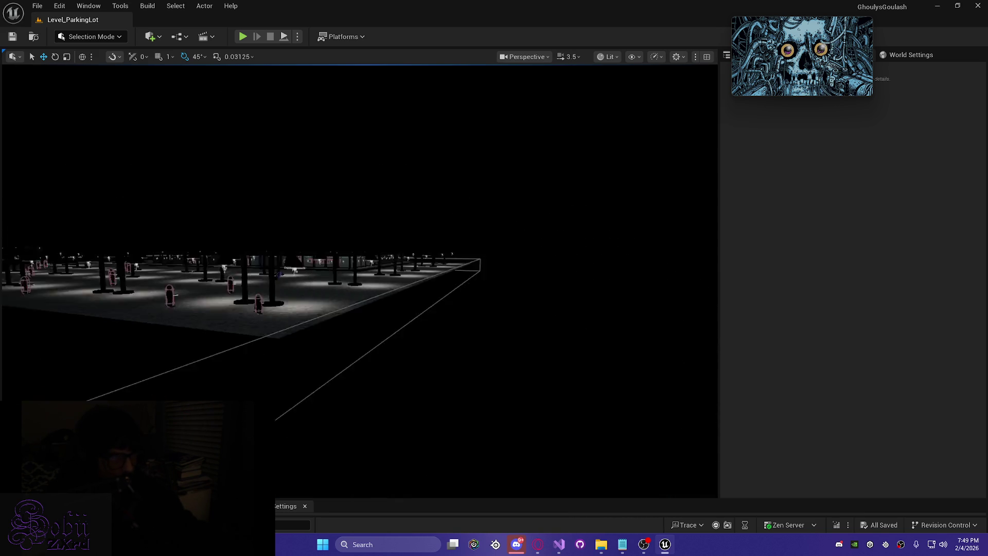
key(w)
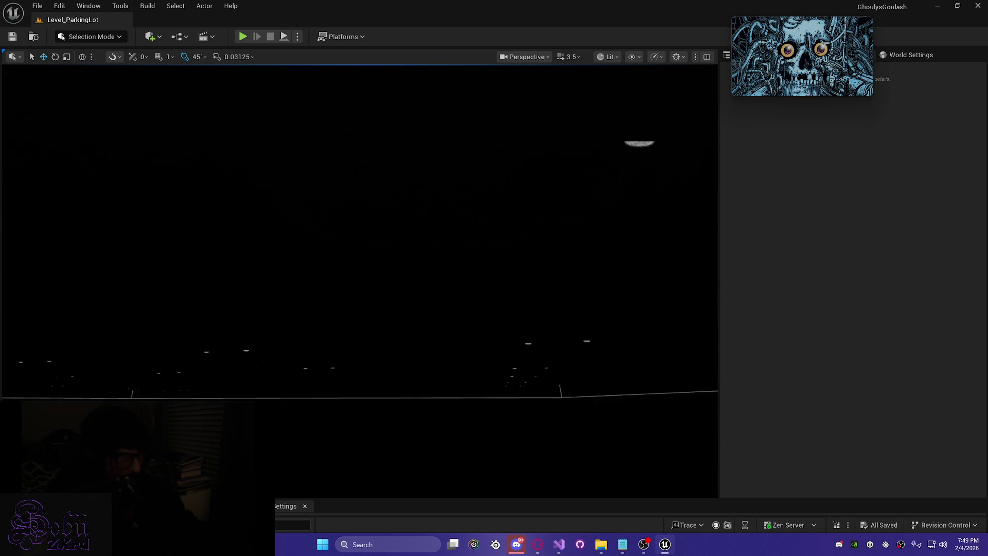
scroll(361, 278, down, 1)
key(w)
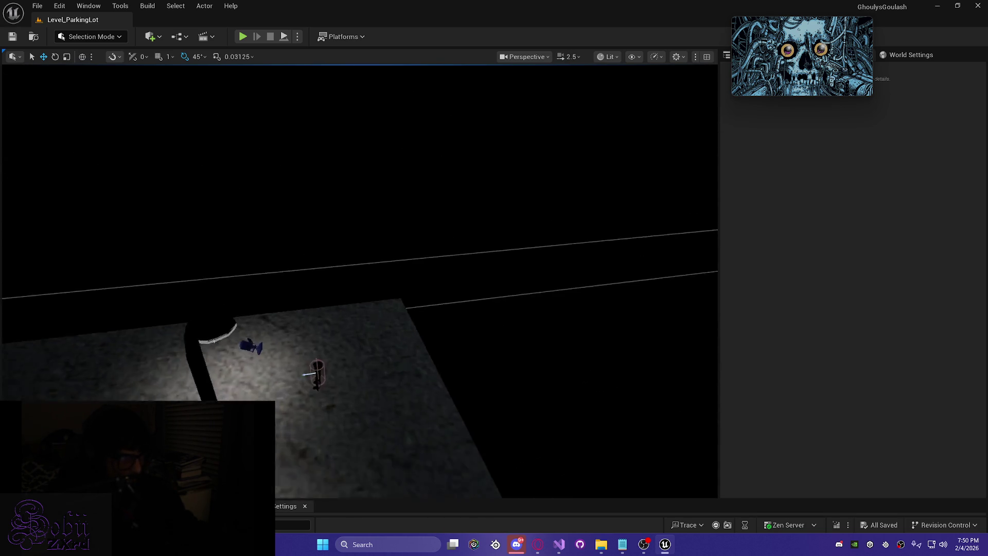